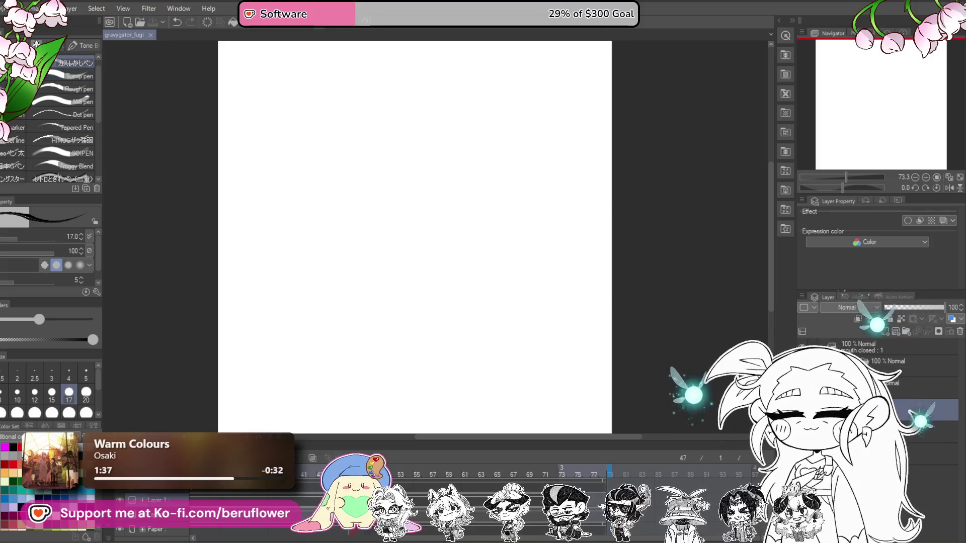
# Select the pencil brush, switch the colour to pink and set the brush size to 120
pyautogui.press('p')
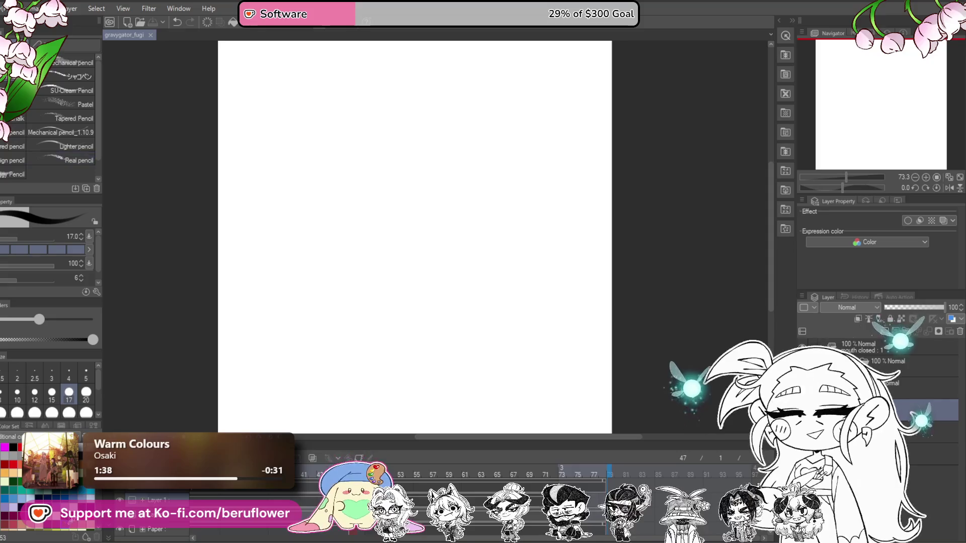
pyautogui.press('x')
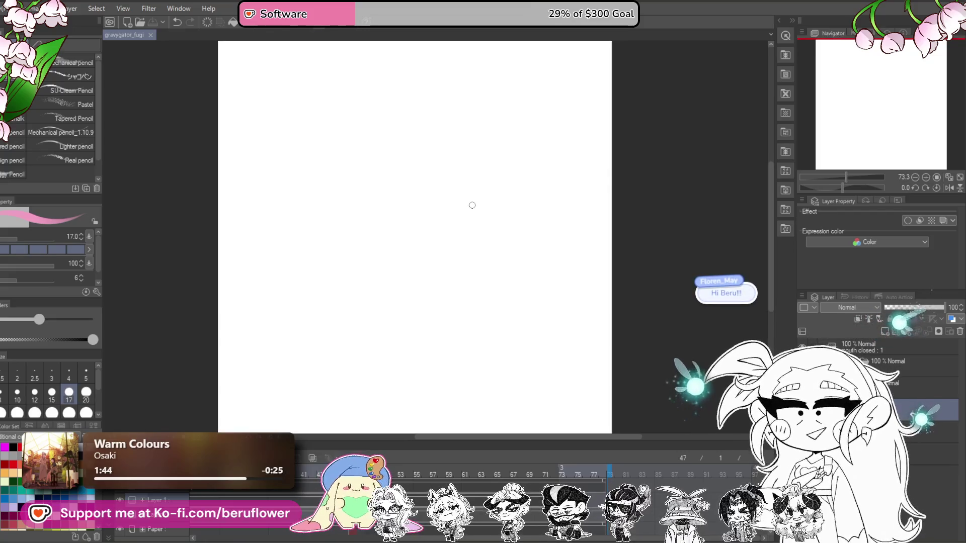
pyautogui.moveTo(554, 323); pyautogui.dragTo(584, 309)
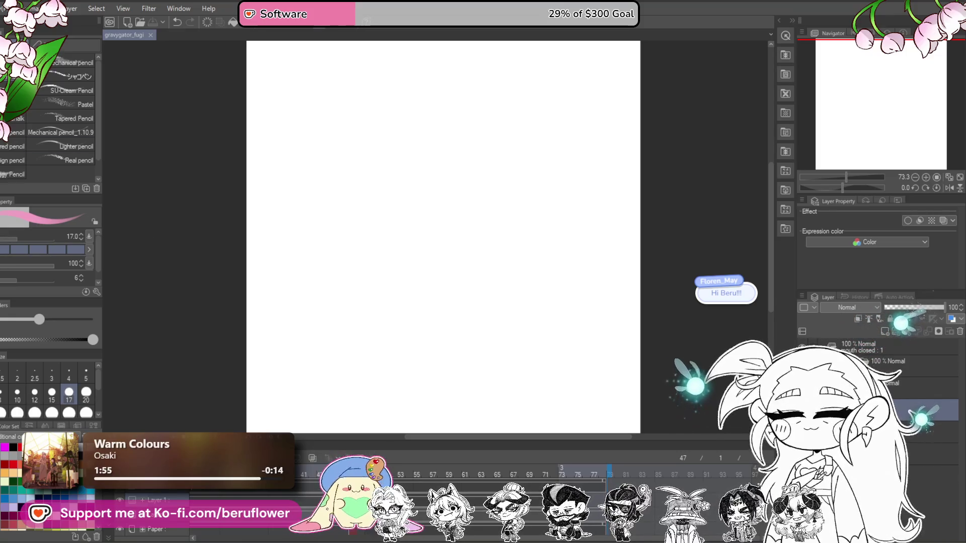
pyautogui.click(477, 282)
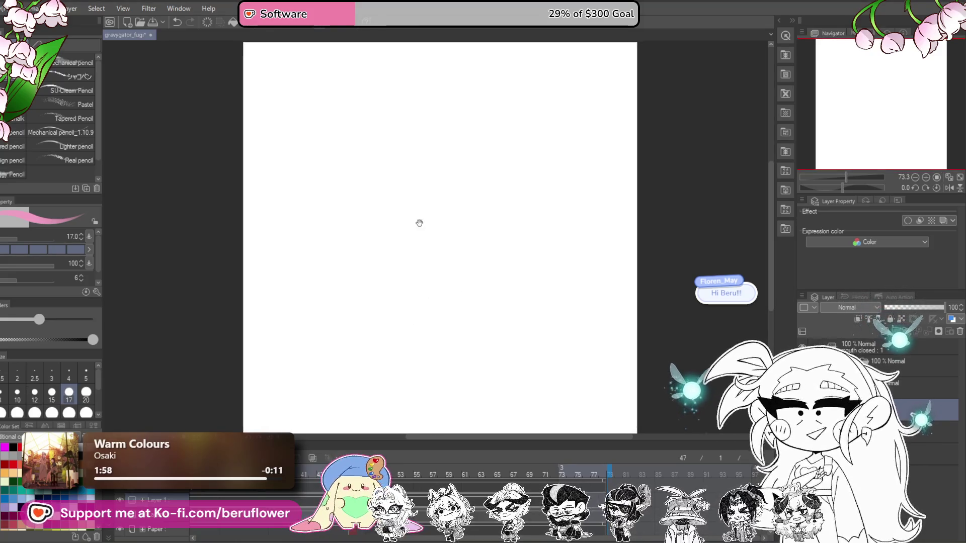
pyautogui.press(']')
pyautogui.press(']')
pyautogui.press(']')
pyautogui.press(']')
pyautogui.press(']')
pyautogui.press(']')
pyautogui.press(']')
pyautogui.press(']')
pyautogui.press(']')
pyautogui.press(']')
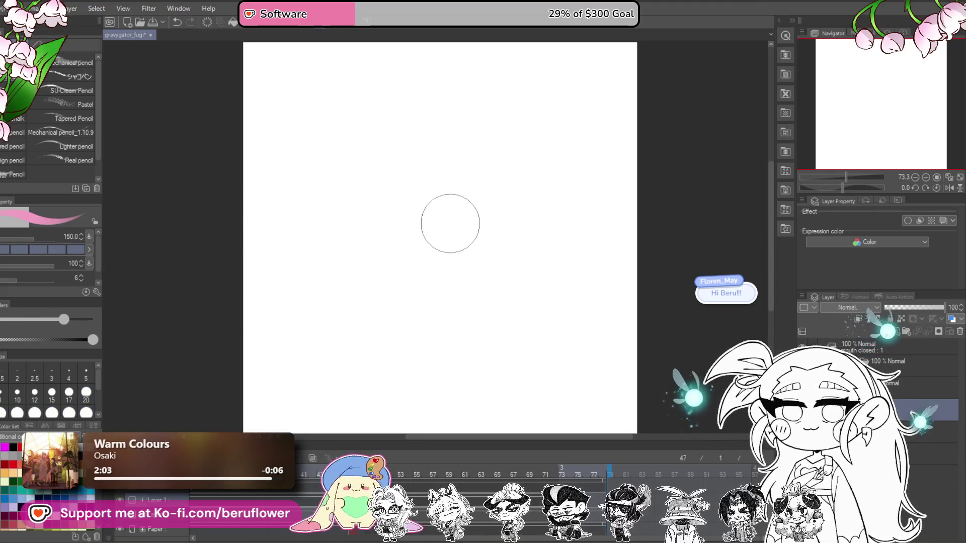
pyautogui.press('[')
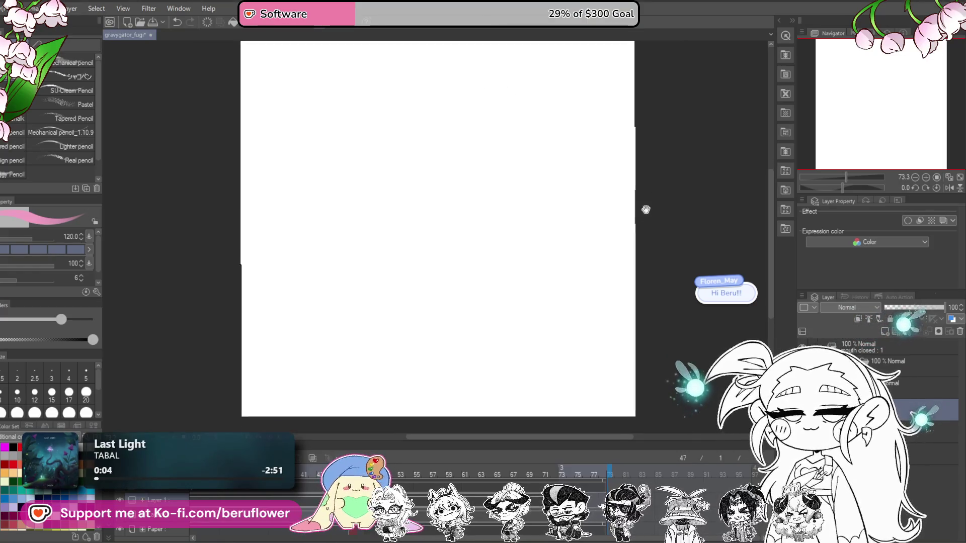
# Paint a round pink head blob, filling its centre and upper-right edge
pyautogui.moveTo(402, 134)
pyautogui.mouseDown()
pyautogui.moveTo(448, 267)
pyautogui.moveTo(434, 183)
pyautogui.moveTo(410, 254)
pyautogui.mouseUp()
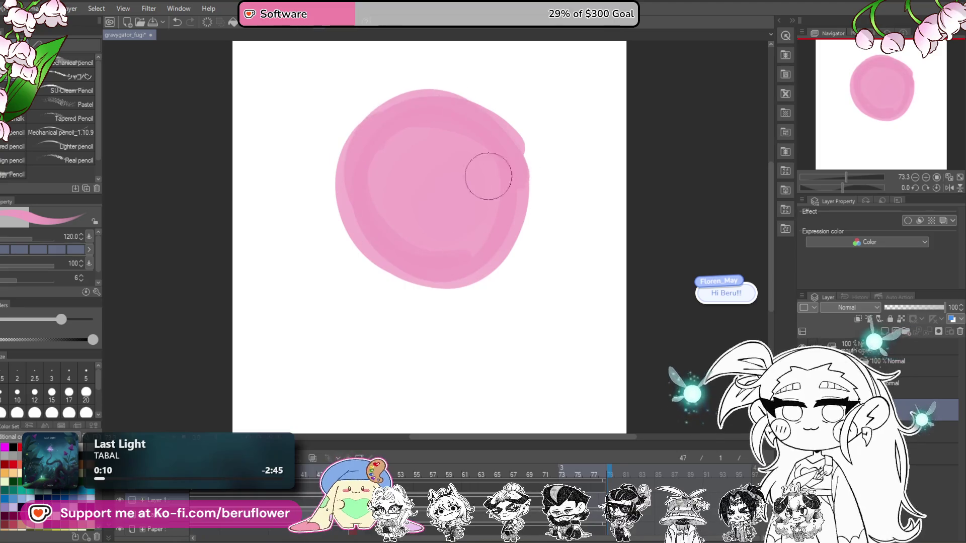
pyautogui.moveTo(410, 254); pyautogui.dragTo(508, 242)
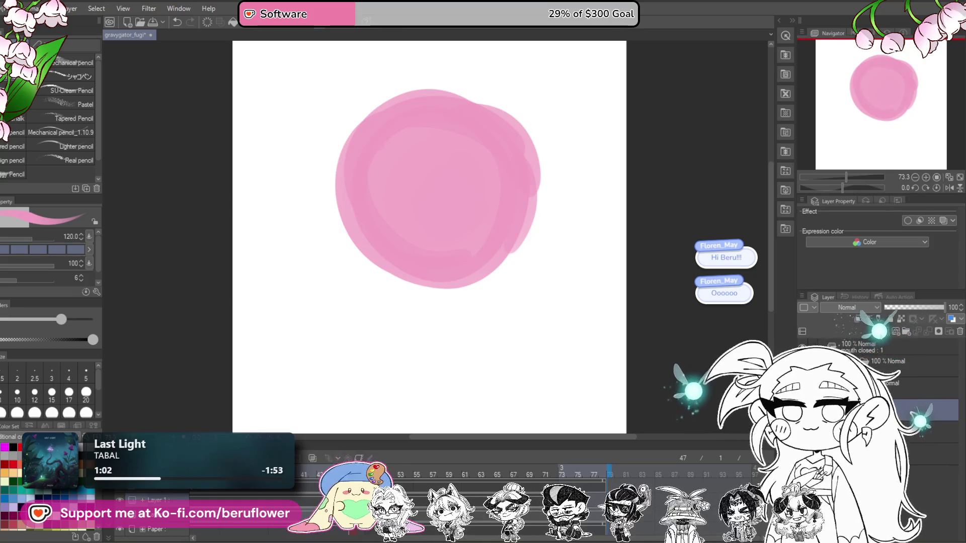
pyautogui.click(431, 178)
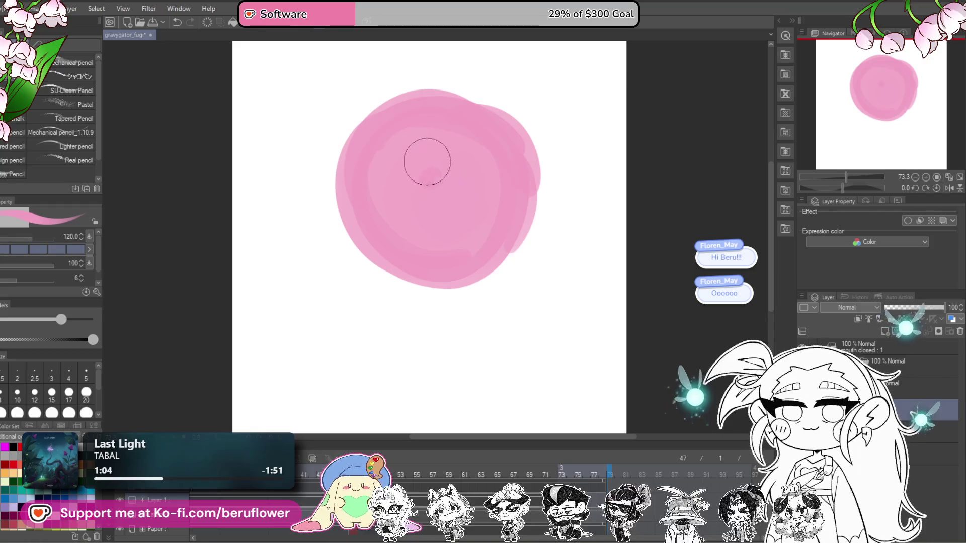
pyautogui.moveTo(443, 141)
pyautogui.mouseDown()
pyautogui.moveTo(383, 177)
pyautogui.moveTo(488, 176)
pyautogui.moveTo(520, 158)
pyautogui.moveTo(521, 234)
pyautogui.moveTo(491, 244)
pyautogui.mouseUp()
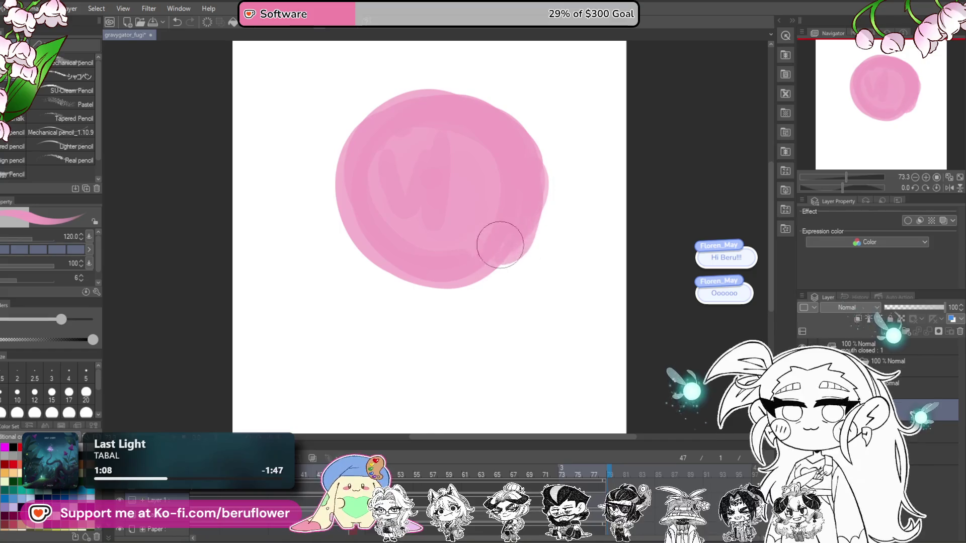
# Add pointed ear lobes on both sides and fill out the head's lower and right edges
pyautogui.moveTo(538, 176)
pyautogui.mouseDown()
pyautogui.moveTo(550, 187)
pyautogui.moveTo(548, 210)
pyautogui.moveTo(571, 194)
pyautogui.moveTo(578, 207)
pyautogui.mouseUp()
pyautogui.moveTo(340, 196)
pyautogui.mouseDown()
pyautogui.moveTo(305, 199)
pyautogui.moveTo(368, 228)
pyautogui.mouseUp()
pyautogui.moveTo(539, 183)
pyautogui.mouseDown()
pyautogui.moveTo(567, 195)
pyautogui.moveTo(565, 218)
pyautogui.mouseUp()
pyautogui.moveTo(408, 238); pyautogui.dragTo(406, 235)
pyautogui.moveTo(345, 194); pyautogui.dragTo(470, 263)
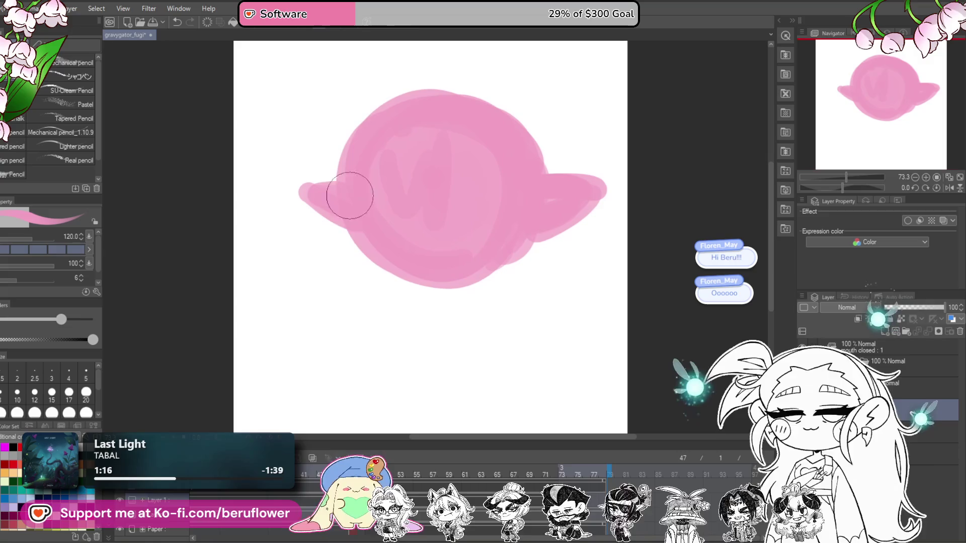
pyautogui.moveTo(349, 209)
pyautogui.mouseDown()
pyautogui.moveTo(489, 263)
pyautogui.moveTo(528, 251)
pyautogui.mouseUp()
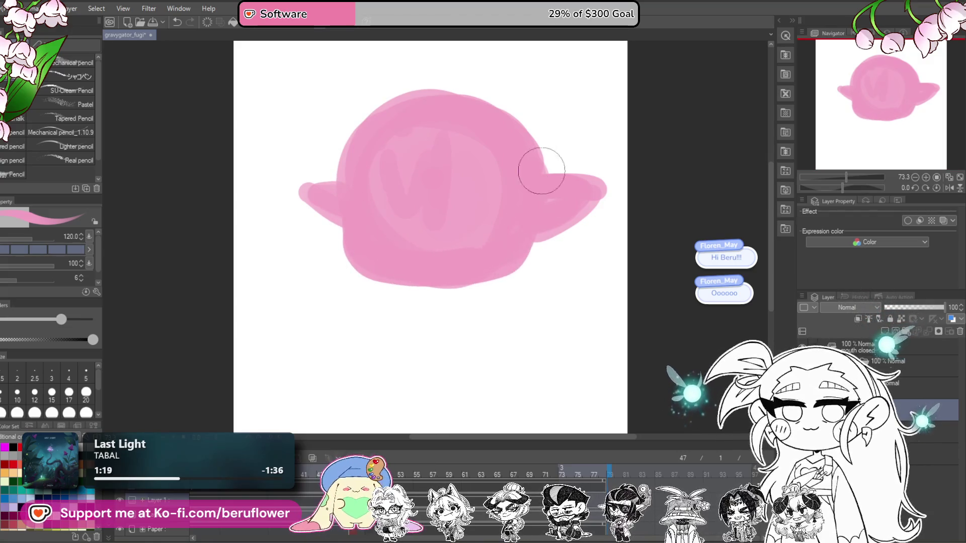
pyautogui.moveTo(345, 201)
pyautogui.mouseDown()
pyautogui.moveTo(394, 274)
pyautogui.moveTo(455, 269)
pyautogui.moveTo(509, 229)
pyautogui.moveTo(495, 253)
pyautogui.mouseUp()
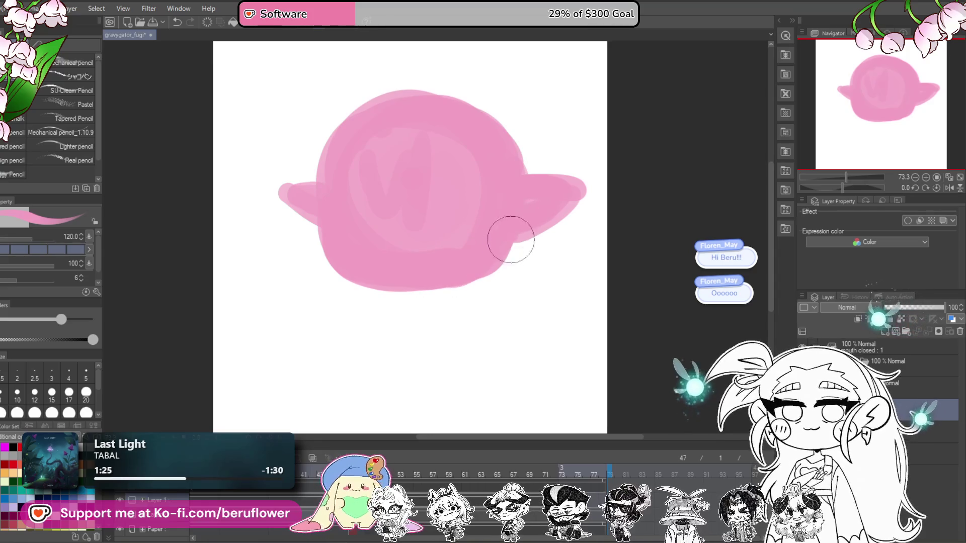
pyautogui.moveTo(329, 189)
pyautogui.mouseDown()
pyautogui.moveTo(345, 216)
pyautogui.moveTo(457, 130)
pyautogui.moveTo(491, 144)
pyautogui.moveTo(505, 222)
pyautogui.mouseUp()
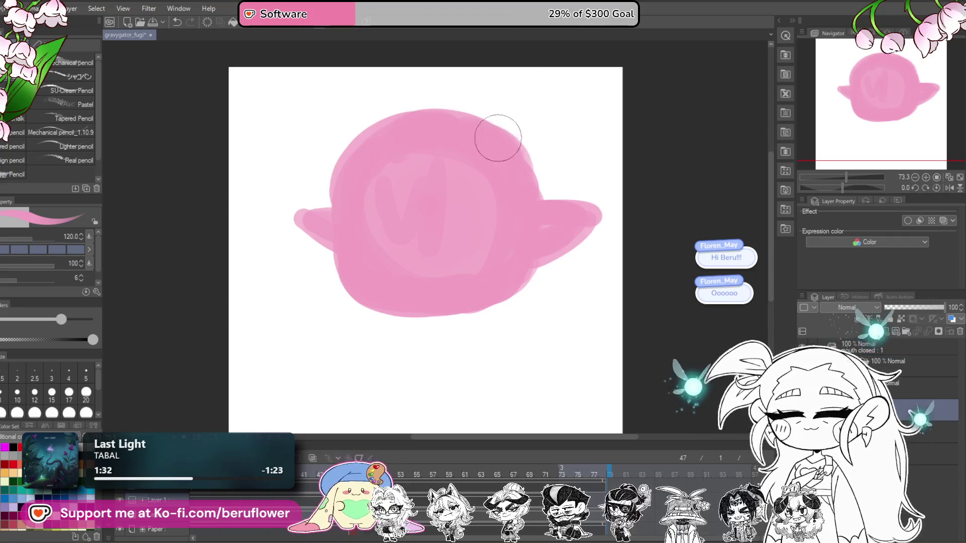
pyautogui.moveTo(519, 257); pyautogui.dragTo(522, 238)
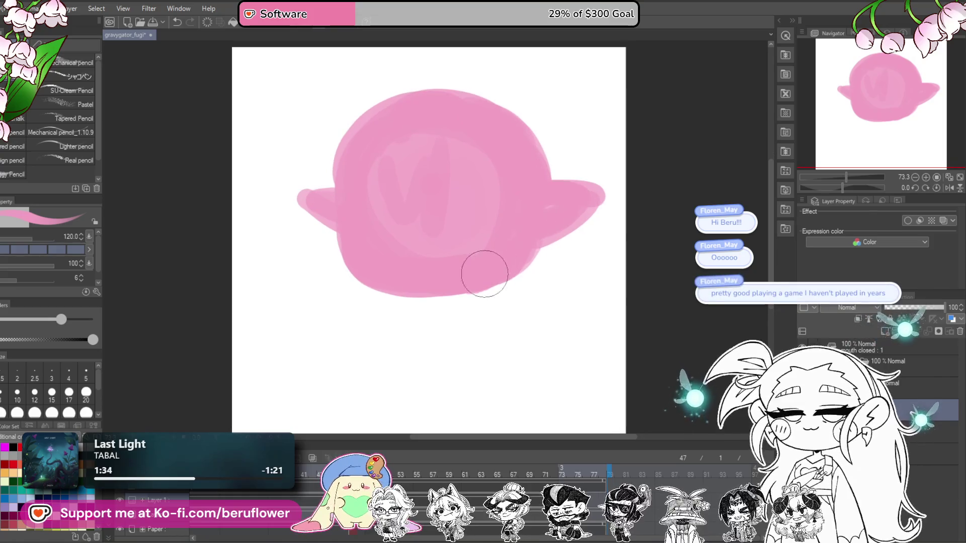
pyautogui.moveTo(491, 321); pyautogui.dragTo(508, 325)
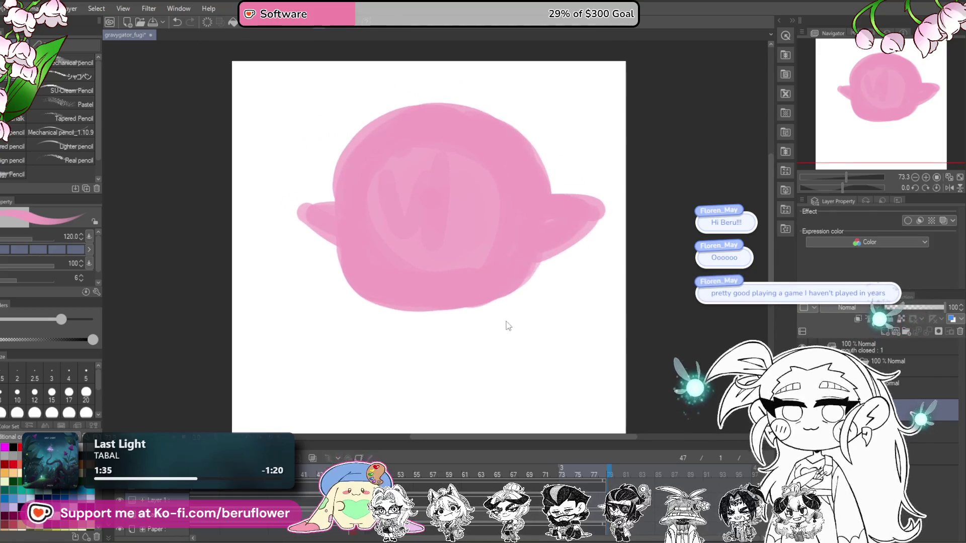
# Rotate the head slightly clockwise, flip the canvas horizontally and smooth the head's upper-left edge
pyautogui.hotkey('ctrl', 't')
pyautogui.moveTo(604, 251); pyautogui.dragTo(487, 320)
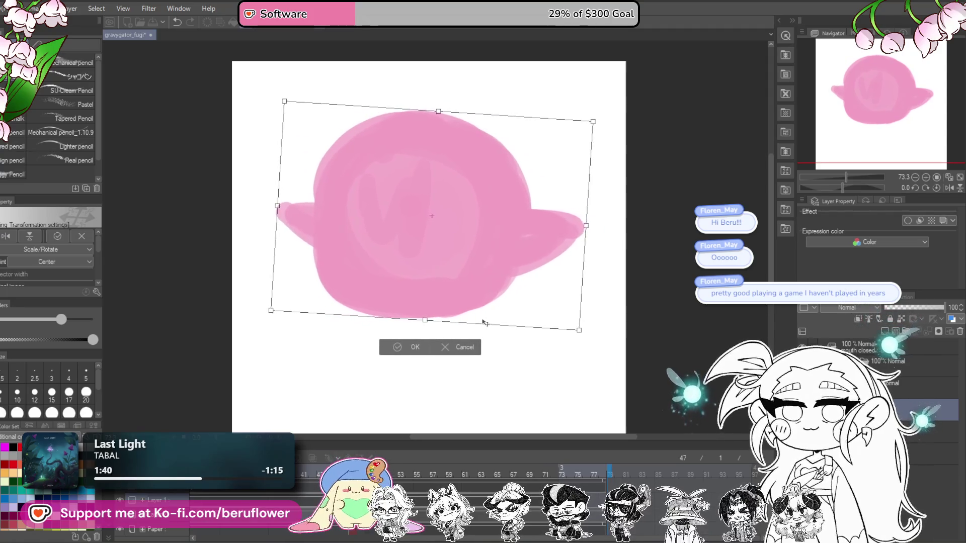
pyautogui.press('Return')
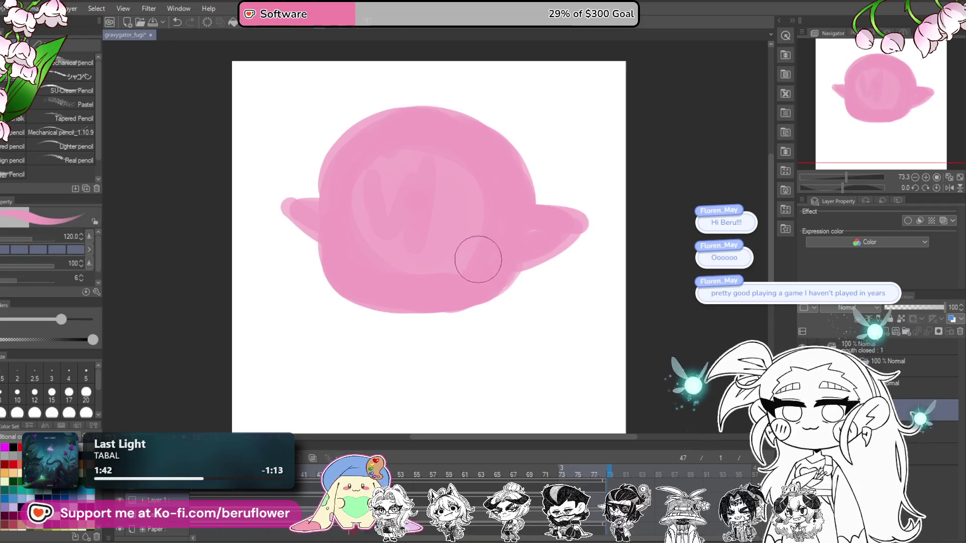
pyautogui.press('[')
pyautogui.press('[')
pyautogui.press('[')
pyautogui.press('[')
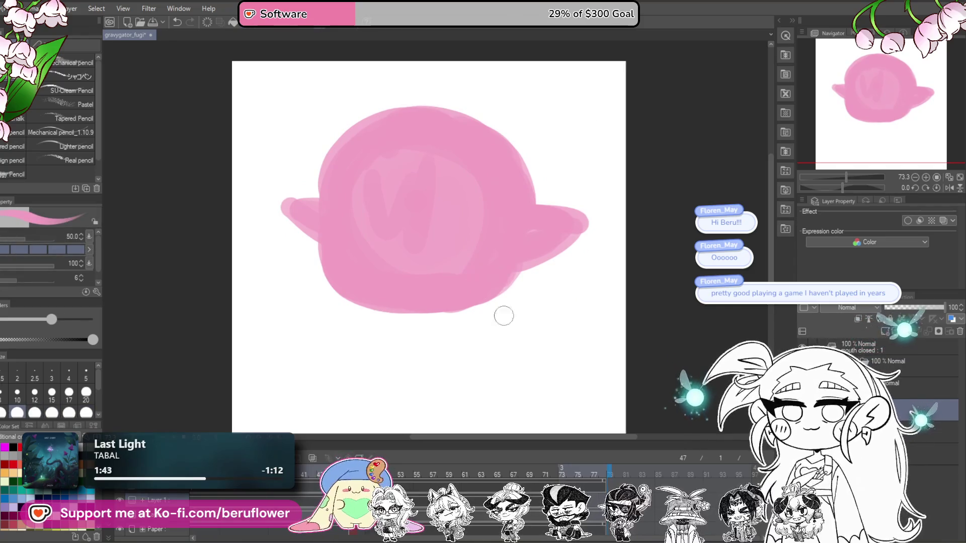
pyautogui.click(949, 188)
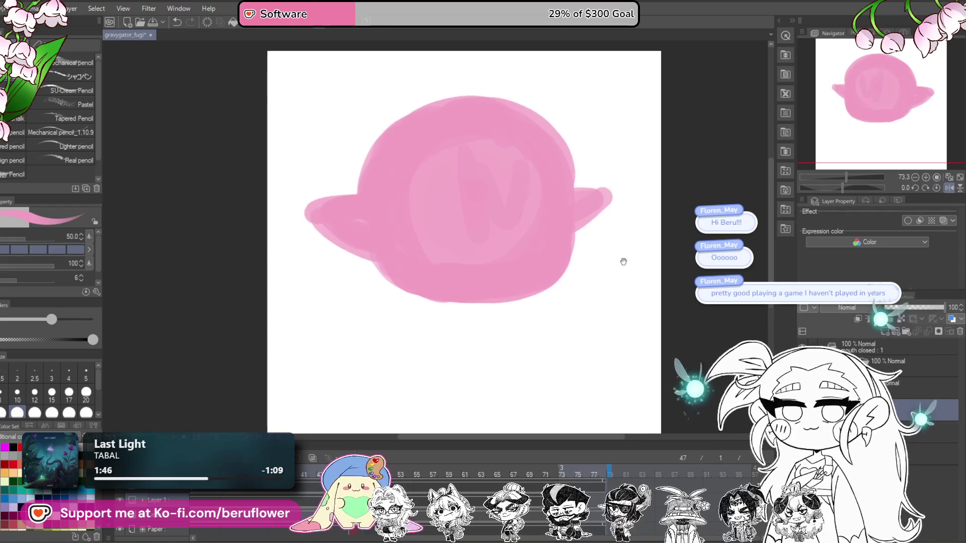
pyautogui.moveTo(480, 117)
pyautogui.mouseDown()
pyautogui.moveTo(373, 134)
pyautogui.moveTo(483, 112)
pyautogui.mouseUp()
pyautogui.moveTo(538, 270); pyautogui.dragTo(512, 250)
pyautogui.moveTo(487, 302); pyautogui.dragTo(494, 313)
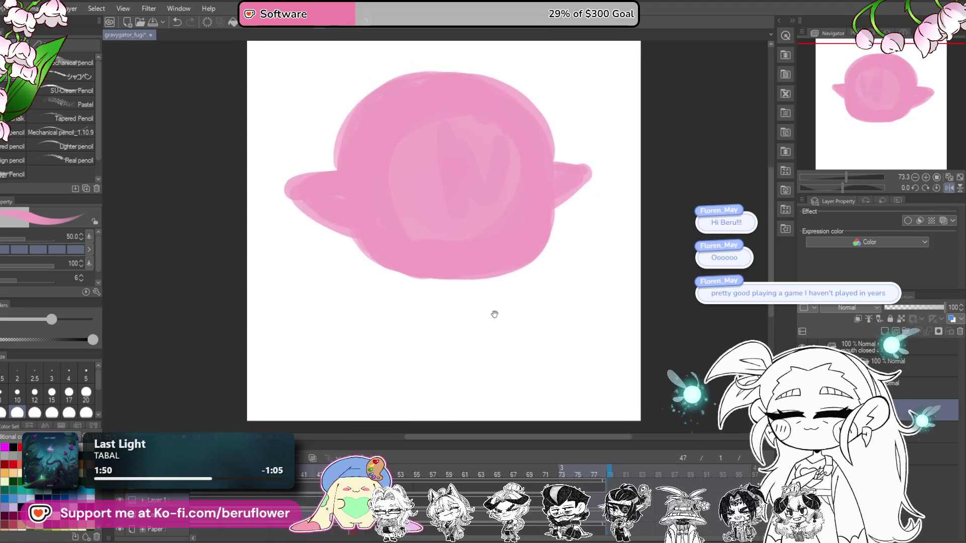
pyautogui.moveTo(424, 282); pyautogui.dragTo(434, 288)
pyautogui.hotkey('ctrl', 'z')
# Scale the head down slightly and paint a short neck and body below it
pyautogui.hotkey('ctrl', 't')
pyautogui.moveTo(461, 285); pyautogui.dragTo(468, 252)
pyautogui.press('Return')
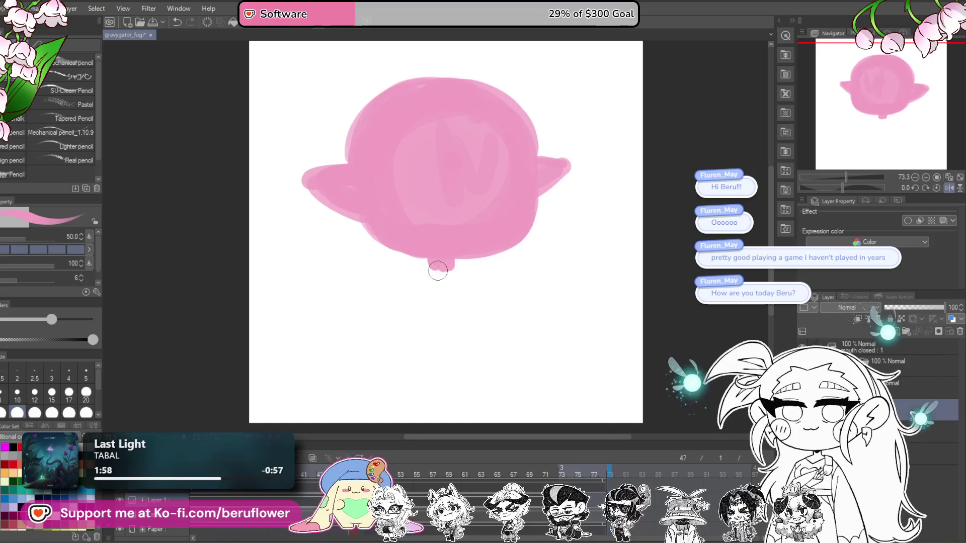
pyautogui.moveTo(434, 267); pyautogui.dragTo(481, 305)
pyautogui.hotkey('ctrl', 'z')
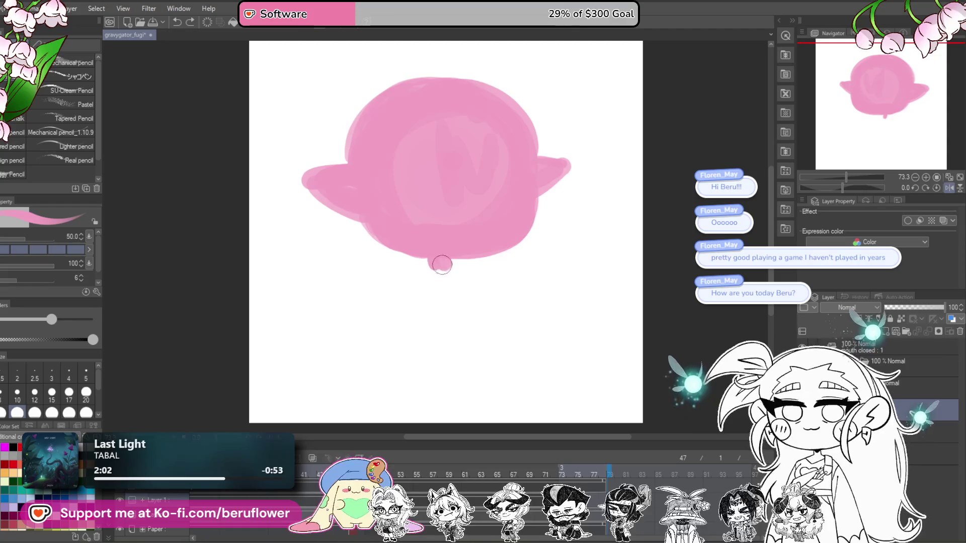
pyautogui.moveTo(450, 268)
pyautogui.mouseDown()
pyautogui.moveTo(479, 315)
pyautogui.moveTo(478, 338)
pyautogui.mouseUp()
pyautogui.moveTo(429, 275)
pyautogui.mouseDown()
pyautogui.moveTo(426, 289)
pyautogui.moveTo(471, 330)
pyautogui.moveTo(437, 336)
pyautogui.moveTo(469, 338)
pyautogui.mouseUp()
pyautogui.moveTo(528, 317)
pyautogui.mouseDown()
pyautogui.moveTo(519, 306)
pyautogui.moveTo(471, 332)
pyautogui.moveTo(465, 316)
pyautogui.moveTo(463, 359)
pyautogui.mouseUp()
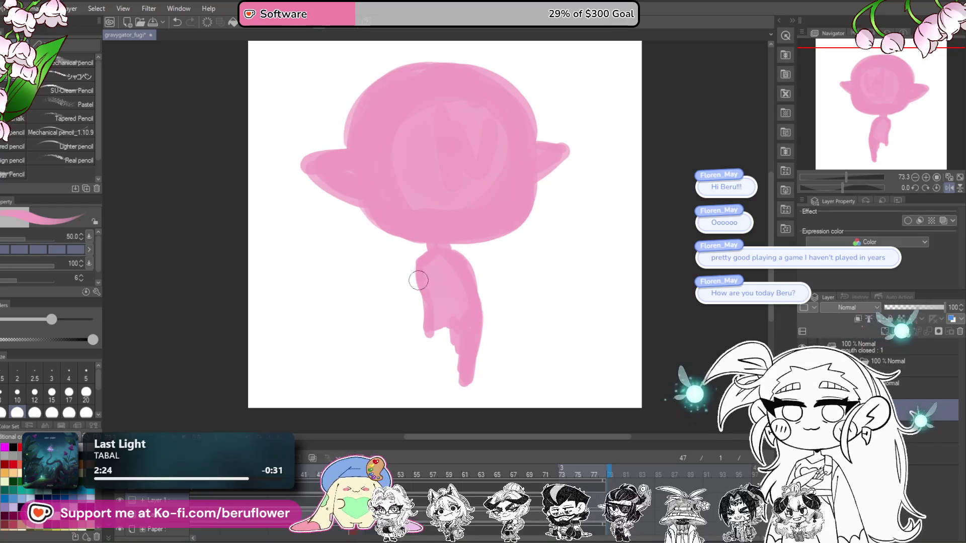
# Sketch the body's left edge, a small hand and a right arm, undoing unwanted strokes
pyautogui.moveTo(395, 282); pyautogui.dragTo(403, 272)
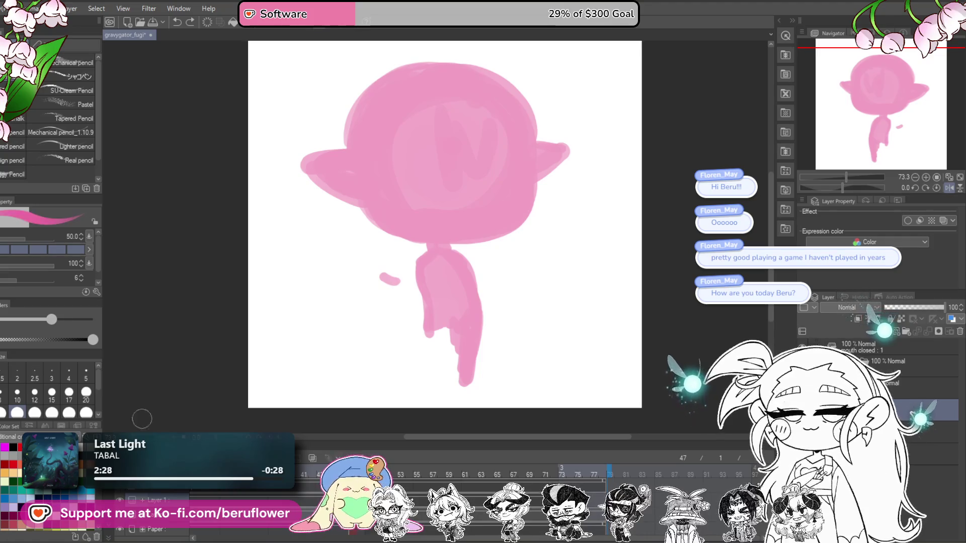
pyautogui.hotkey('ctrl', 'z')
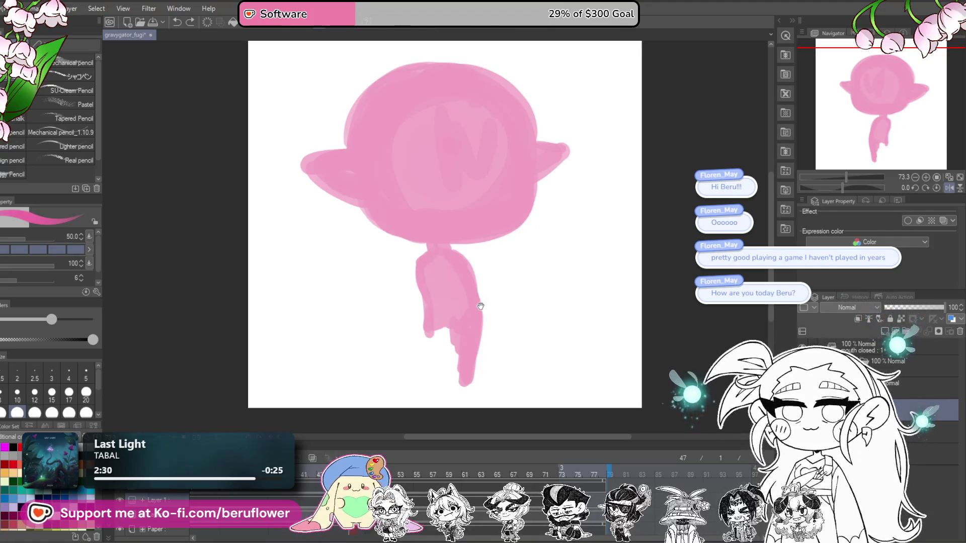
pyautogui.moveTo(482, 309); pyautogui.dragTo(480, 307)
pyautogui.moveTo(418, 284)
pyautogui.mouseDown()
pyautogui.moveTo(386, 286)
pyautogui.moveTo(429, 284)
pyautogui.mouseUp()
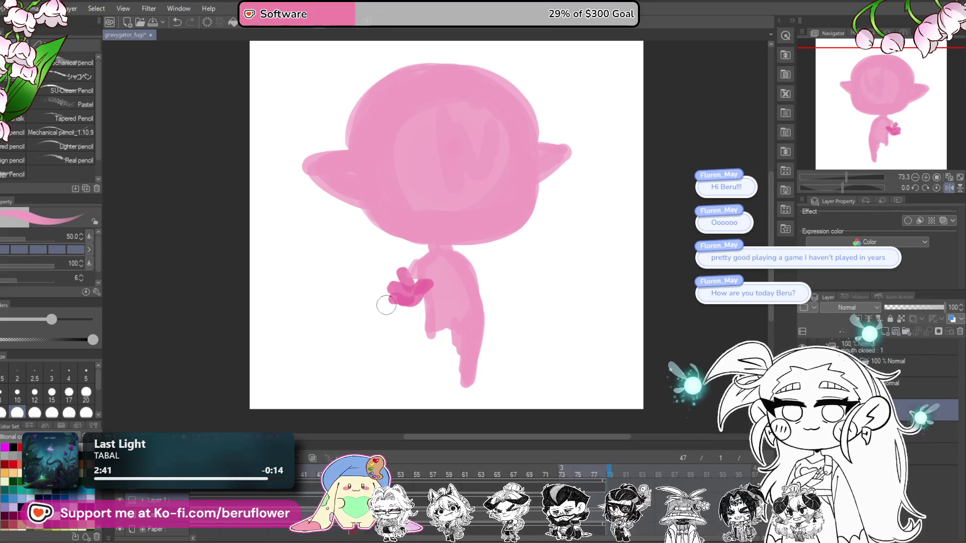
pyautogui.moveTo(393, 286); pyautogui.dragTo(403, 308)
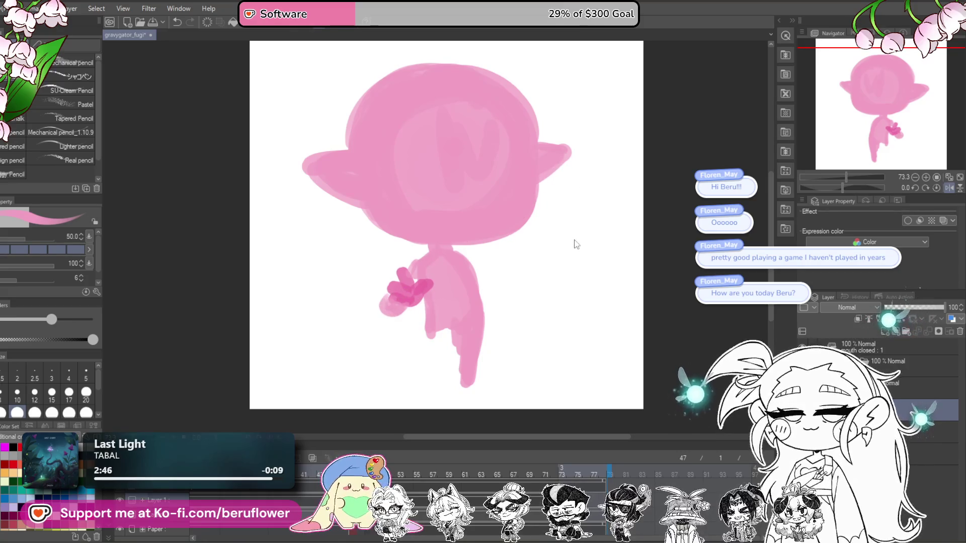
pyautogui.moveTo(472, 279); pyautogui.dragTo(492, 302)
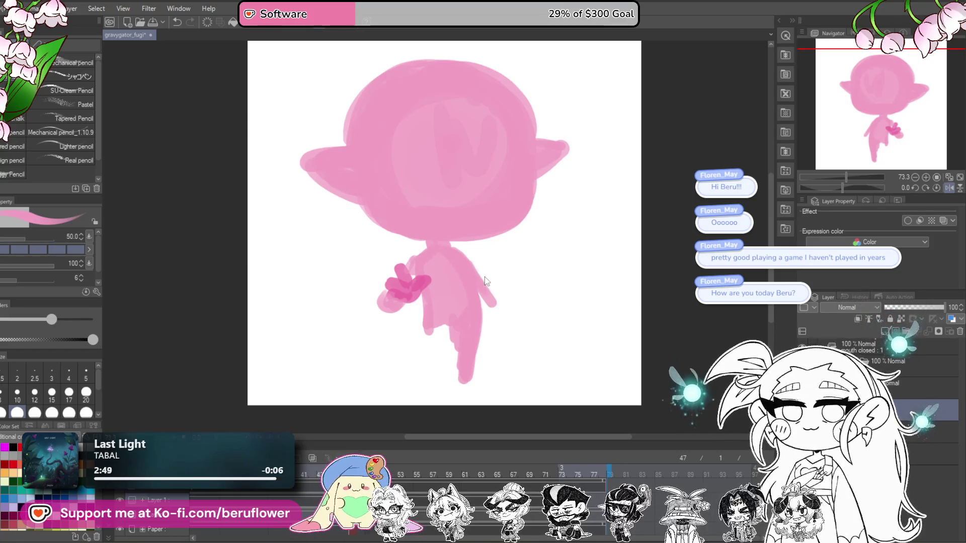
pyautogui.moveTo(490, 305); pyautogui.dragTo(504, 304)
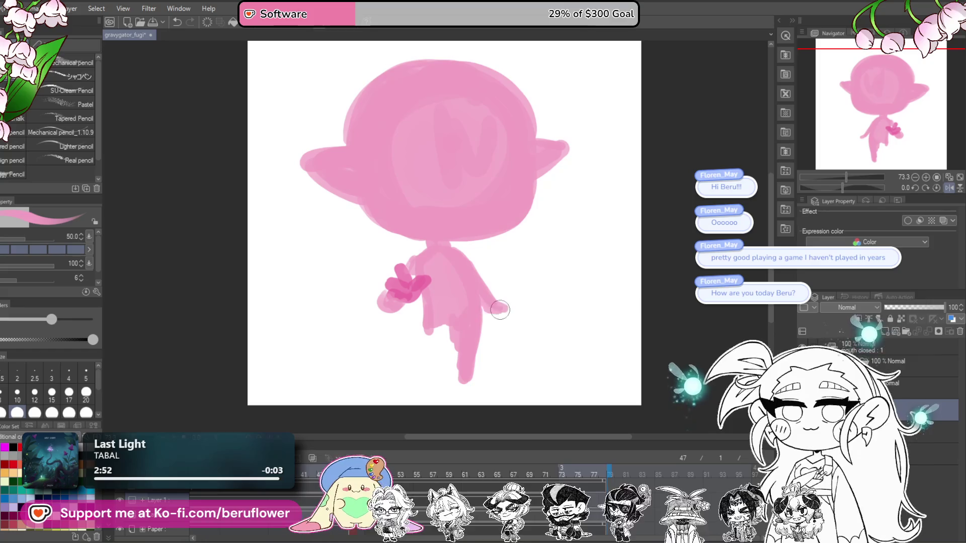
pyautogui.hotkey('ctrl', 'z')
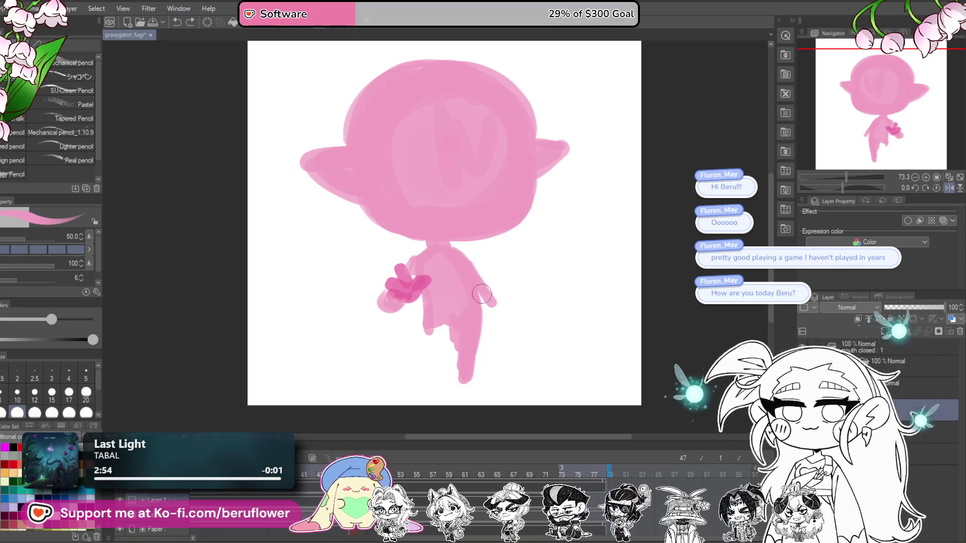
pyautogui.moveTo(497, 308)
pyautogui.mouseDown()
pyautogui.moveTo(511, 308)
pyautogui.moveTo(474, 295)
pyautogui.moveTo(439, 348)
pyautogui.moveTo(448, 324)
pyautogui.moveTo(471, 340)
pyautogui.moveTo(487, 339)
pyautogui.mouseUp()
pyautogui.hotkey('ctrl', 'z')
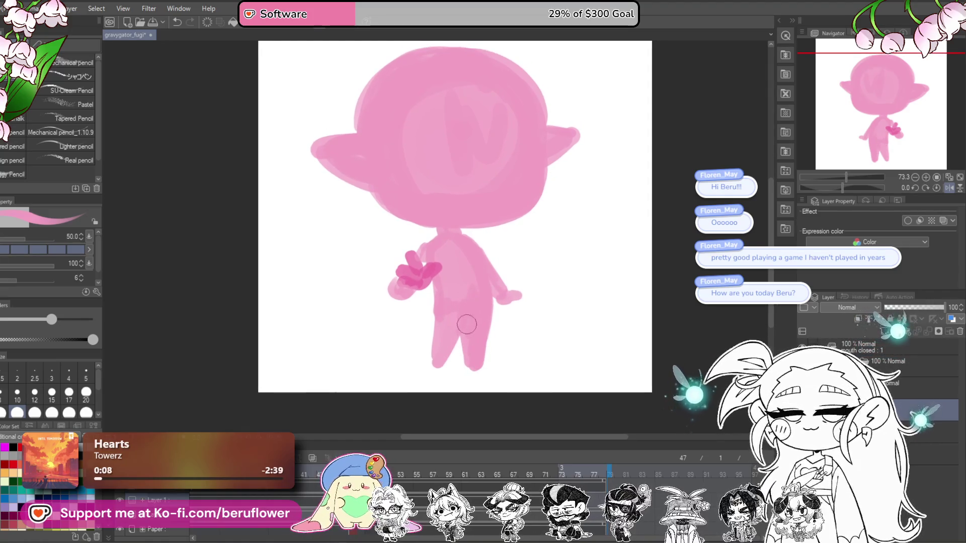
pyautogui.hotkey('ctrl', 'z')
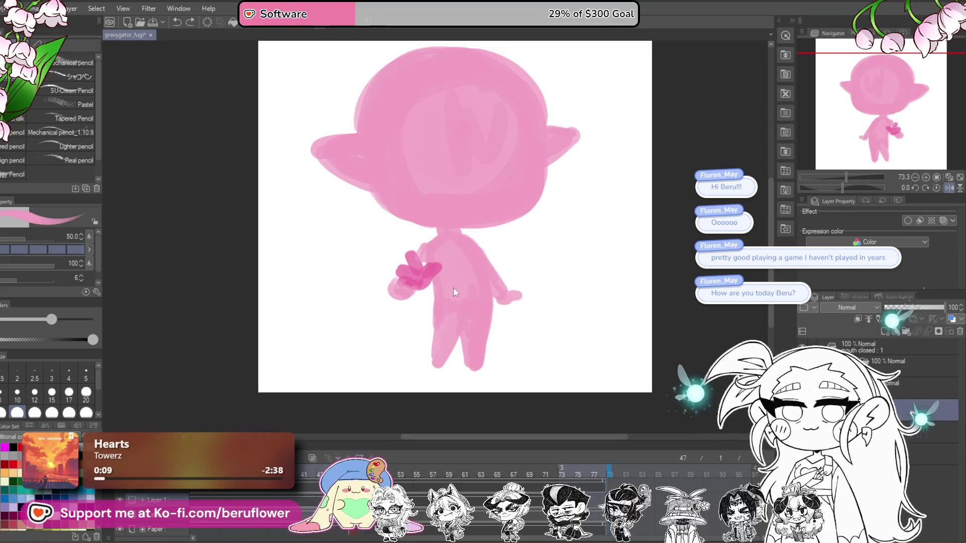
# Widen and lengthen both legs and remove the dark magenta blob near the hand
pyautogui.moveTo(440, 324); pyautogui.dragTo(437, 370)
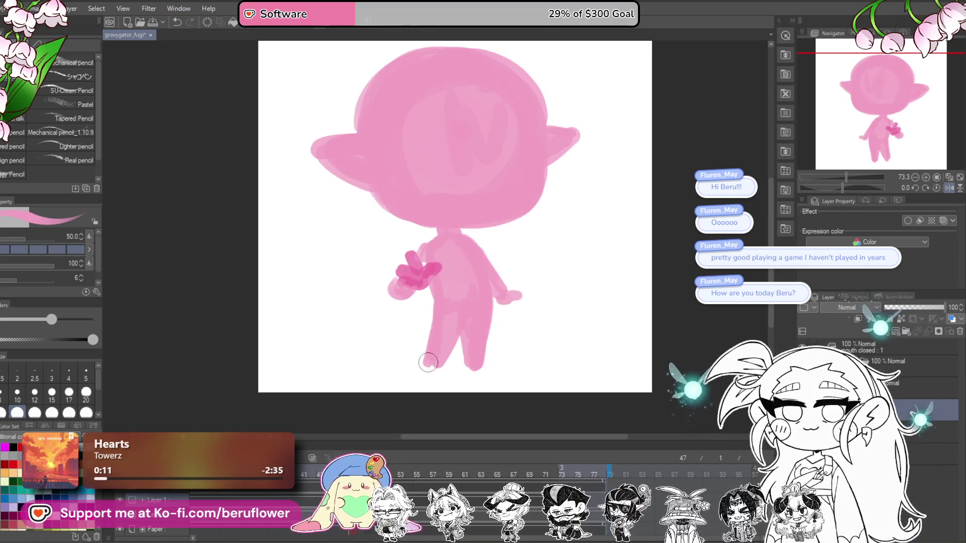
pyautogui.moveTo(467, 340); pyautogui.dragTo(469, 368)
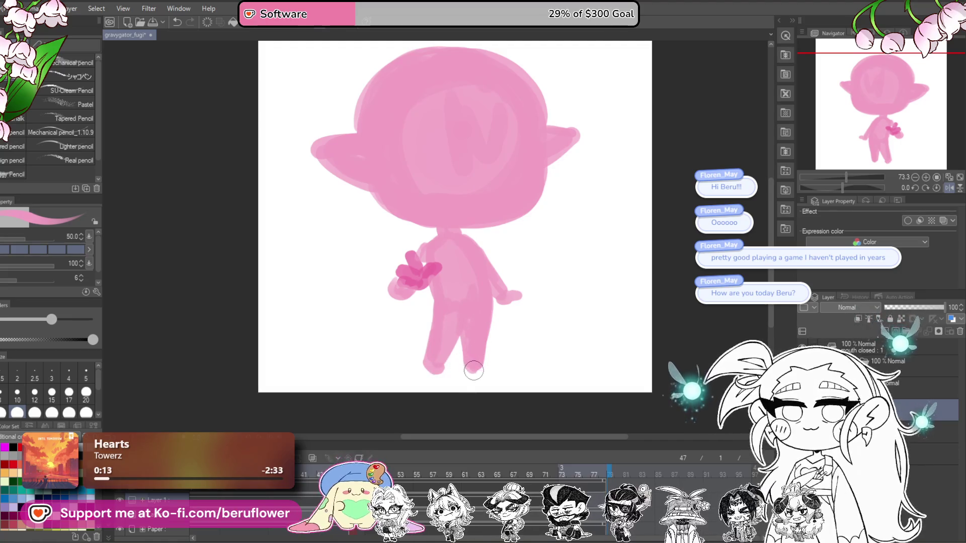
pyautogui.moveTo(491, 303); pyautogui.dragTo(484, 354)
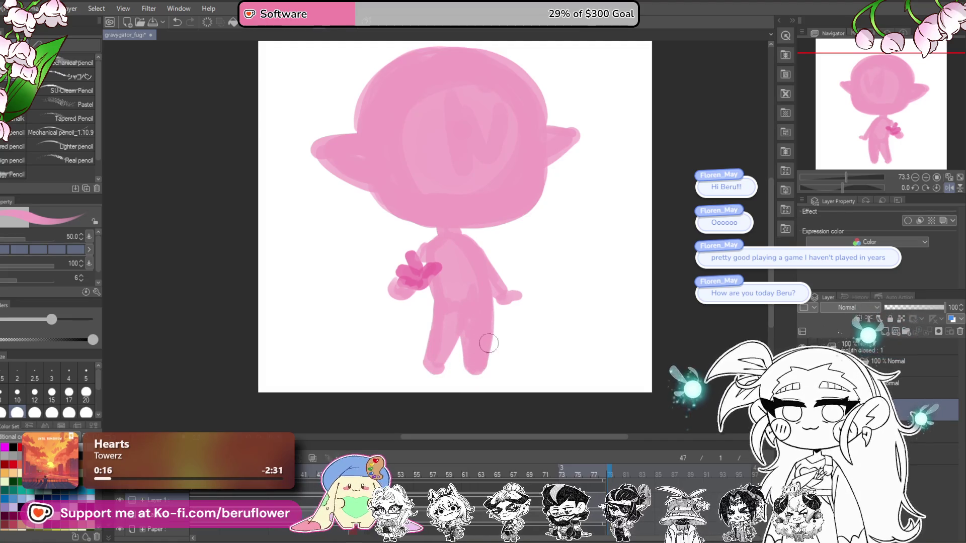
pyautogui.hotkey('ctrl', 'z')
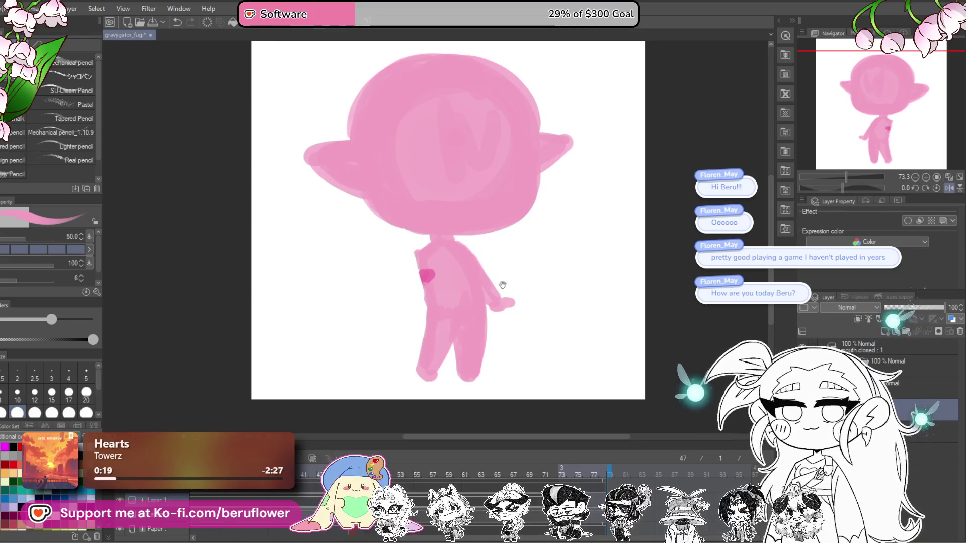
pyautogui.moveTo(496, 228); pyautogui.dragTo(478, 247)
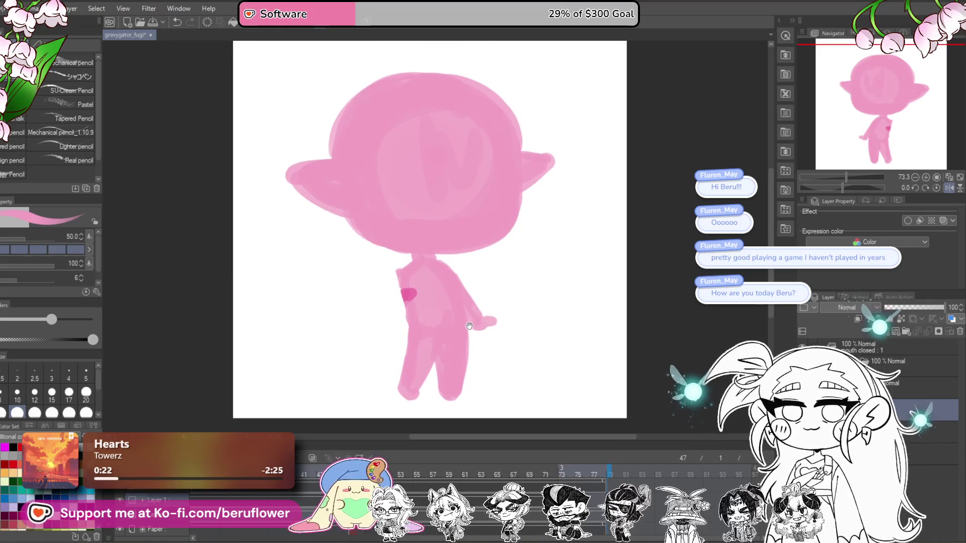
pyautogui.moveTo(470, 327); pyautogui.dragTo(469, 324)
pyautogui.press('m')
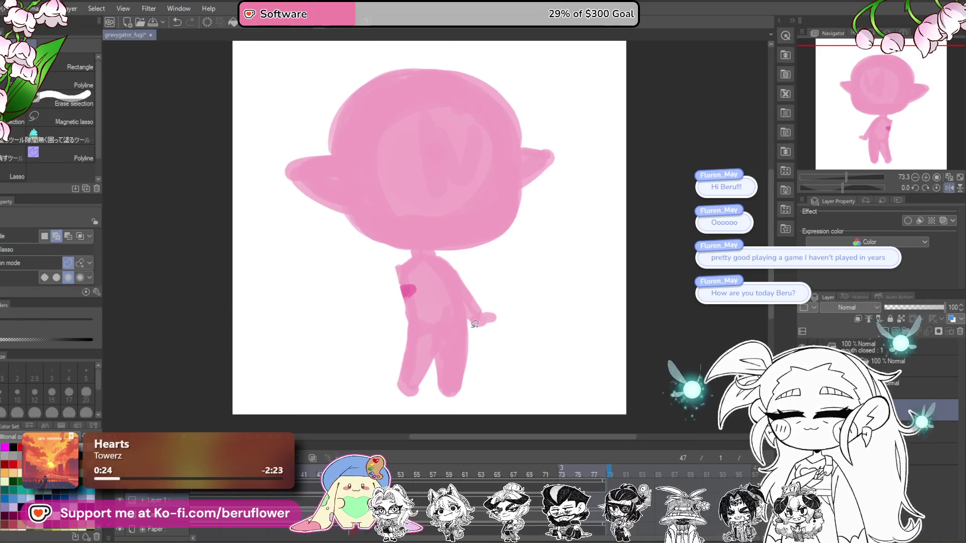
# Lasso the lower body and legs, transform them upward under the torso, then deselect
pyautogui.moveTo(455, 308)
pyautogui.mouseDown()
pyautogui.moveTo(481, 347)
pyautogui.moveTo(458, 362)
pyautogui.mouseUp()
pyautogui.hotkey('ctrl', 't')
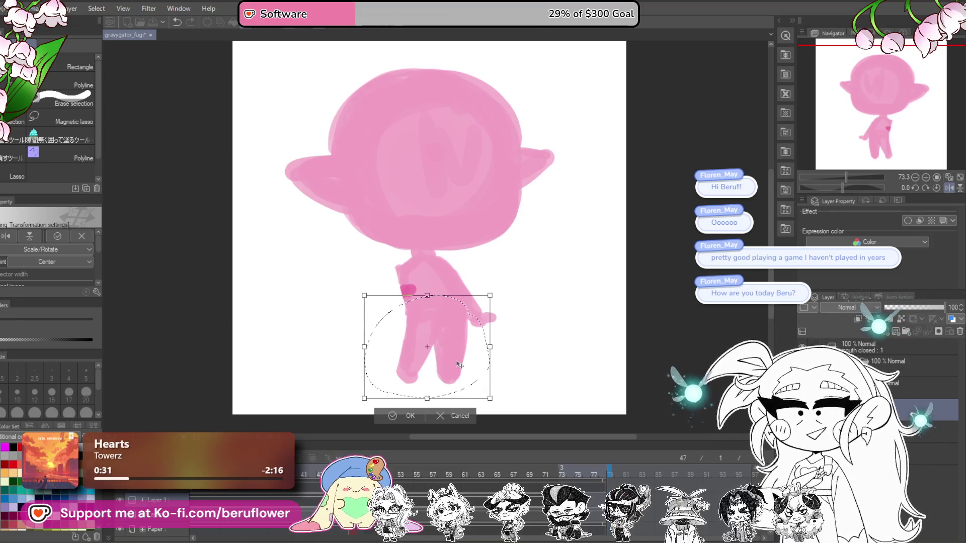
pyautogui.press('Return')
pyautogui.hotkey('ctrl', 'd')
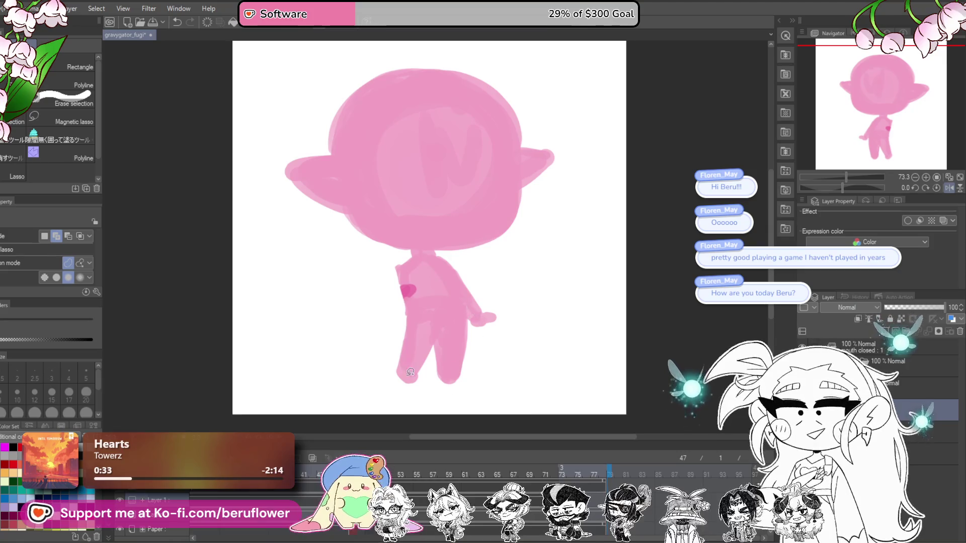
pyautogui.press('p')
pyautogui.moveTo(443, 270); pyautogui.dragTo(446, 265)
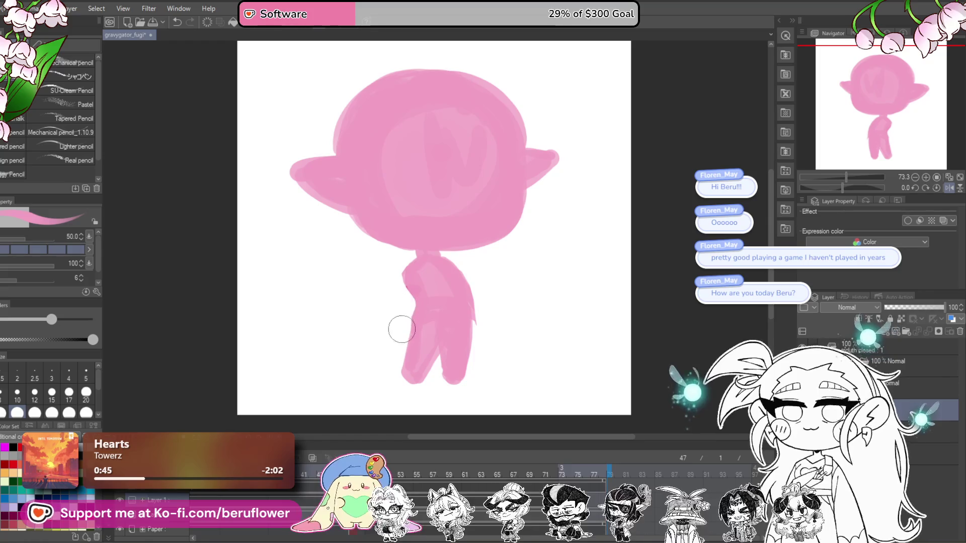
# Reshape the left foot, make the right leg longer and rounder, and erase the old right ear
pyautogui.moveTo(402, 306); pyautogui.dragTo(391, 294)
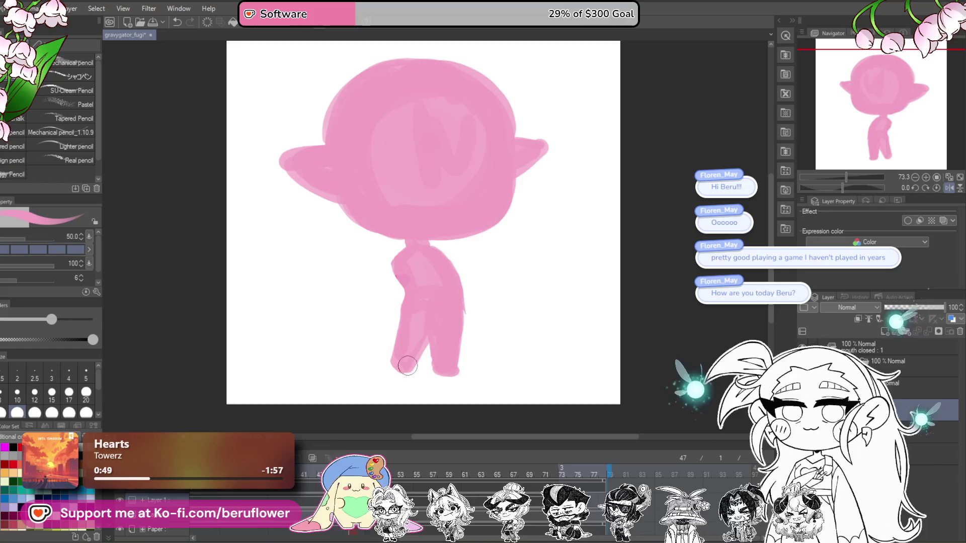
pyautogui.moveTo(402, 359); pyautogui.dragTo(392, 370)
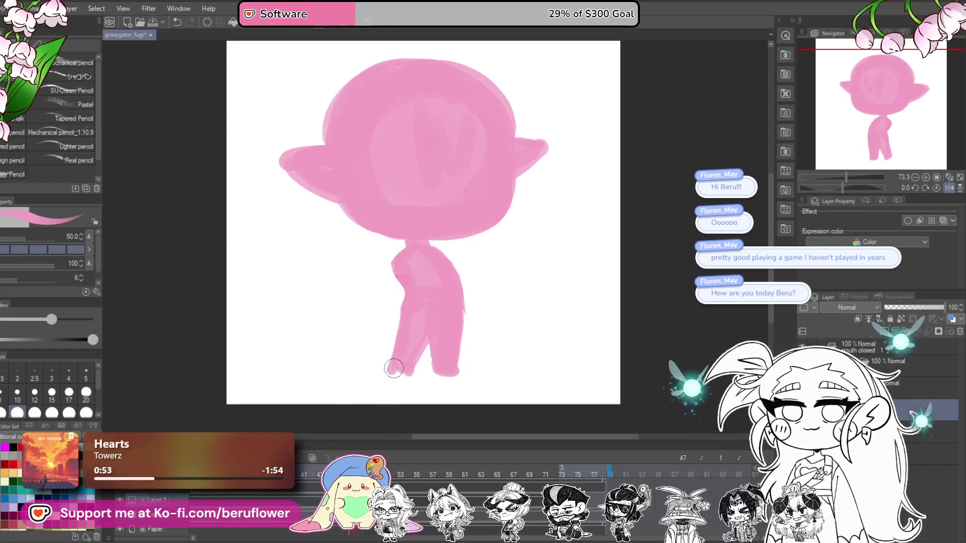
pyautogui.moveTo(437, 347); pyautogui.dragTo(457, 378)
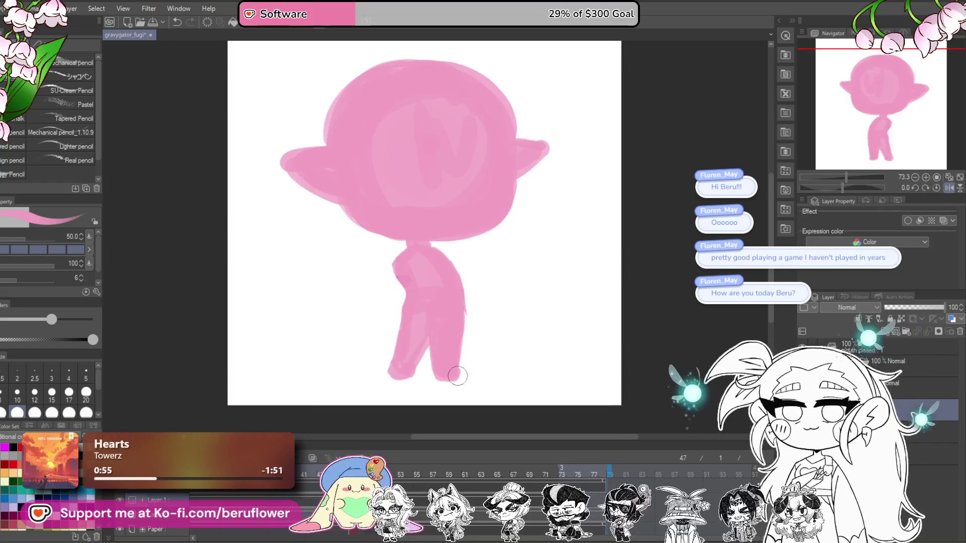
pyautogui.moveTo(478, 335); pyautogui.dragTo(468, 353)
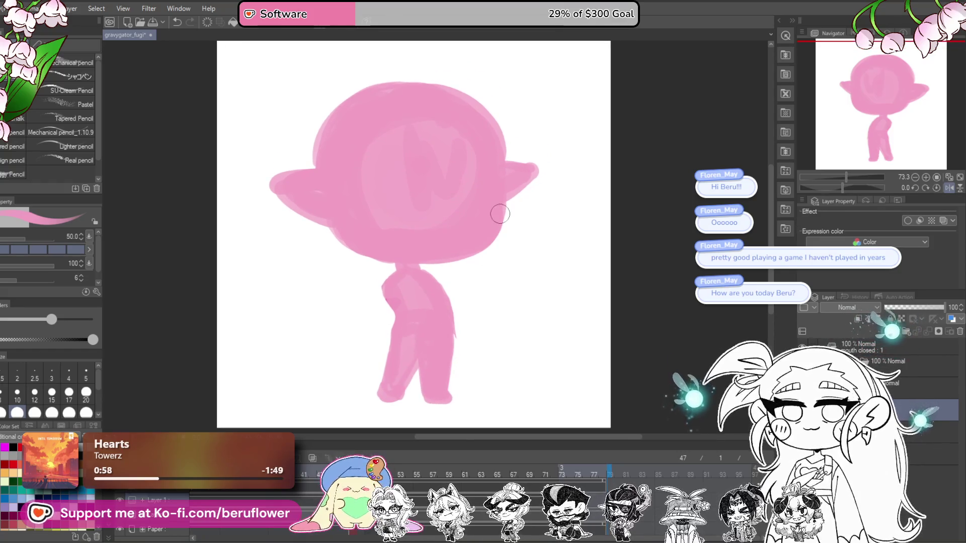
# Repaint larger pointed ears on the right and left sides of the head
pyautogui.moveTo(535, 151); pyautogui.dragTo(523, 212)
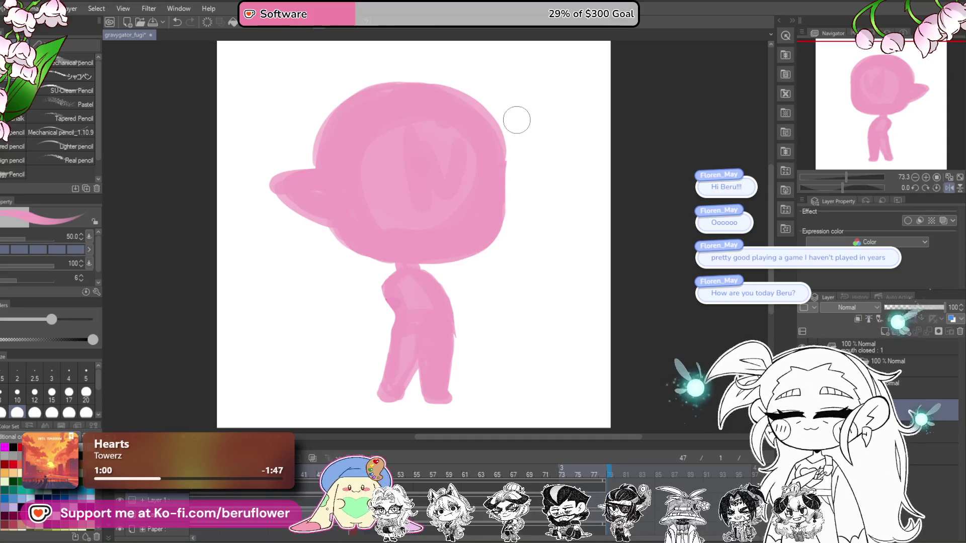
pyautogui.scroll(-1, 512, 144)
pyautogui.moveTo(507, 171); pyautogui.dragTo(519, 189)
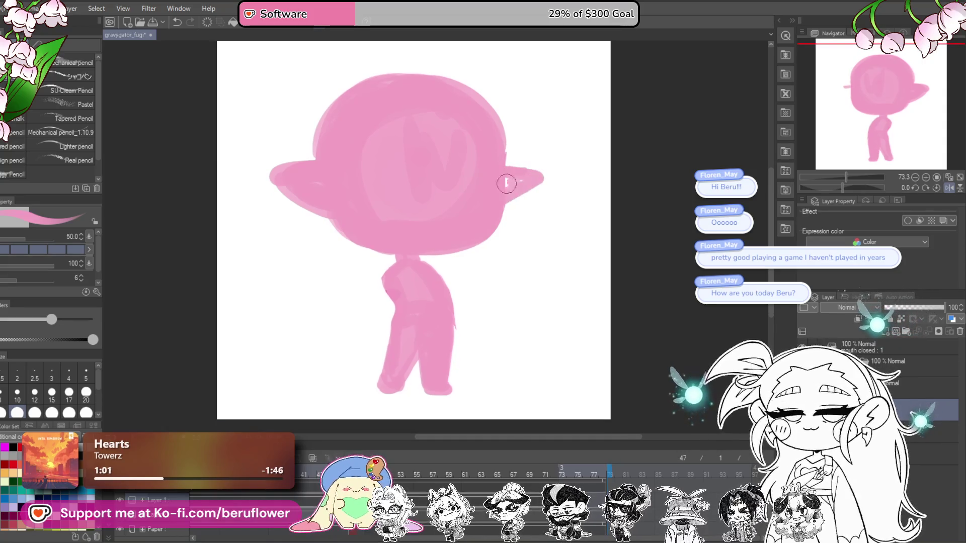
pyautogui.moveTo(526, 121); pyautogui.dragTo(539, 126)
pyautogui.moveTo(295, 170); pyautogui.dragTo(348, 220)
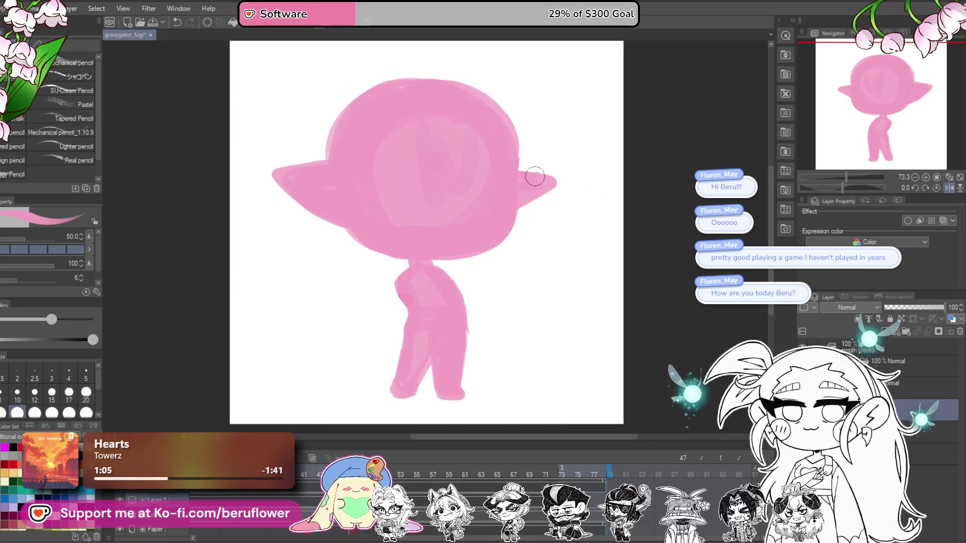
# Fill in the left arm in pink after undoing trial arm strokes
pyautogui.scroll(-1, 524, 269)
pyautogui.scroll(-1, 414, 275)
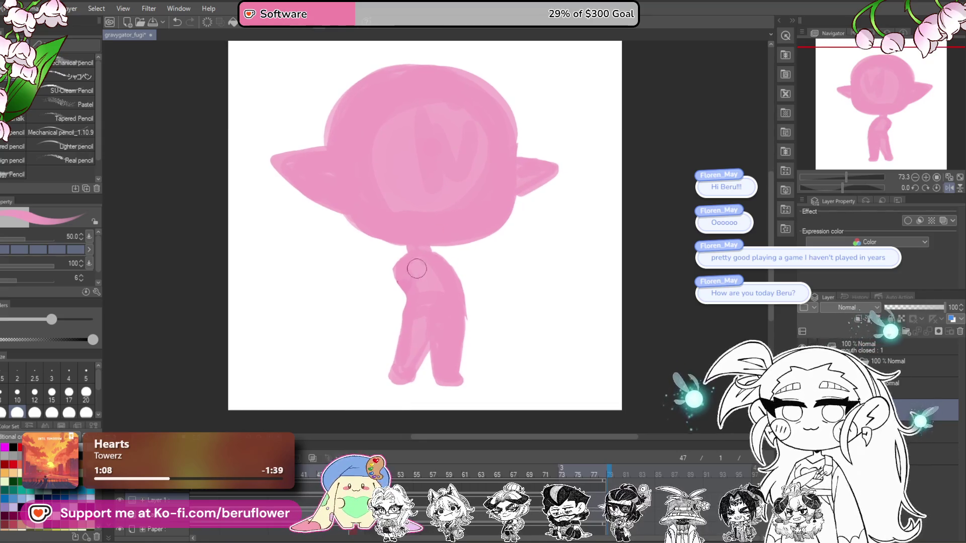
pyautogui.moveTo(436, 251); pyautogui.dragTo(465, 313)
pyautogui.hotkey('ctrl', 'z')
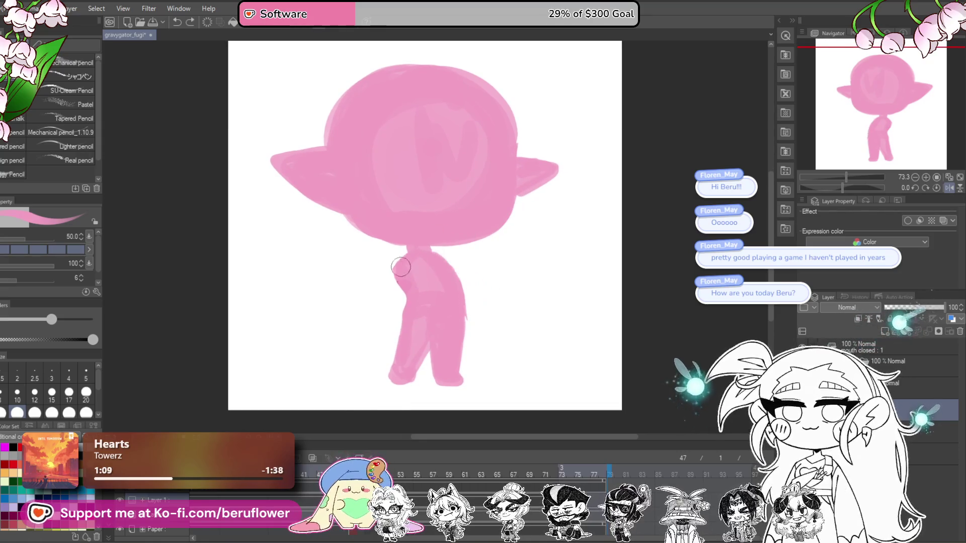
pyautogui.moveTo(397, 265)
pyautogui.mouseDown()
pyautogui.moveTo(384, 326)
pyautogui.moveTo(428, 314)
pyautogui.mouseUp()
pyautogui.hotkey('ctrl', 'z')
pyautogui.moveTo(399, 259); pyautogui.dragTo(391, 304)
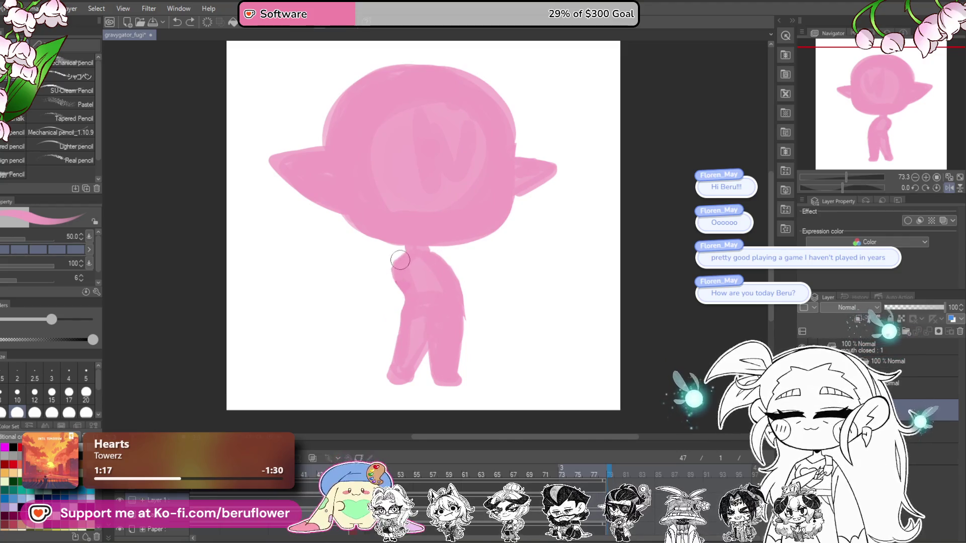
# Paint the right arm bent from shoulder to hip and extend the left arm out to the elbow
pyautogui.hotkey('ctrl', 'z')
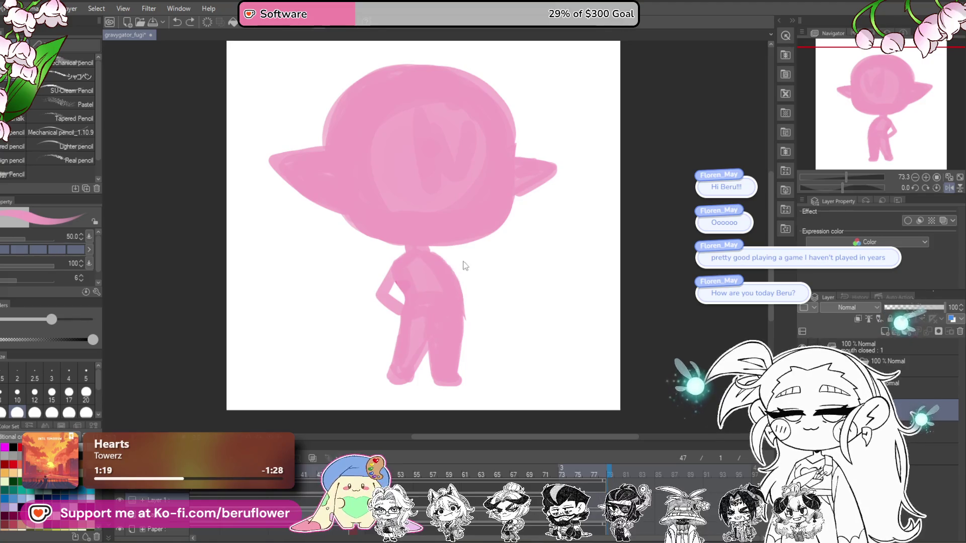
pyautogui.moveTo(446, 266); pyautogui.dragTo(468, 325)
pyautogui.hotkey('ctrl', 'z')
pyautogui.moveTo(443, 255)
pyautogui.mouseDown()
pyautogui.moveTo(465, 301)
pyautogui.moveTo(500, 306)
pyautogui.mouseUp()
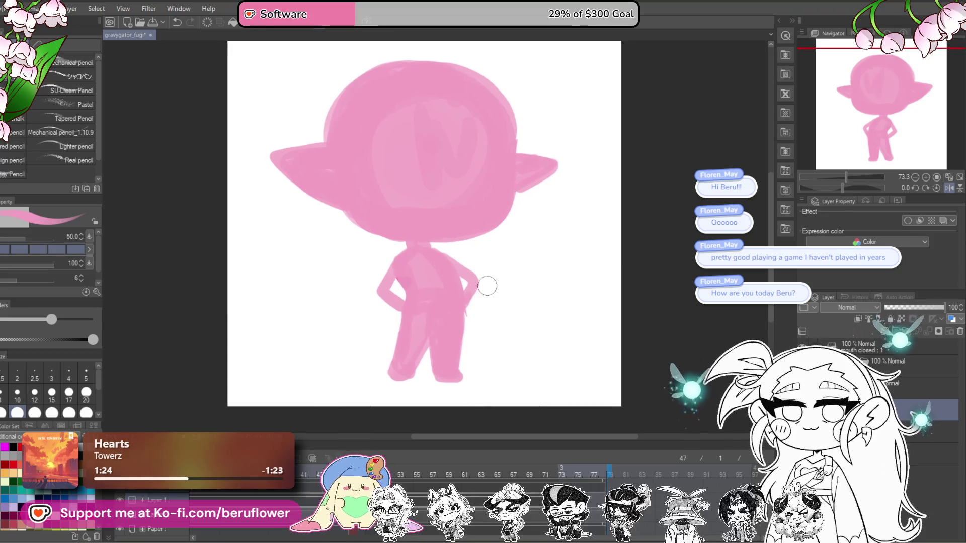
pyautogui.hotkey('ctrl', 'z')
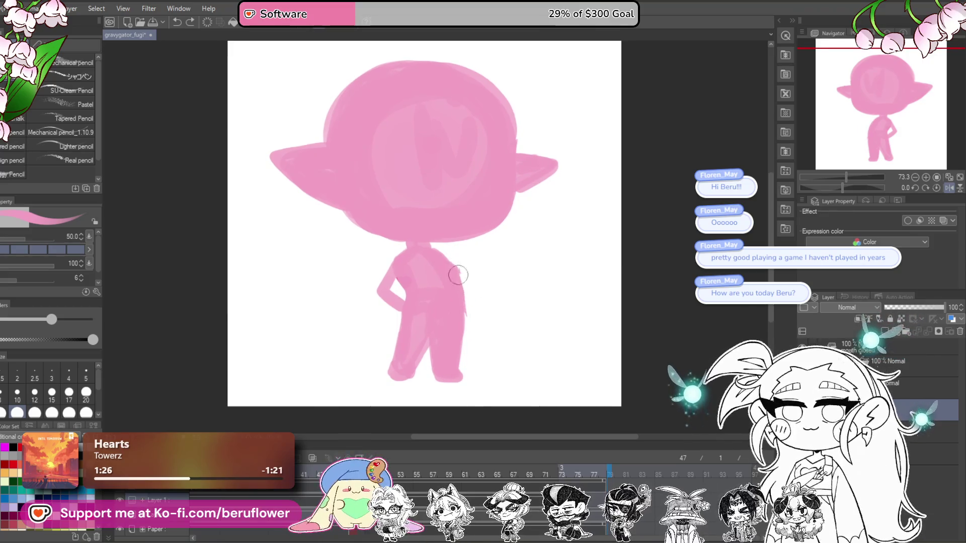
pyautogui.moveTo(454, 271); pyautogui.dragTo(464, 301)
pyautogui.moveTo(440, 256); pyautogui.dragTo(474, 294)
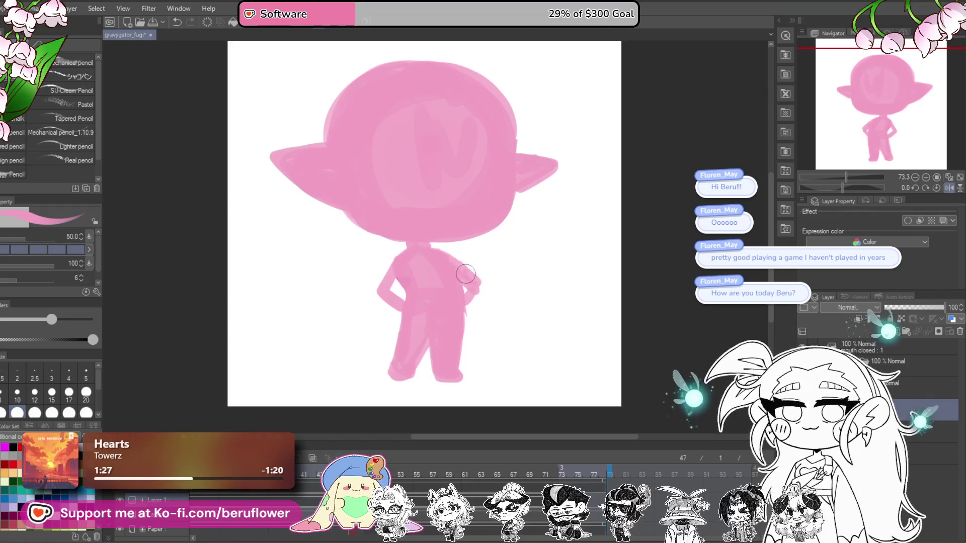
pyautogui.moveTo(410, 249); pyautogui.dragTo(381, 287)
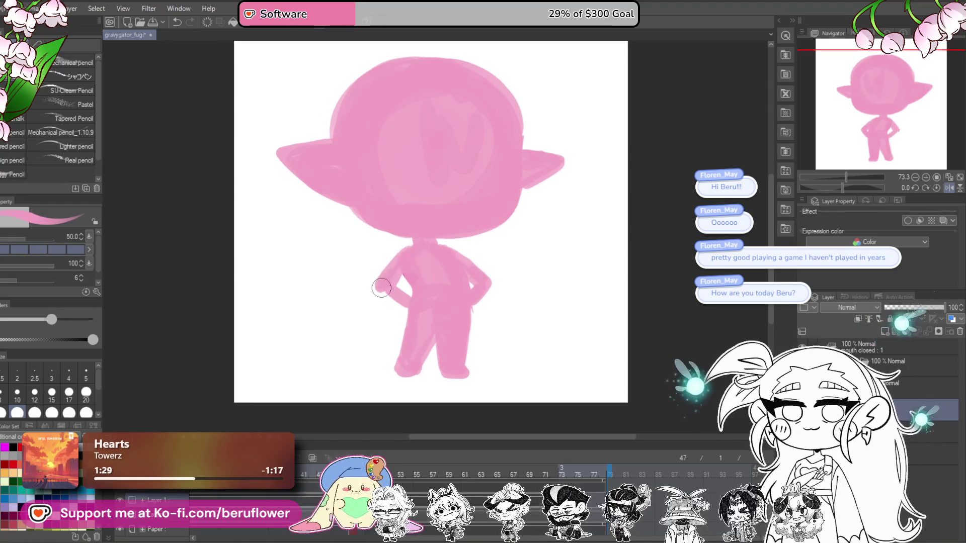
pyautogui.moveTo(515, 325); pyautogui.dragTo(323, 356)
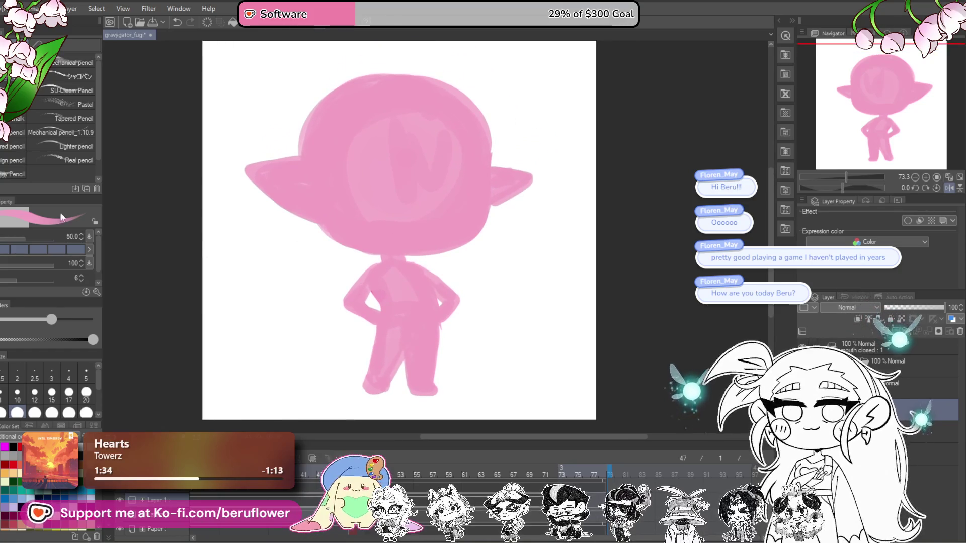
pyautogui.press('m')
pyautogui.moveTo(481, 261); pyautogui.dragTo(471, 247)
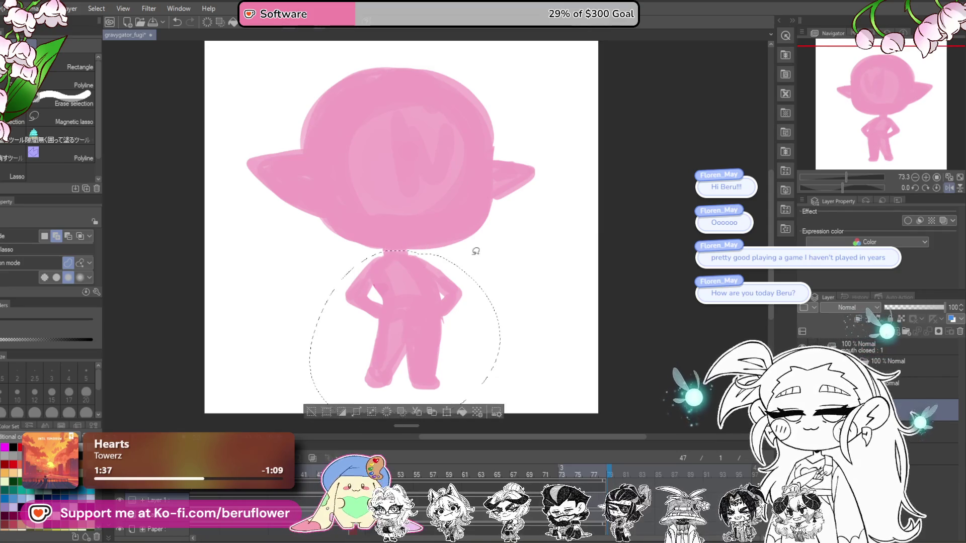
# Transform the selected body to make it slightly shorter, then deselect
pyautogui.hotkey('ctrl', 't')
pyautogui.moveTo(403, 395); pyautogui.dragTo(403, 383)
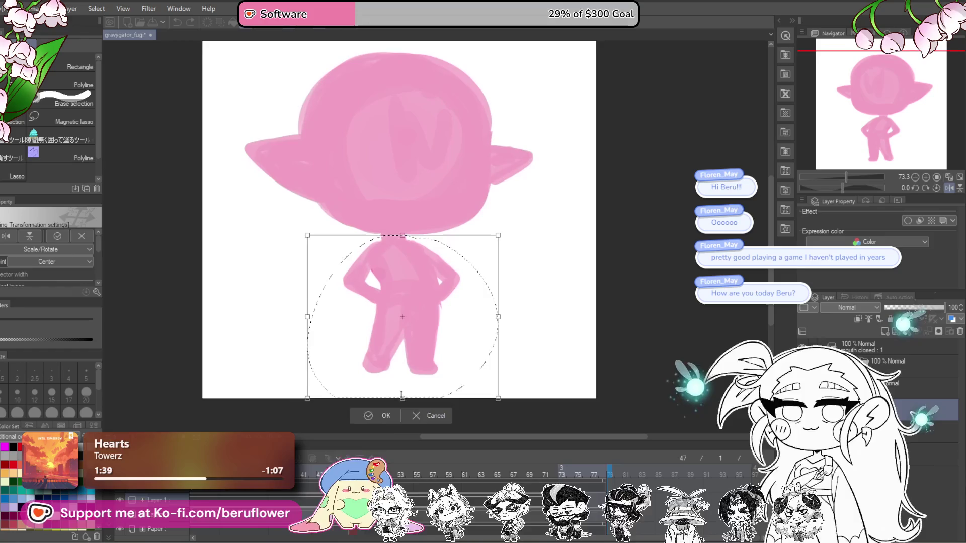
pyautogui.press('Return')
pyautogui.moveTo(467, 350)
pyautogui.mouseDown()
pyautogui.moveTo(465, 360)
pyautogui.moveTo(449, 345)
pyautogui.mouseUp()
pyautogui.hotkey('ctrl', 'd')
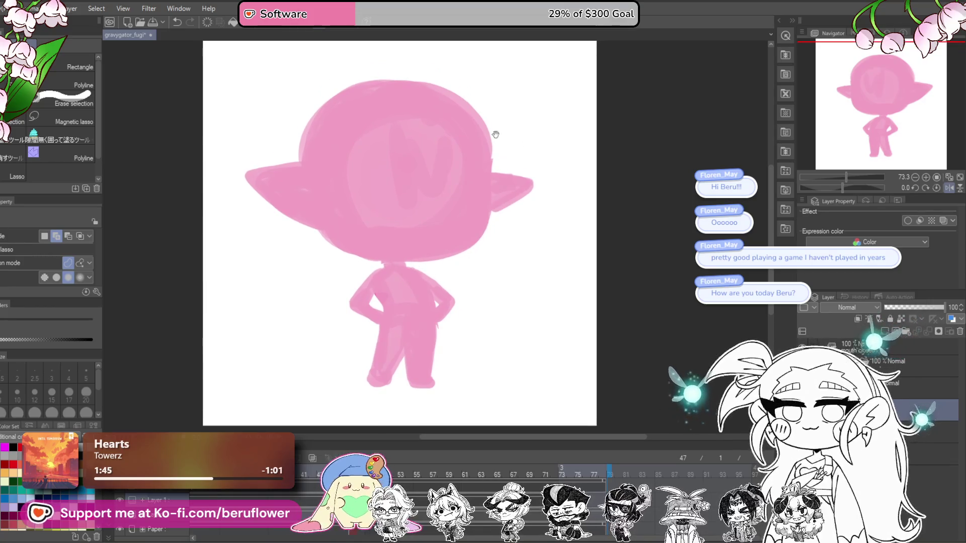
# Use Liquify at brush size 500 to push the head's right edge and ear outward
pyautogui.press('j')
pyautogui.moveTo(482, 114); pyautogui.dragTo(503, 144)
pyautogui.press(']')
pyautogui.press(']')
pyautogui.press(']')
pyautogui.moveTo(536, 171); pyautogui.dragTo(537, 146)
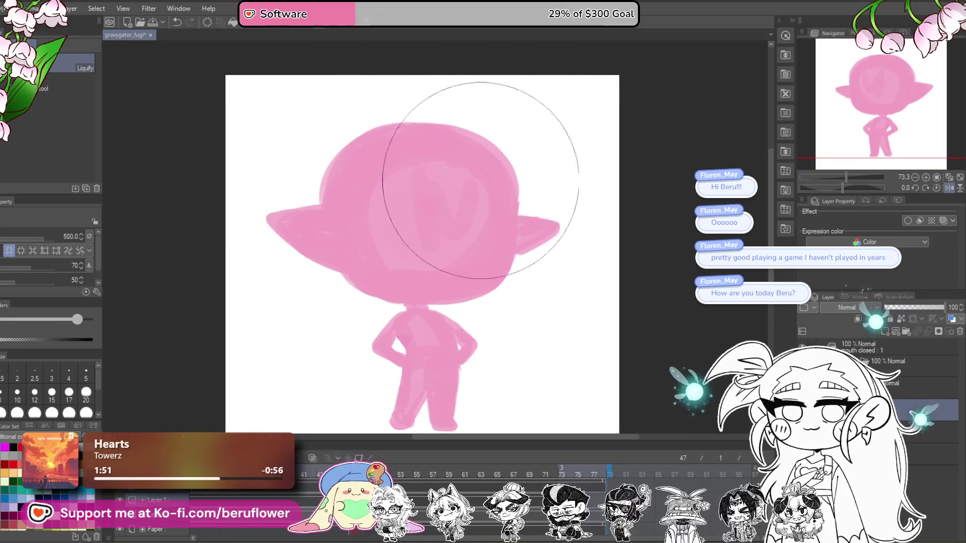
pyautogui.moveTo(457, 175); pyautogui.dragTo(558, 267)
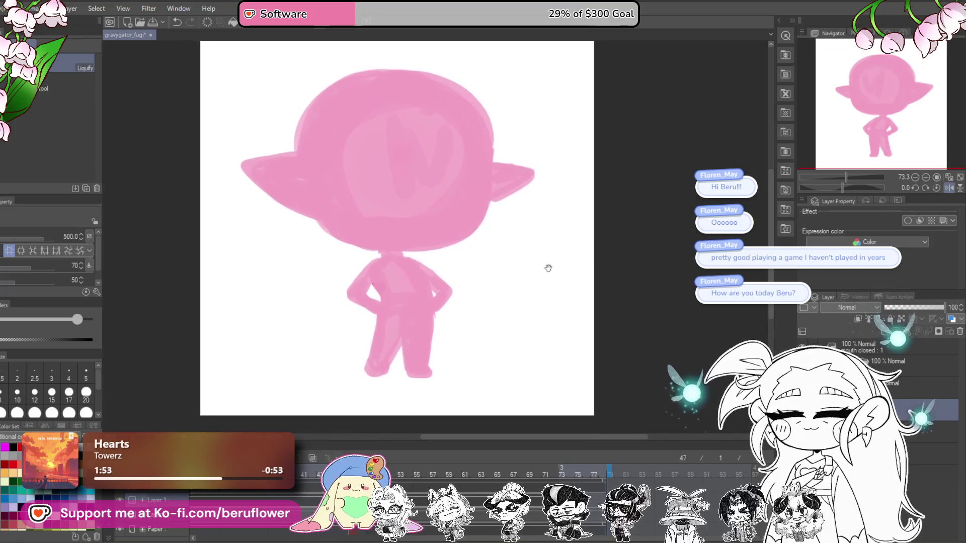
# Lasso the head, enlarge it slightly with a transform, and deselect
pyautogui.press('m')
pyautogui.moveTo(410, 249)
pyautogui.mouseDown()
pyautogui.moveTo(412, 262)
pyautogui.moveTo(445, 243)
pyautogui.mouseUp()
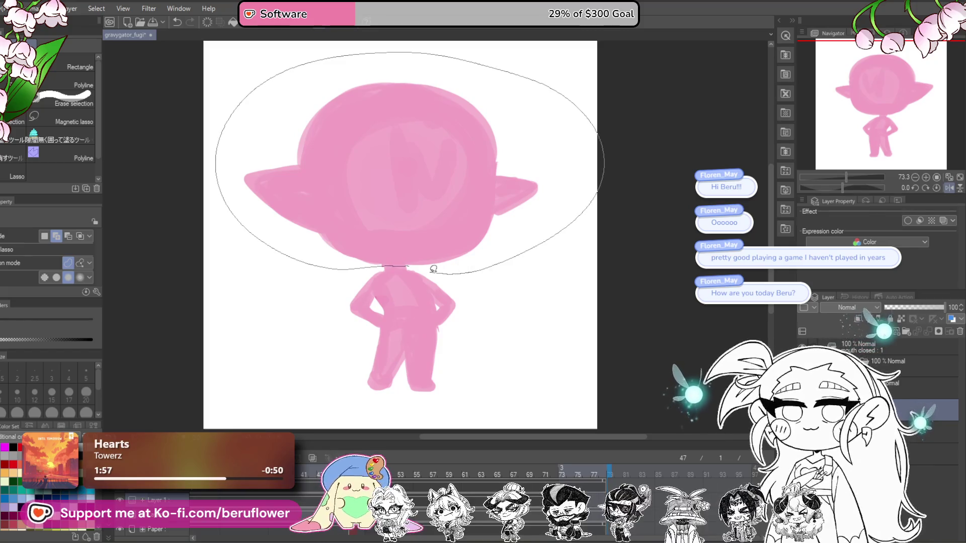
pyautogui.hotkey('ctrl', 't')
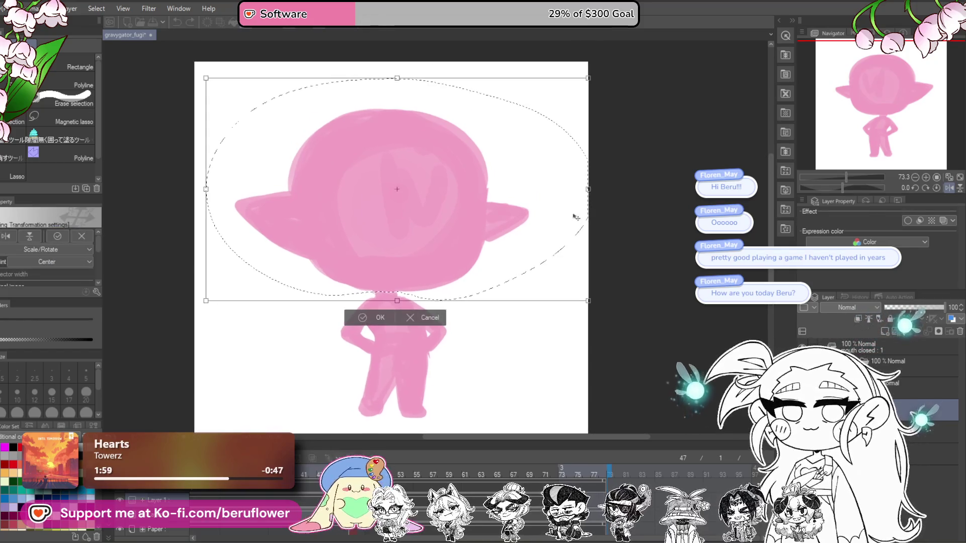
pyautogui.scroll(-3, 522, 161)
pyautogui.scroll(3, 522, 161)
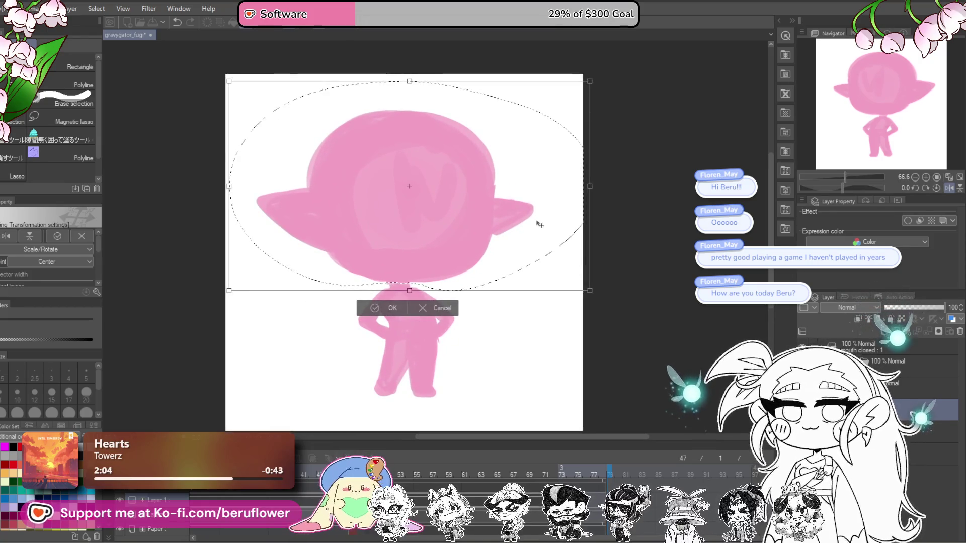
pyautogui.moveTo(539, 216); pyautogui.dragTo(540, 226)
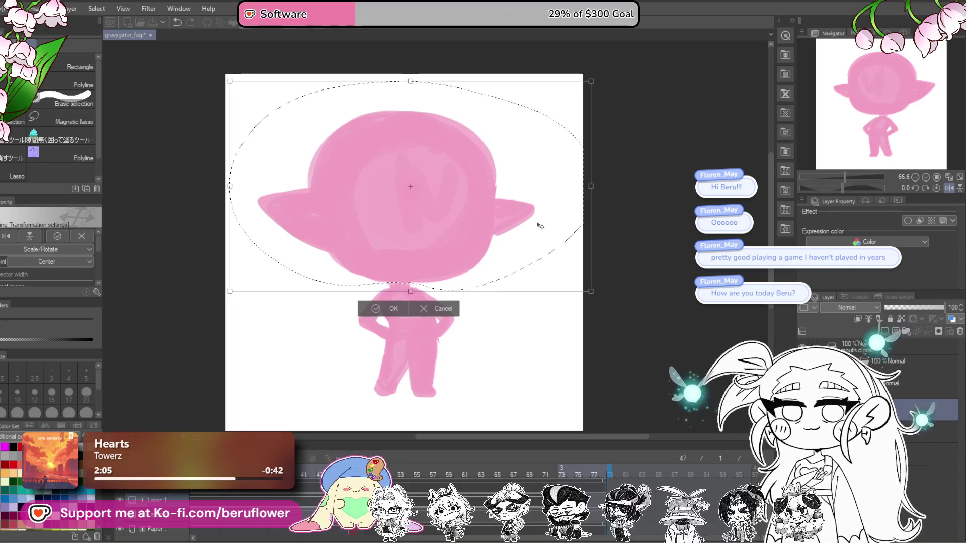
pyautogui.press('Return')
pyautogui.hotkey('ctrl', 'd')
# Mirror the canvas to check proportions, then outline the head's lower-left edge in darker pink
pyautogui.scroll(4, 436, 277)
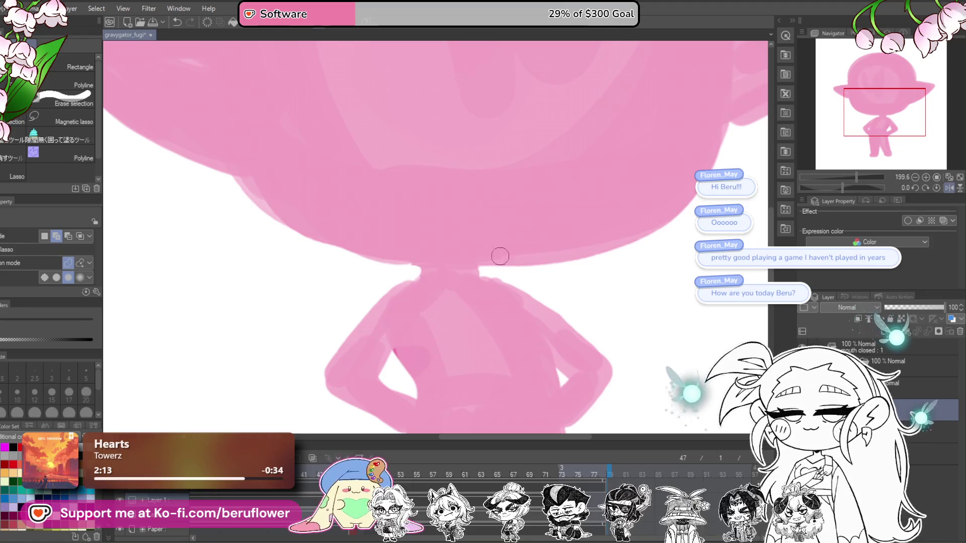
pyautogui.scroll(-5, 473, 270)
pyautogui.scroll(3, 458, 242)
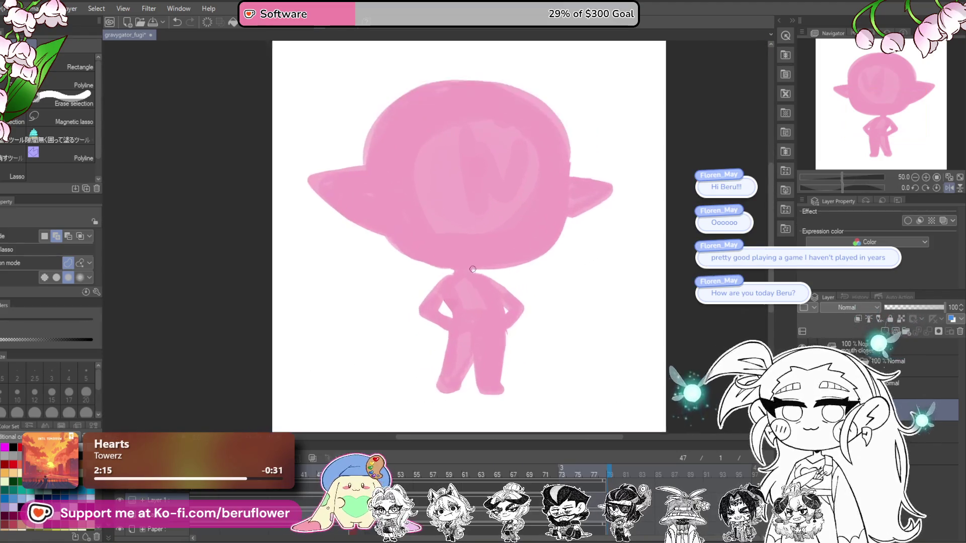
pyautogui.moveTo(456, 284); pyautogui.dragTo(469, 317)
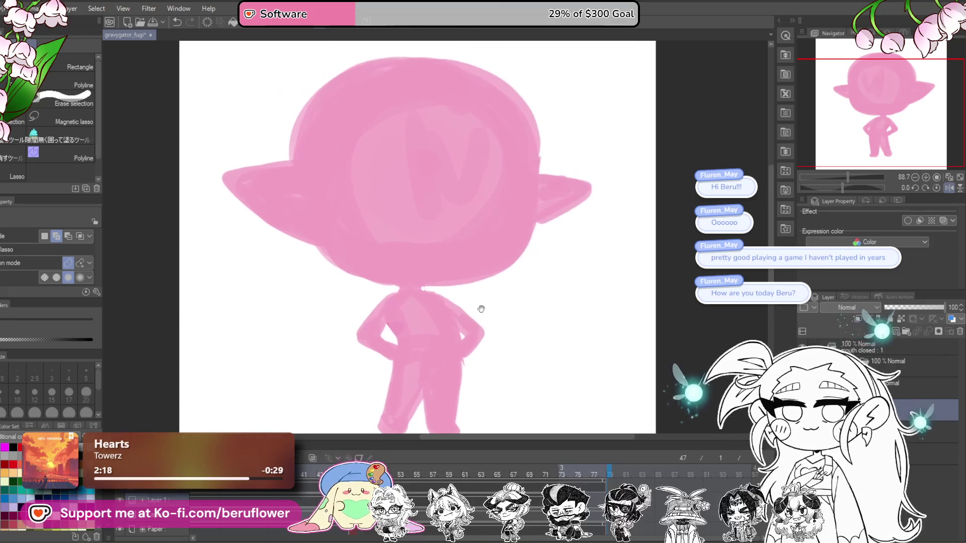
pyautogui.click(951, 189)
pyautogui.scroll(-4, 478, 272)
pyautogui.scroll(3, 478, 272)
pyautogui.scroll(3, 478, 272)
pyautogui.scroll(-2, 478, 272)
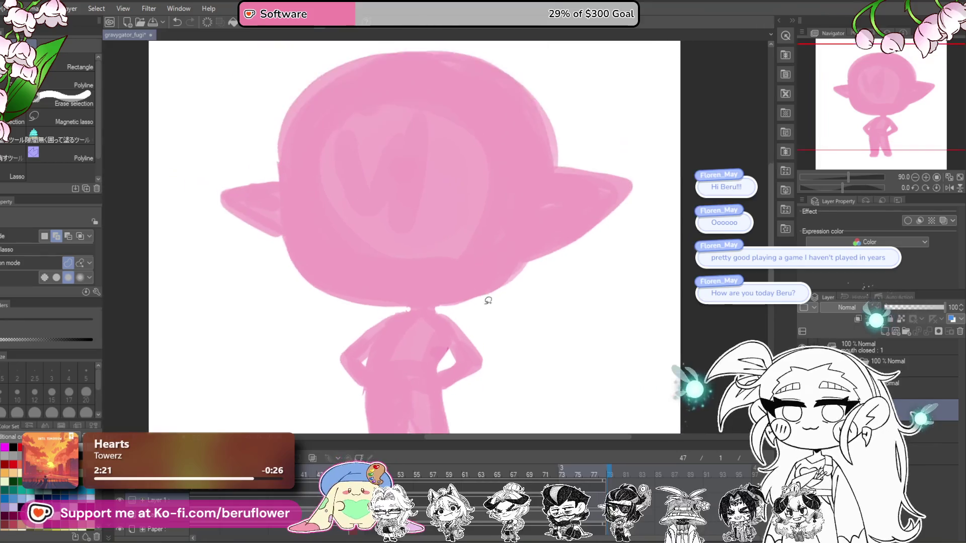
pyautogui.moveTo(217, 242); pyautogui.dragTo(170, 232)
pyautogui.press('p')
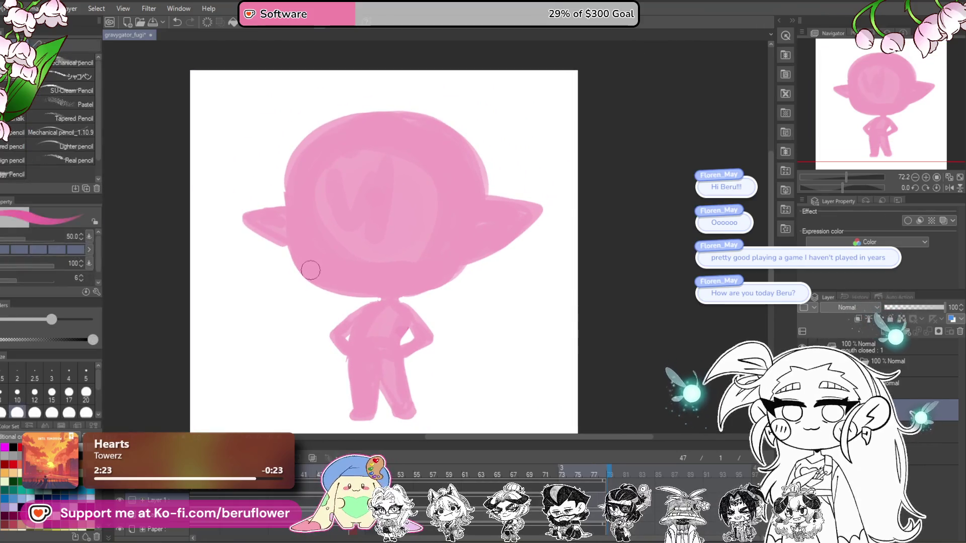
pyautogui.scroll(3, 308, 269)
pyautogui.scroll(-1, 310, 269)
pyautogui.moveTo(284, 179)
pyautogui.mouseDown()
pyautogui.moveTo(365, 303)
pyautogui.moveTo(478, 292)
pyautogui.mouseUp()
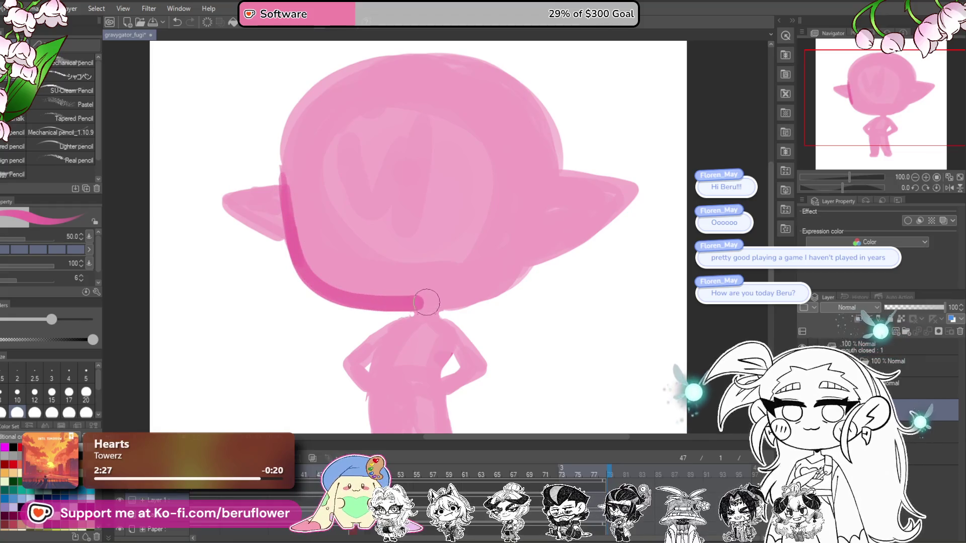
# Undo the left-edge outline, shrink the pencil, and redraw the head's left and bottom edges
pyautogui.hotkey('ctrl', 'z')
pyautogui.hotkey('ctrl', 'z')
pyautogui.hotkey('ctrl', 'z')
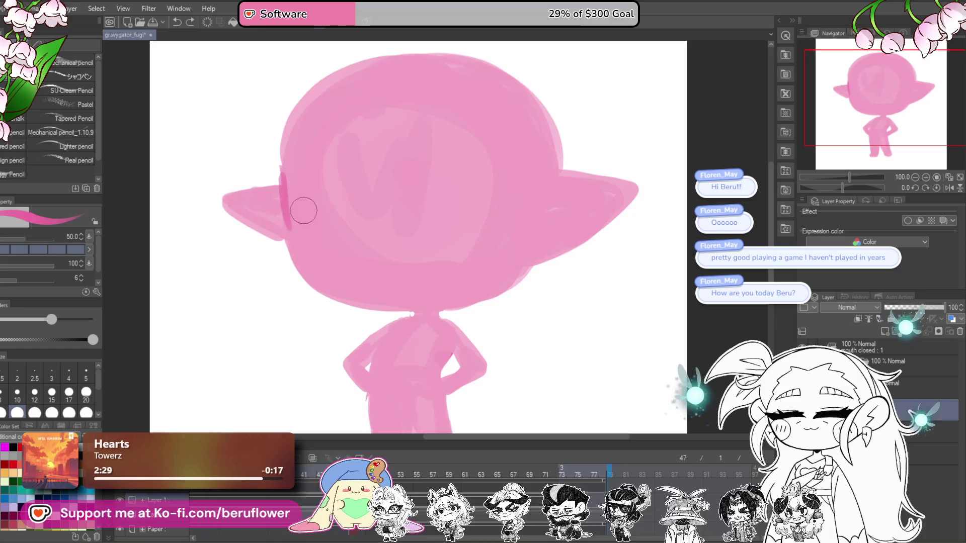
pyautogui.hotkey('ctrl', 'z')
pyautogui.hscroll(1, 294, 211)
pyautogui.hotkey('ctrl', 'z')
pyautogui.hscroll(-1, 503, 216)
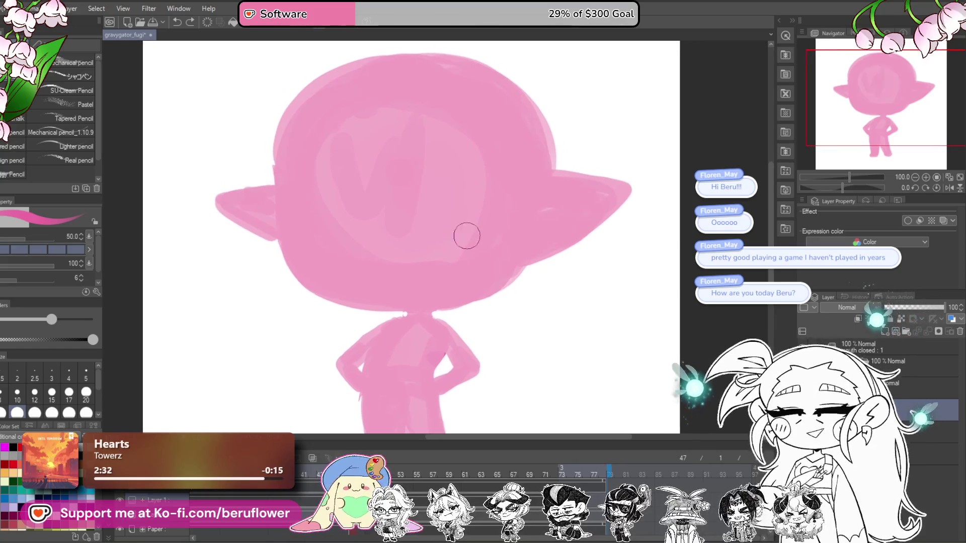
pyautogui.press('[')
pyautogui.press('[')
pyautogui.press('[')
pyautogui.moveTo(278, 207); pyautogui.dragTo(378, 313)
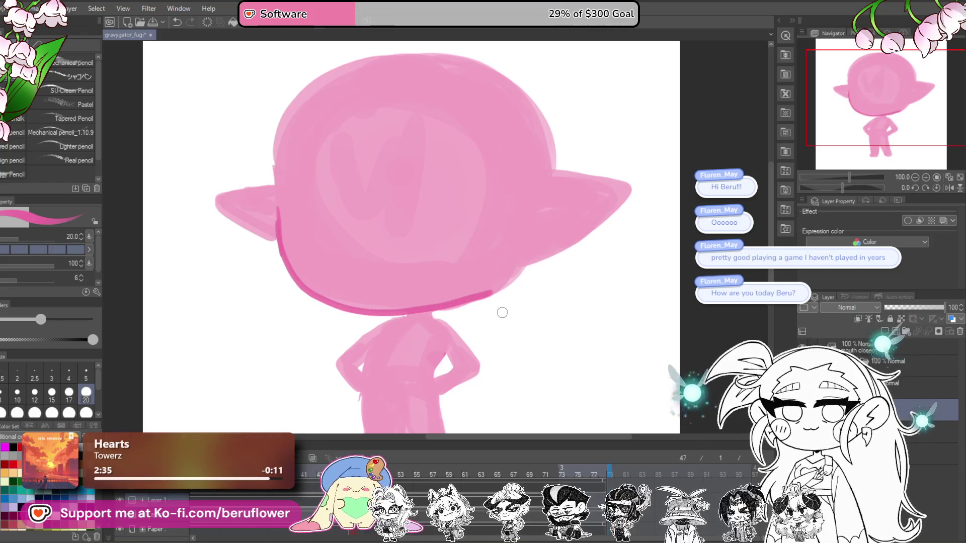
# Draw a vertical and a horizontal guideline across the head
pyautogui.hscroll(1, 483, 305)
pyautogui.moveTo(370, 61); pyautogui.dragTo(389, 299)
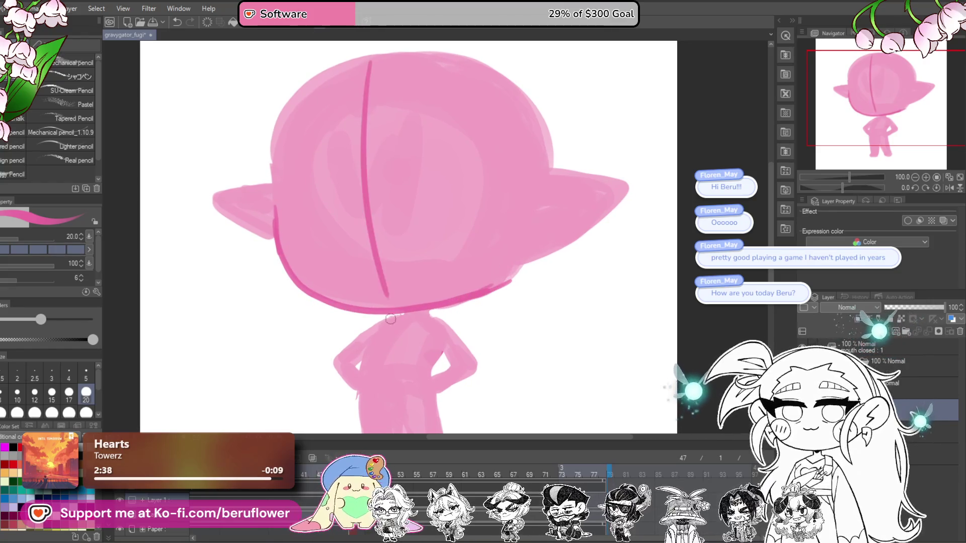
pyautogui.hscroll(3, 333, 200)
pyautogui.moveTo(263, 210)
pyautogui.mouseDown()
pyautogui.moveTo(496, 187)
pyautogui.moveTo(360, 301)
pyautogui.mouseUp()
# Darken the head's bottom outline and trace the top edge of the right ear
pyautogui.scroll(-3, 523, 219)
pyautogui.scroll(3, 503, 221)
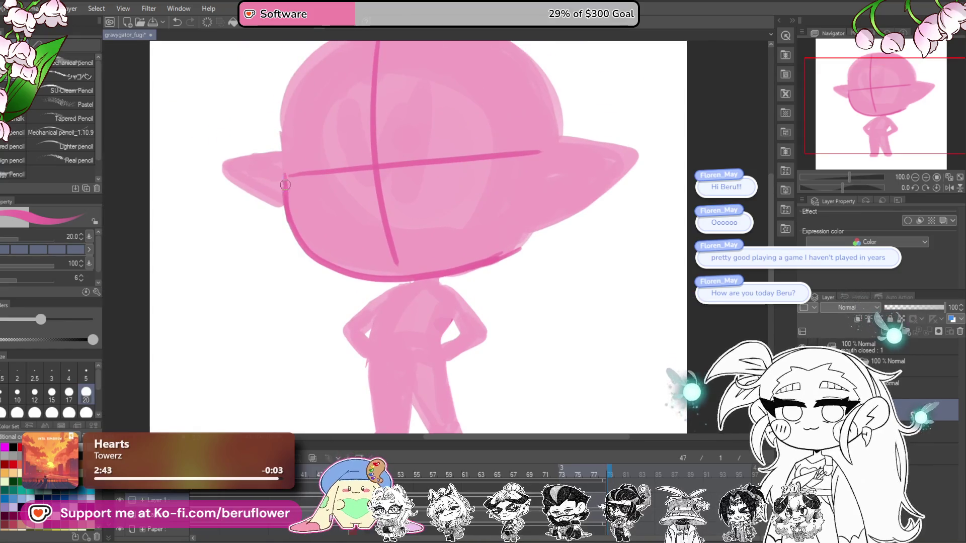
pyautogui.moveTo(322, 258); pyautogui.dragTo(381, 276)
pyautogui.moveTo(442, 272); pyautogui.dragTo(495, 259)
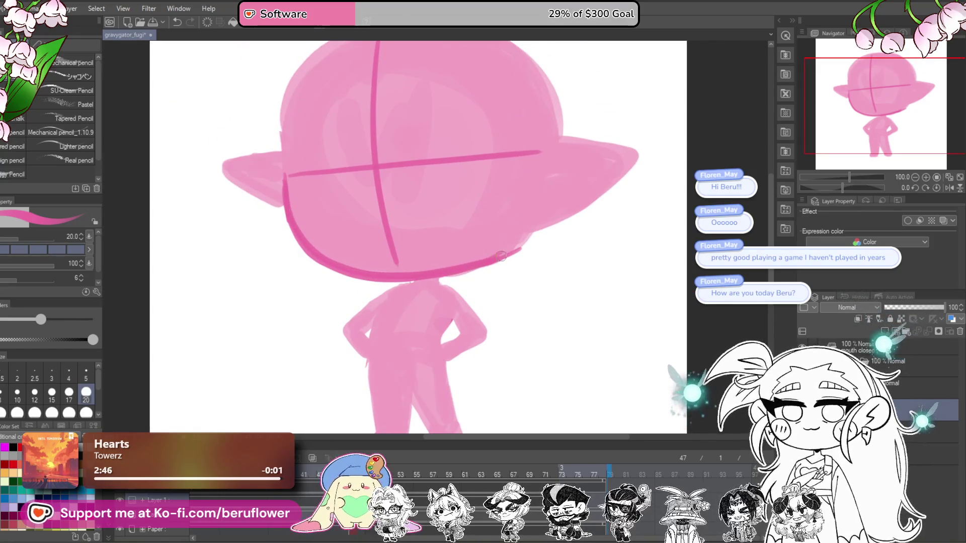
pyautogui.scroll(-2, 555, 221)
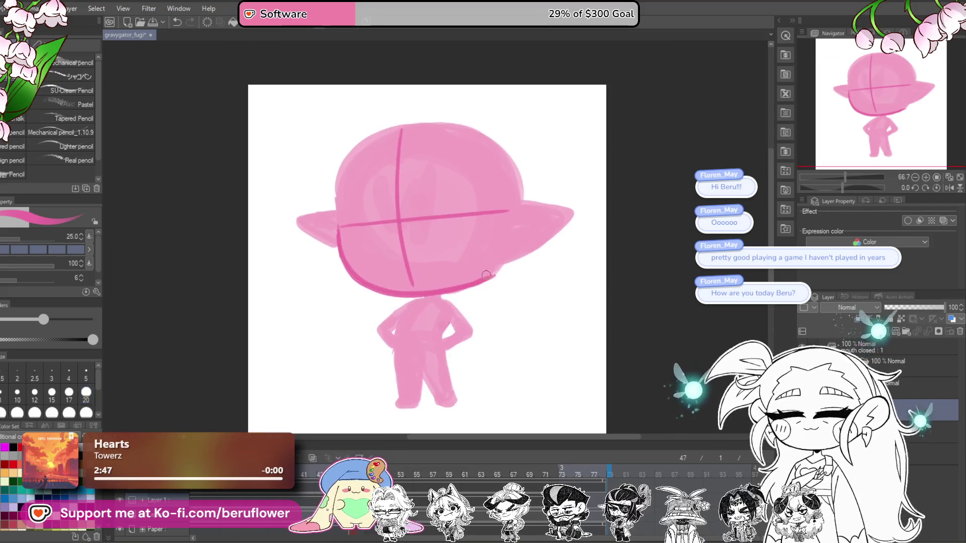
pyautogui.moveTo(556, 243); pyautogui.dragTo(548, 243)
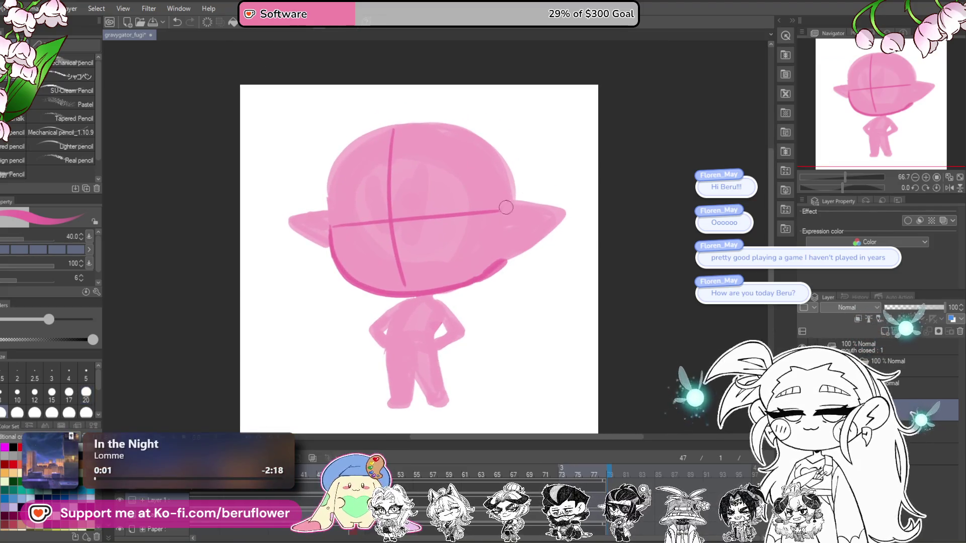
pyautogui.moveTo(499, 214)
pyautogui.mouseDown()
pyautogui.moveTo(574, 201)
pyautogui.moveTo(503, 258)
pyautogui.moveTo(560, 234)
pyautogui.mouseUp()
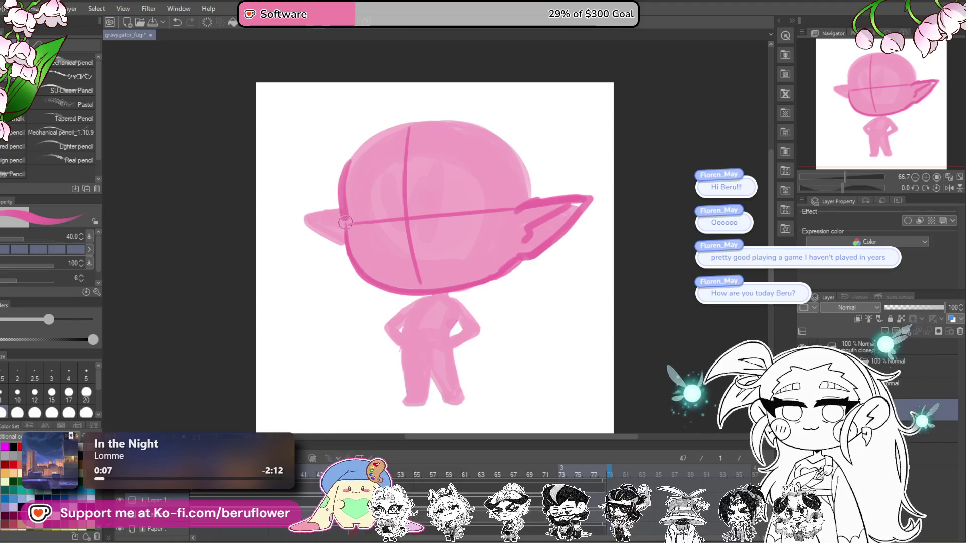
# Outline the head's bottom edge, discarding the stroke below the left ear
pyautogui.moveTo(345, 221); pyautogui.dragTo(351, 261)
pyautogui.moveTo(386, 287); pyautogui.dragTo(470, 287)
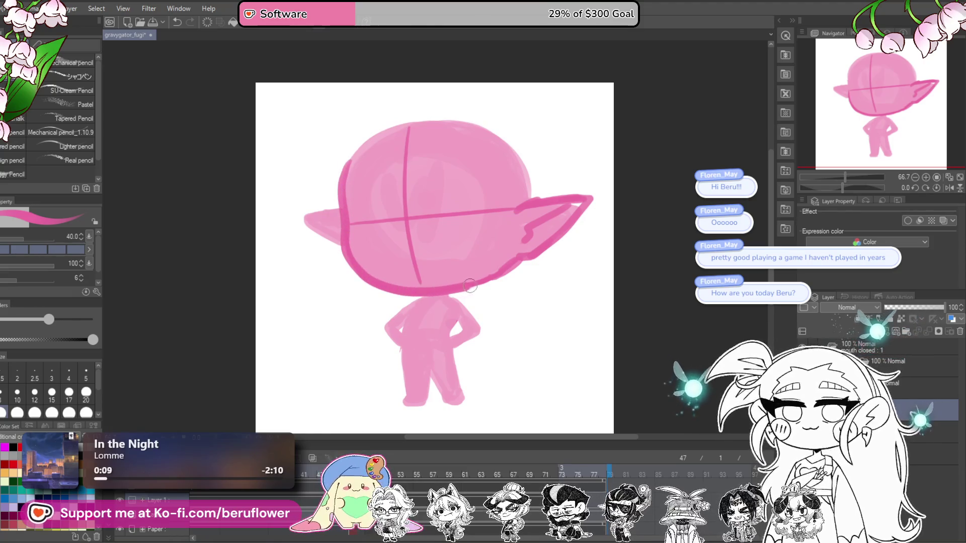
pyautogui.hotkey('ctrl', 'z')
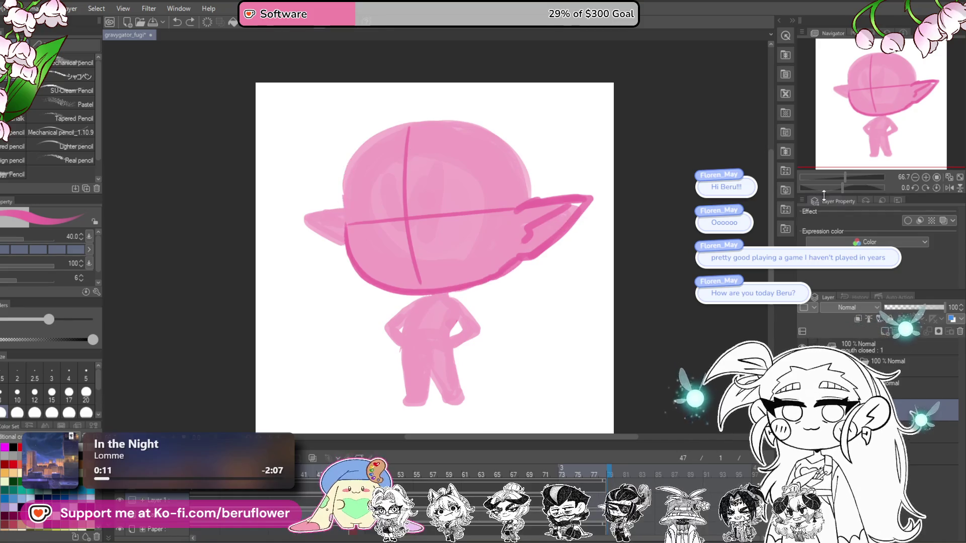
# Tilt the view and redraw the head's right and lower-edge outline
pyautogui.moveTo(844, 189); pyautogui.dragTo(832, 188)
pyautogui.scroll(3, 492, 231)
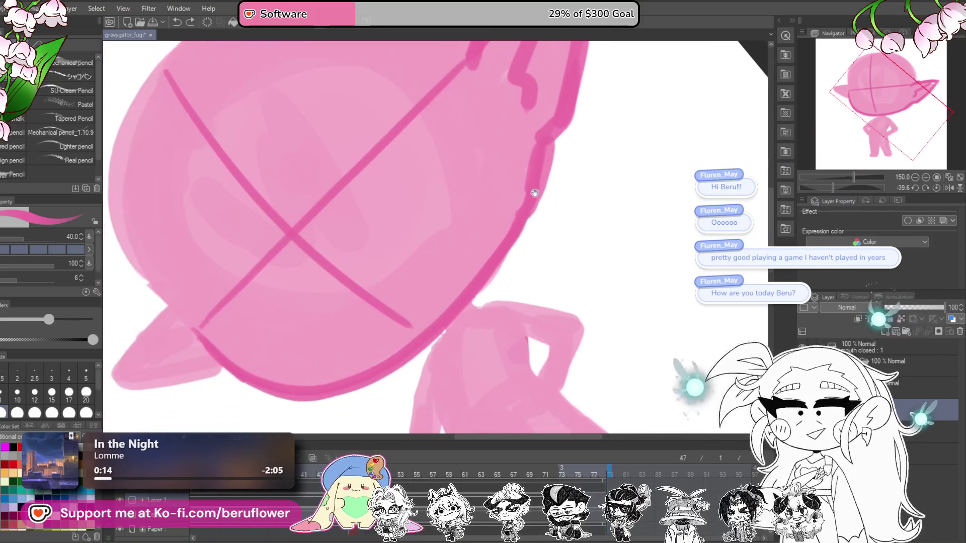
pyautogui.moveTo(532, 133); pyautogui.dragTo(473, 300)
pyautogui.hotkey('ctrl', 'z')
pyautogui.moveTo(534, 138)
pyautogui.mouseDown()
pyautogui.moveTo(527, 174)
pyautogui.moveTo(453, 297)
pyautogui.moveTo(350, 378)
pyautogui.mouseUp()
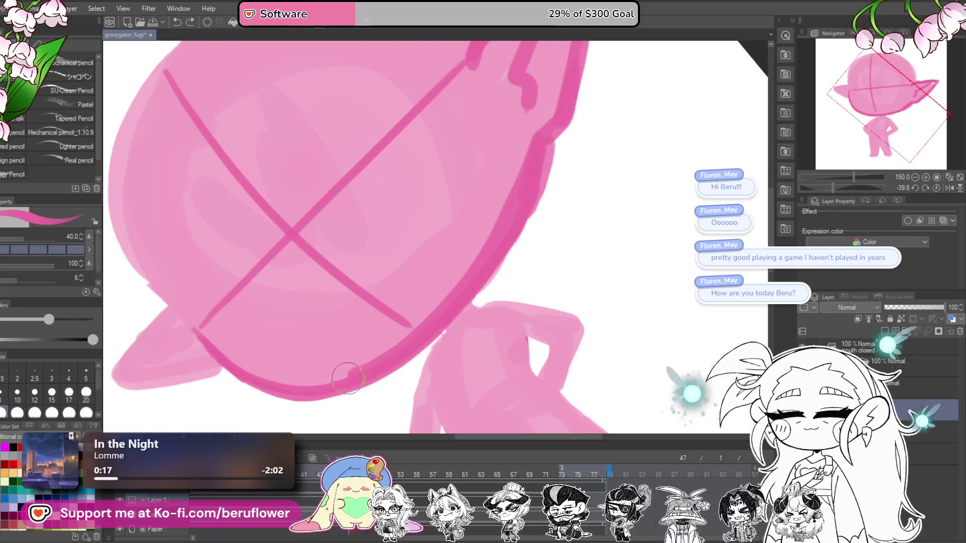
pyautogui.moveTo(225, 360); pyautogui.dragTo(161, 291)
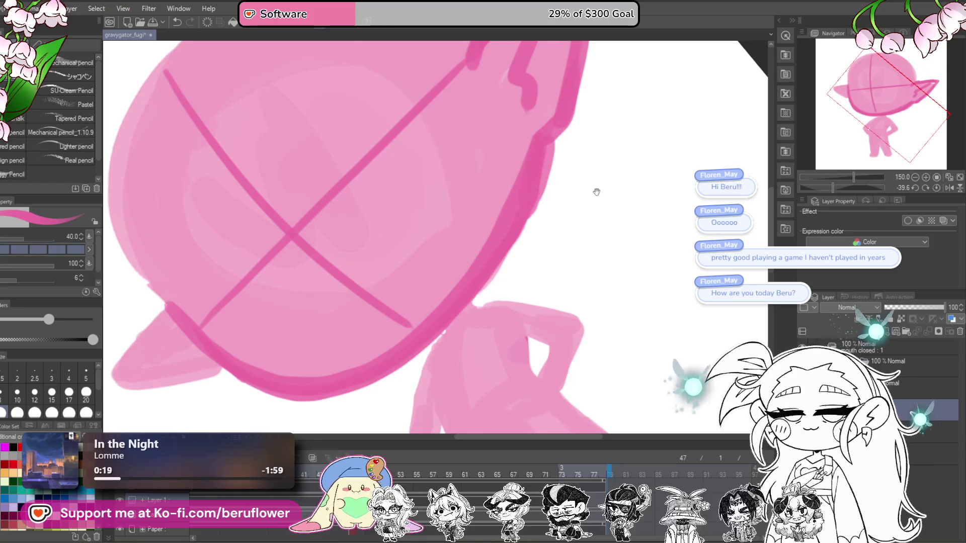
pyautogui.moveTo(580, 240); pyautogui.dragTo(556, 262)
# Trim the head's right edge and raise its bottom edge with white strokes
pyautogui.moveTo(550, 152)
pyautogui.mouseDown()
pyautogui.moveTo(453, 308)
pyautogui.moveTo(508, 250)
pyautogui.mouseUp()
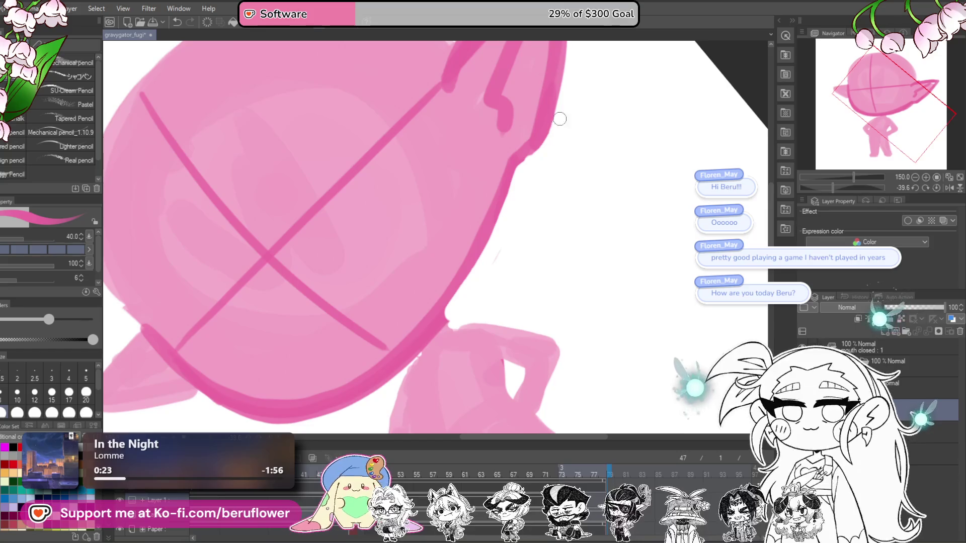
pyautogui.scroll(-4, 455, 271)
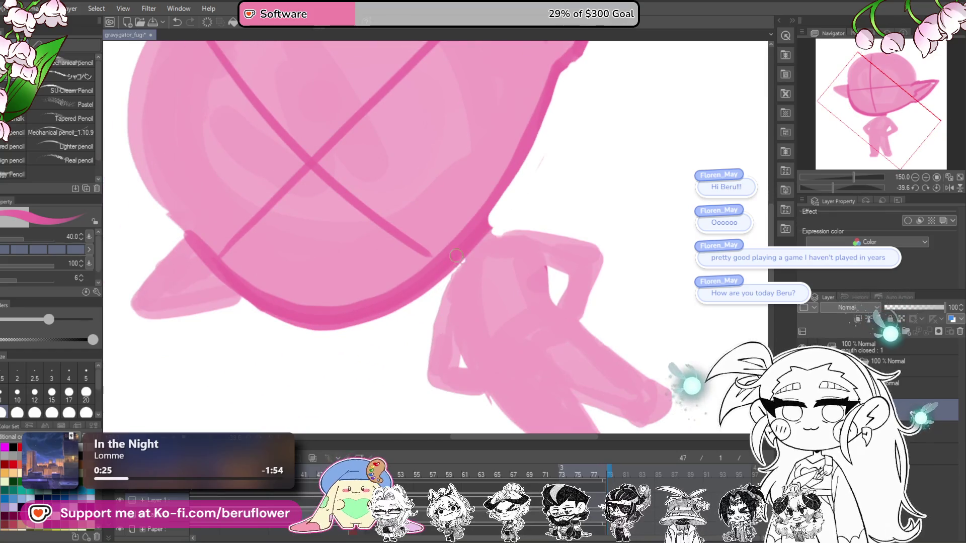
pyautogui.moveTo(456, 257); pyautogui.dragTo(262, 309)
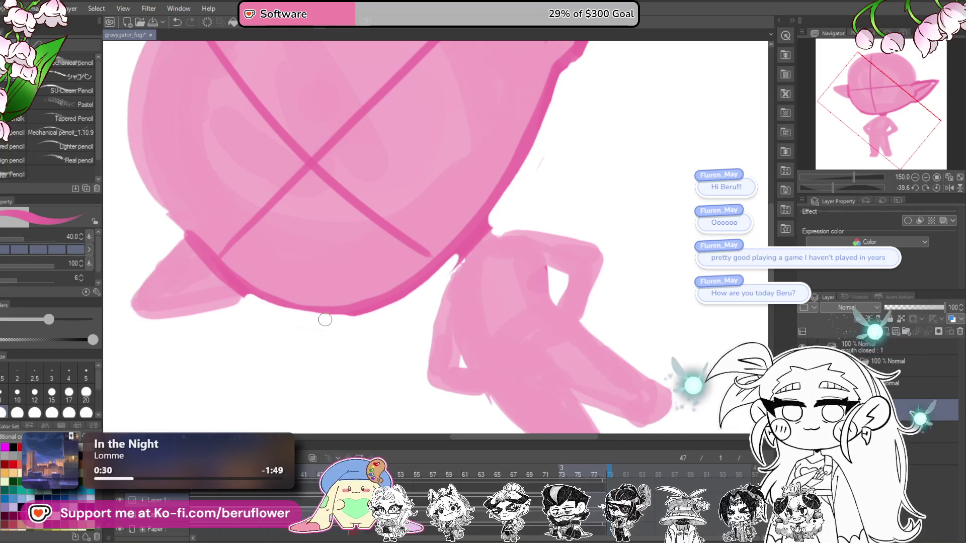
# Replace the ear's thick upper outline with a cleaner edge and outlined tip
pyautogui.scroll(2, 452, 258)
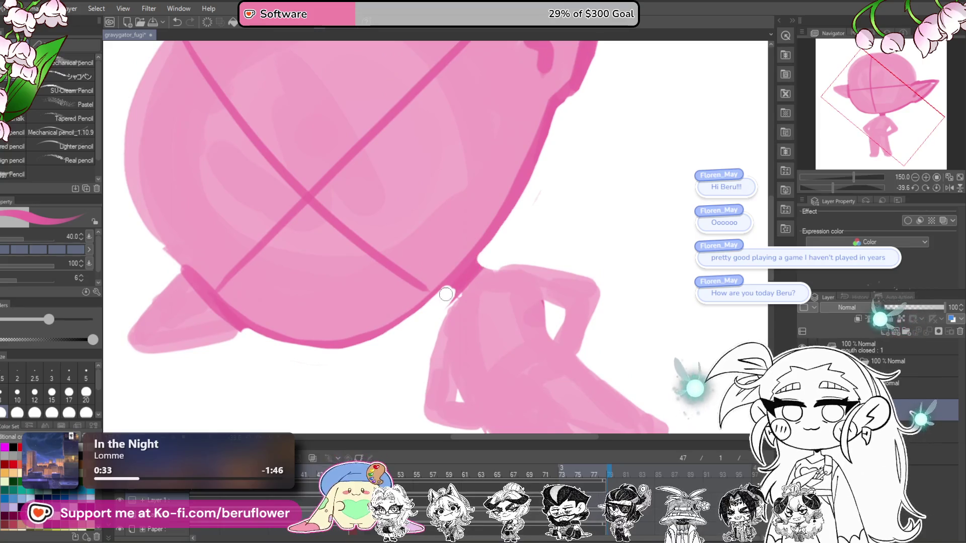
pyautogui.scroll(1, 485, 280)
pyautogui.scroll(2, 531, 210)
pyautogui.scroll(2, 509, 282)
pyautogui.moveTo(404, 203)
pyautogui.mouseDown()
pyautogui.moveTo(467, 139)
pyautogui.moveTo(478, 319)
pyautogui.mouseUp()
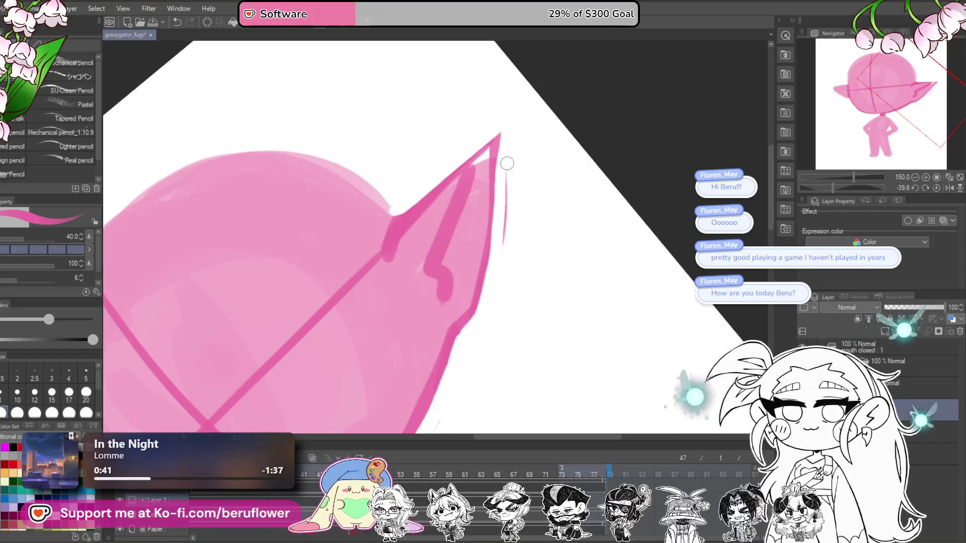
pyautogui.moveTo(511, 238); pyautogui.dragTo(536, 240)
pyautogui.moveTo(410, 232)
pyautogui.mouseDown()
pyautogui.moveTo(526, 134)
pyautogui.moveTo(490, 322)
pyautogui.mouseUp()
# Recentre and straighten the view, then fill in and outline the left ear
pyautogui.scroll(-2, 490, 322)
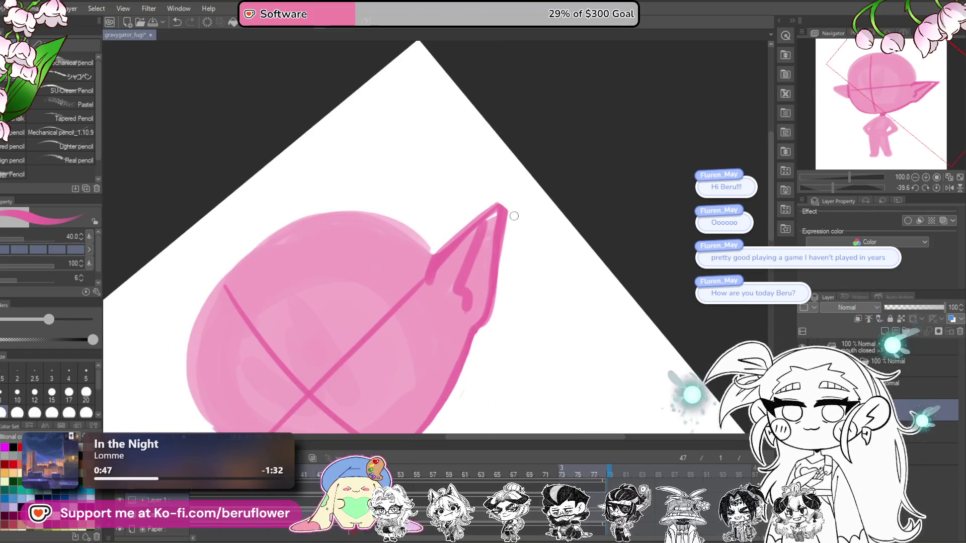
pyautogui.moveTo(502, 212); pyautogui.dragTo(624, 49)
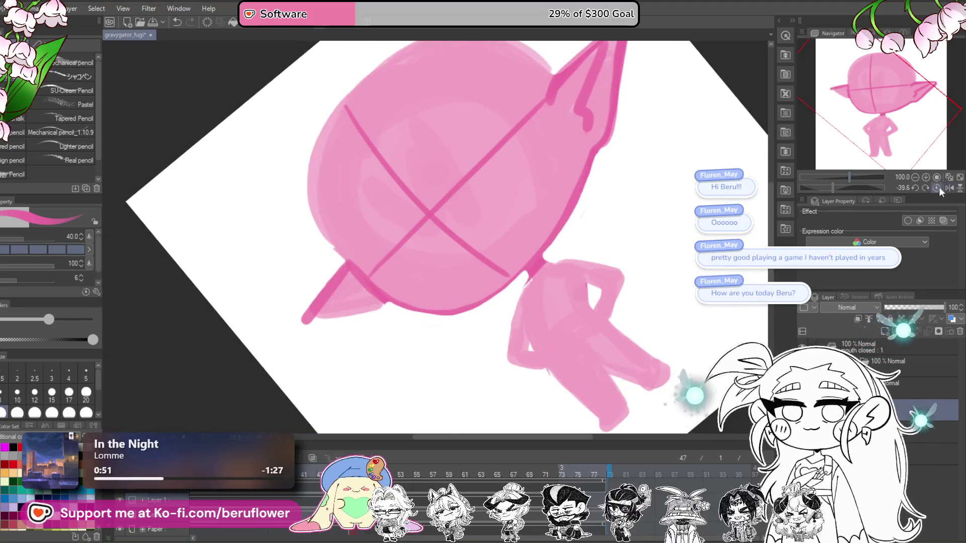
pyautogui.click(948, 189)
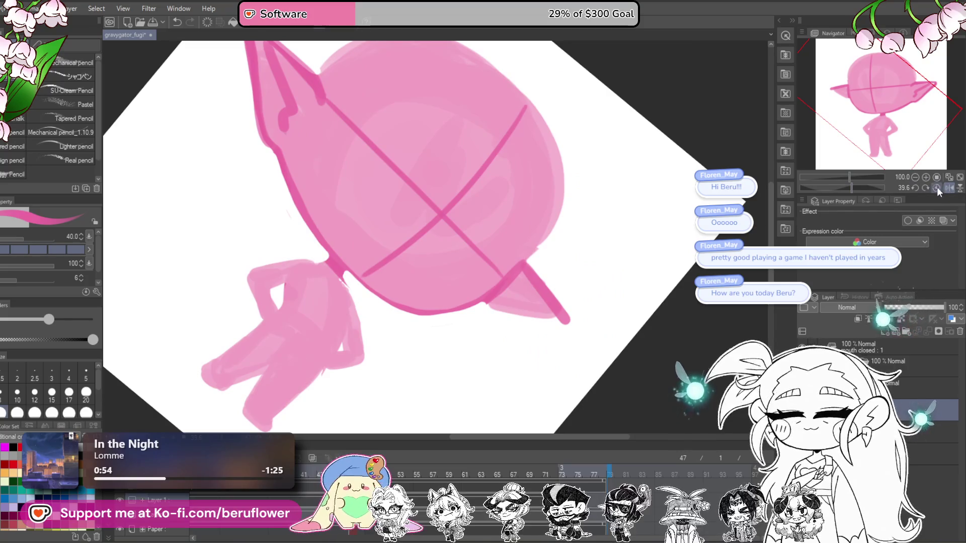
pyautogui.click(937, 187)
pyautogui.moveTo(279, 230)
pyautogui.mouseDown()
pyautogui.moveTo(338, 257)
pyautogui.moveTo(361, 292)
pyautogui.moveTo(466, 311)
pyautogui.mouseUp()
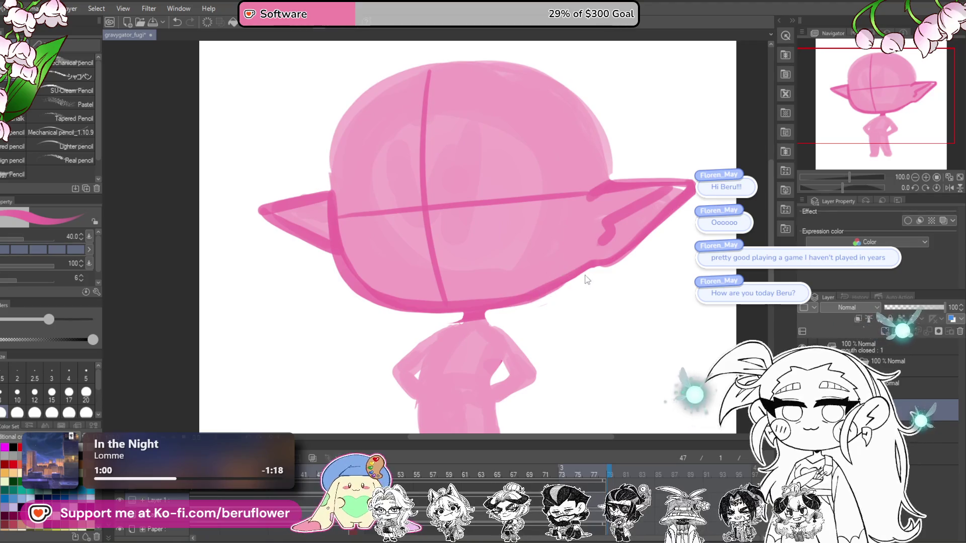
# Undo the stray stroke and redraw the head's lower-left outline from ear to chin
pyautogui.hotkey('ctrl', 'z')
pyautogui.moveTo(552, 272); pyautogui.dragTo(538, 216)
pyautogui.moveTo(322, 204); pyautogui.dragTo(501, 297)
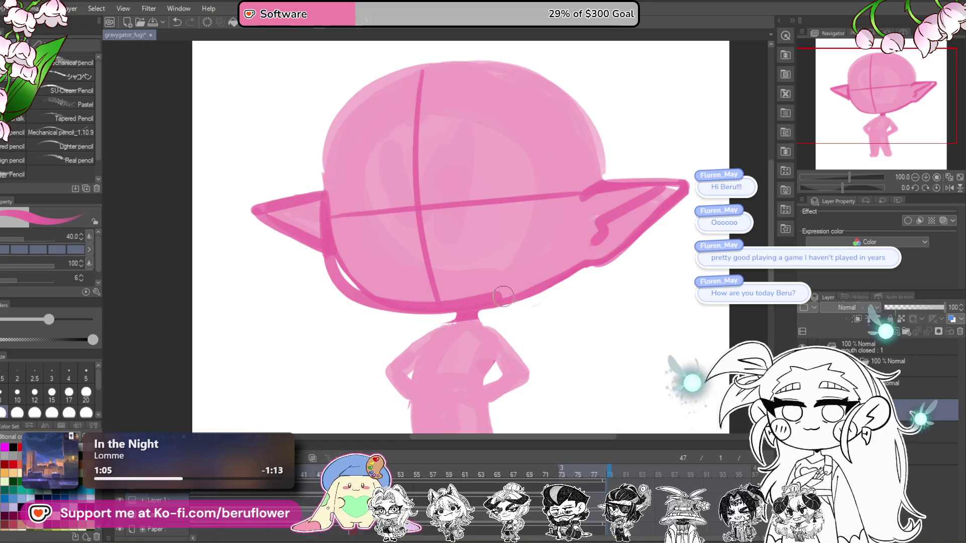
pyautogui.scroll(-5, 569, 261)
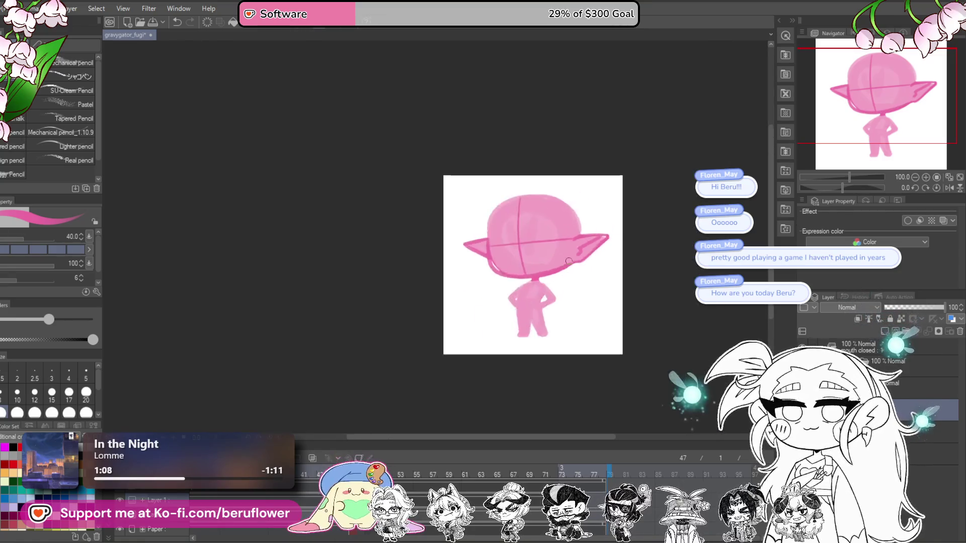
pyautogui.scroll(3, 528, 266)
pyautogui.scroll(2, 508, 278)
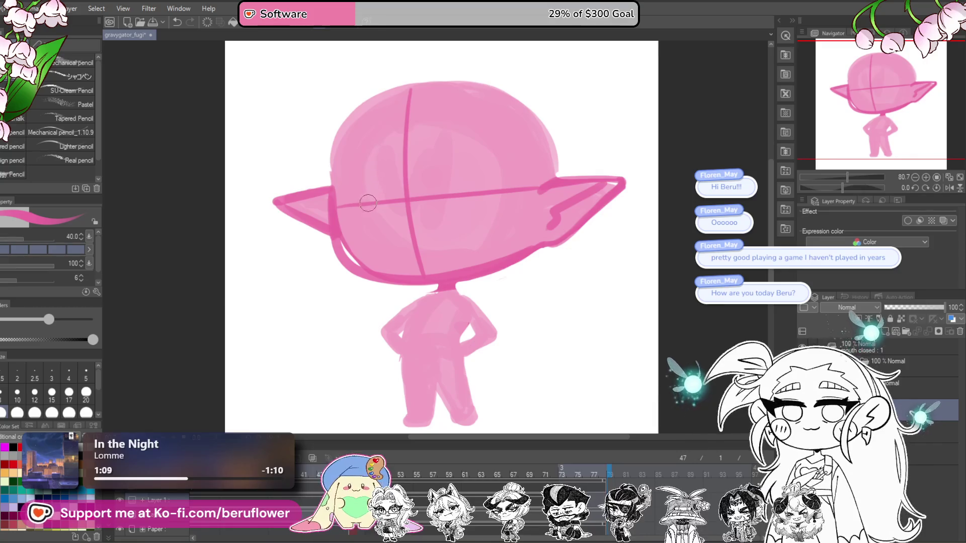
pyautogui.scroll(2, 362, 231)
pyautogui.moveTo(320, 197)
pyautogui.mouseDown()
pyautogui.moveTo(367, 291)
pyautogui.moveTo(341, 277)
pyautogui.moveTo(424, 304)
pyautogui.mouseUp()
# Zoom in and redraw the lower-left outline darker and thicker down to the chin
pyautogui.scroll(-3, 426, 306)
pyautogui.scroll(1, 427, 306)
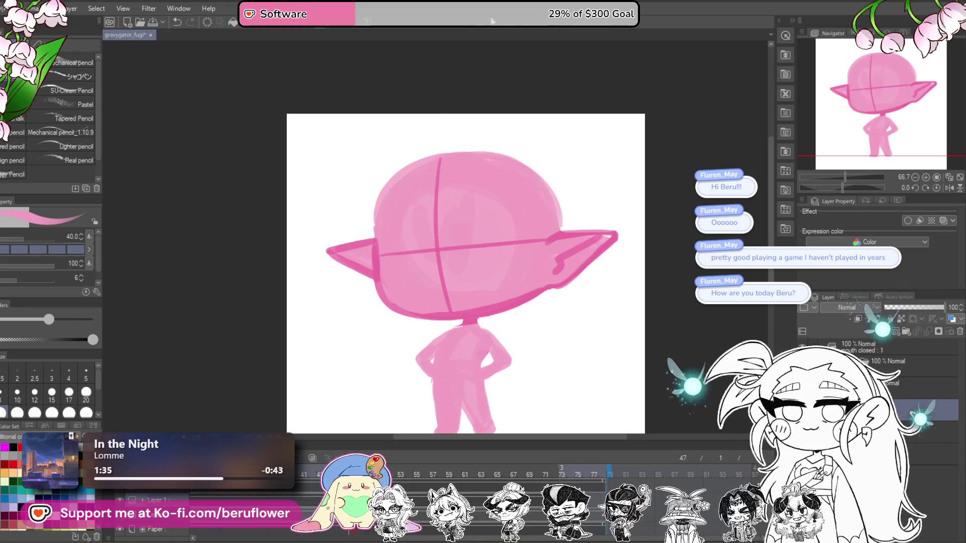
pyautogui.scroll(2, 396, 302)
pyautogui.scroll(1, 383, 272)
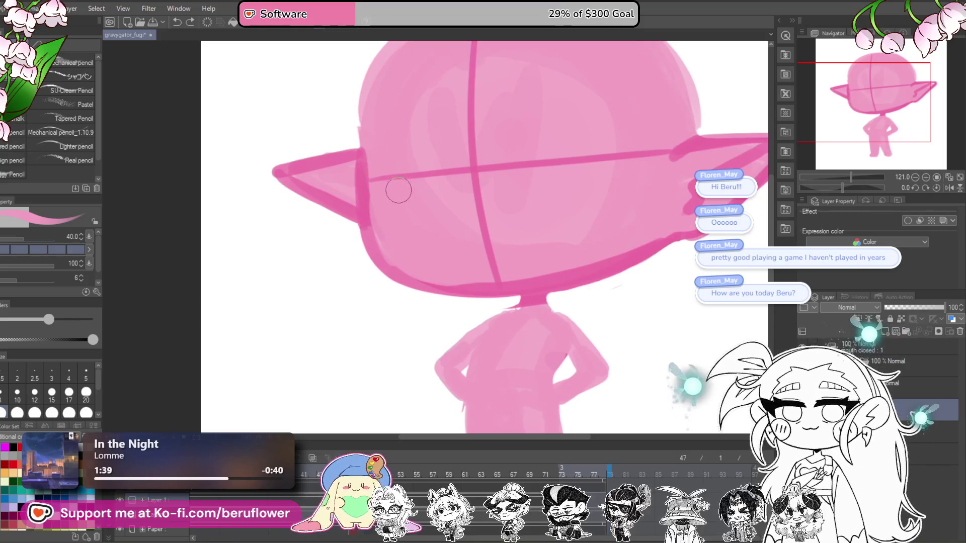
pyautogui.hscroll(1, 360, 194)
pyautogui.moveTo(359, 236); pyautogui.dragTo(409, 280)
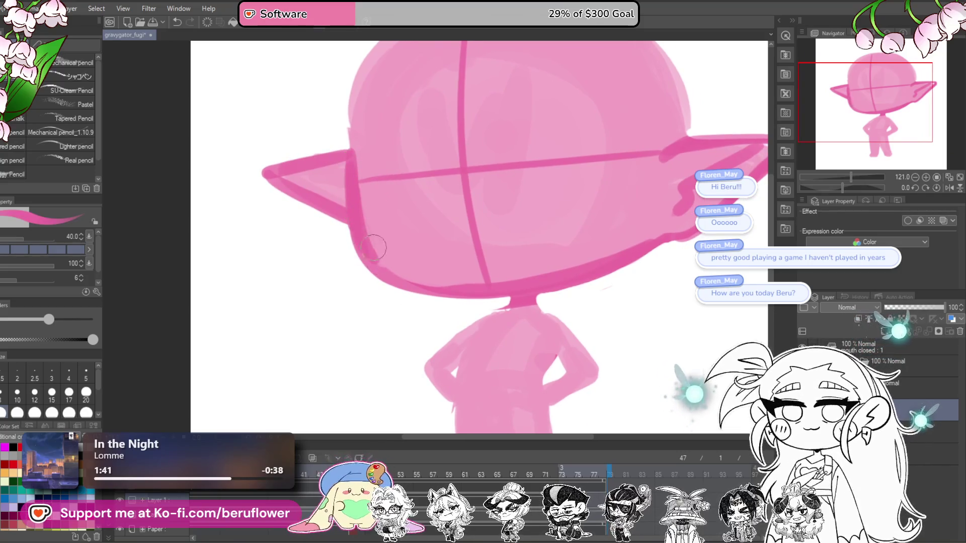
pyautogui.hotkey('ctrl', 'z')
pyautogui.moveTo(370, 237); pyautogui.dragTo(483, 287)
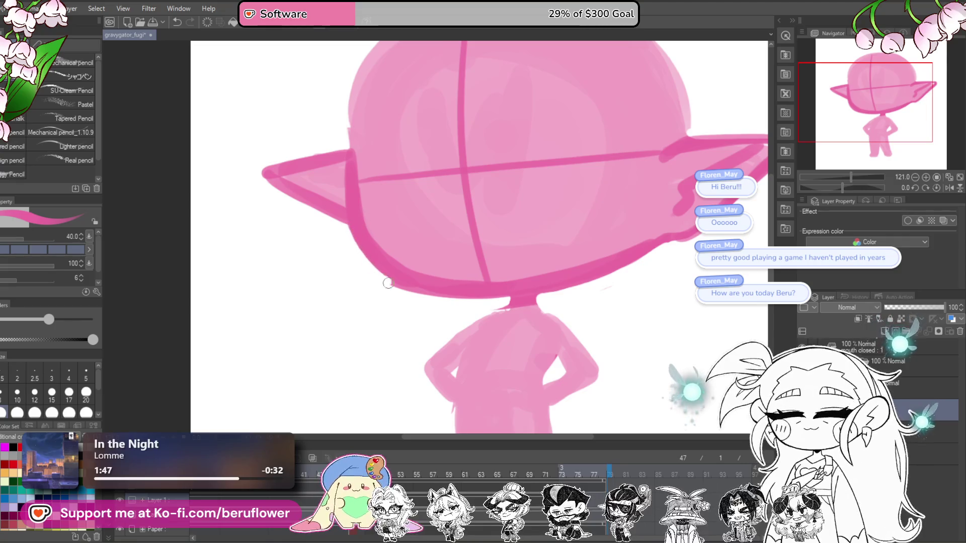
pyautogui.scroll(-5, 496, 295)
pyautogui.scroll(4, 524, 292)
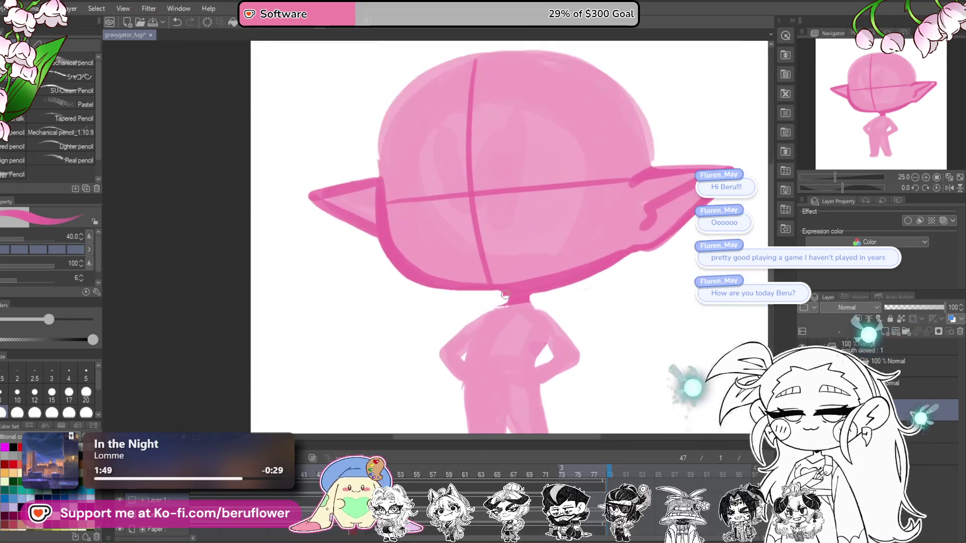
pyautogui.scroll(-5, 547, 291)
pyautogui.scroll(4, 546, 291)
pyautogui.moveTo(554, 327)
pyautogui.mouseDown()
pyautogui.moveTo(504, 321)
pyautogui.moveTo(453, 356)
pyautogui.mouseUp()
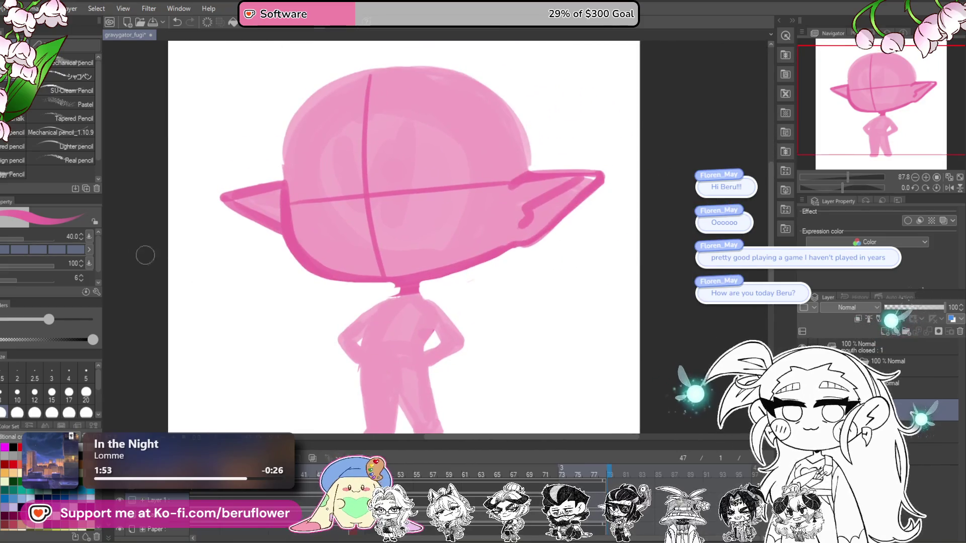
pyautogui.press('m')
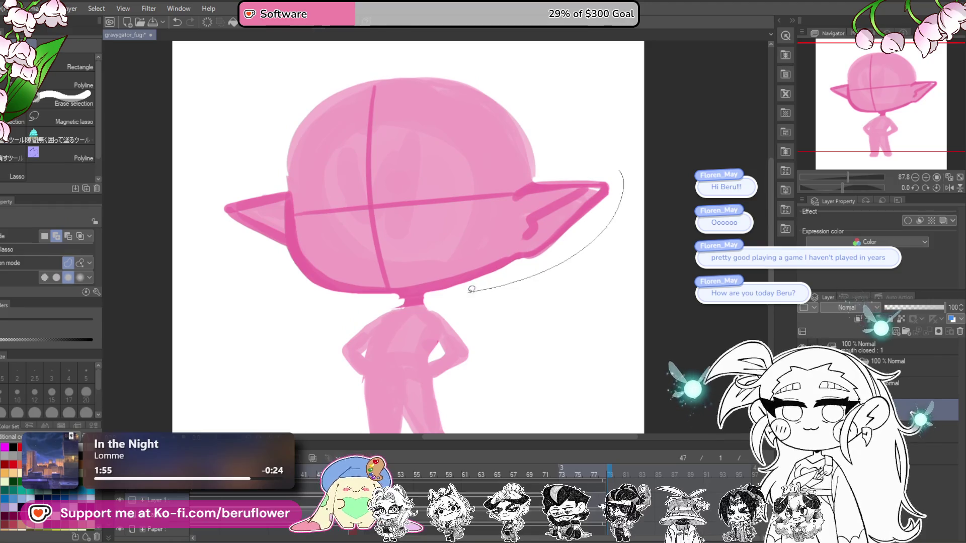
# Lasso the whole head and rotate it slightly clockwise
pyautogui.moveTo(473, 289); pyautogui.dragTo(625, 173)
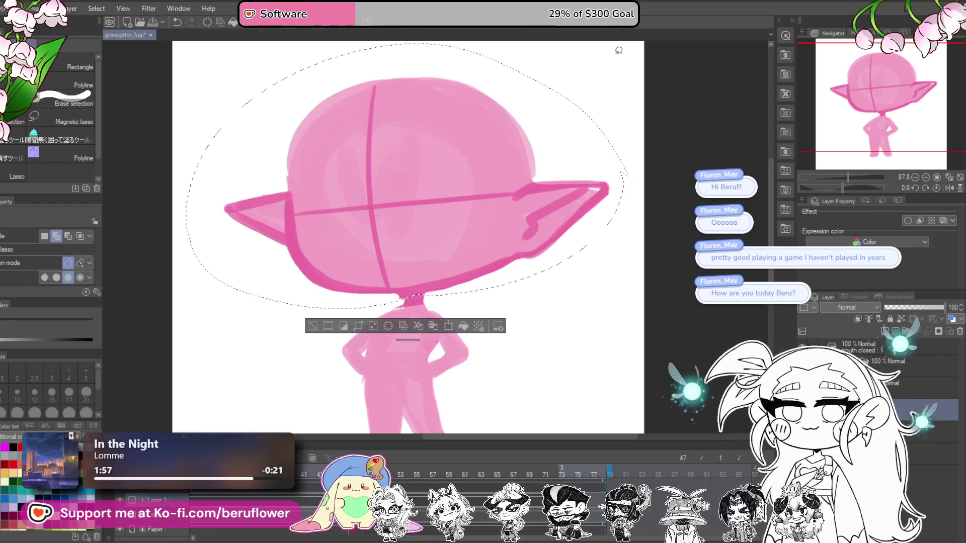
pyautogui.hotkey('ctrl', 't')
pyautogui.moveTo(571, 272)
pyautogui.mouseDown()
pyautogui.moveTo(550, 293)
pyautogui.moveTo(663, 225)
pyautogui.moveTo(572, 271)
pyautogui.mouseUp()
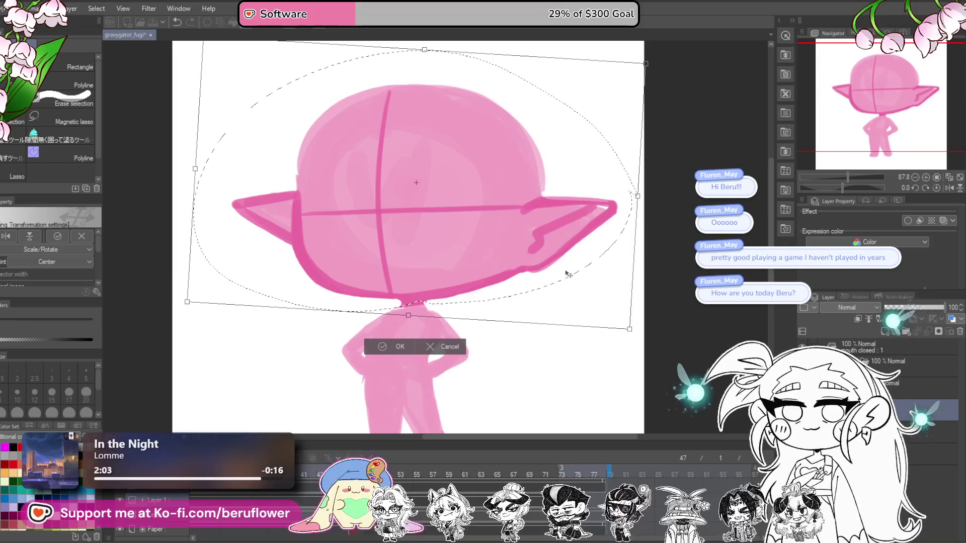
pyautogui.scroll(-2, 569, 274)
pyautogui.scroll(1, 567, 274)
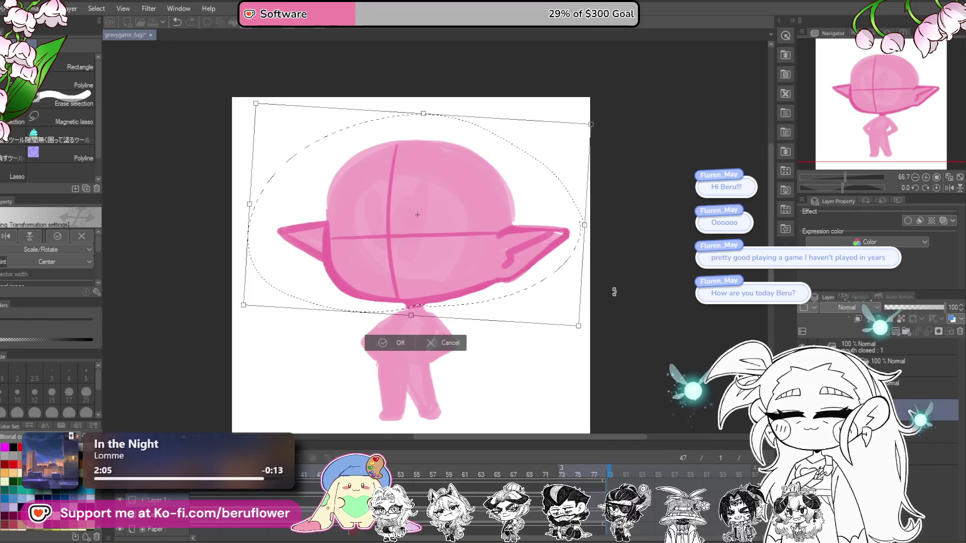
pyautogui.press('Return')
pyautogui.hotkey('ctrl', 'd')
# Select the right ear, rotate it slightly clockwise and stretch it outward
pyautogui.moveTo(518, 222); pyautogui.dragTo(498, 257)
pyautogui.moveTo(588, 258); pyautogui.dragTo(523, 210)
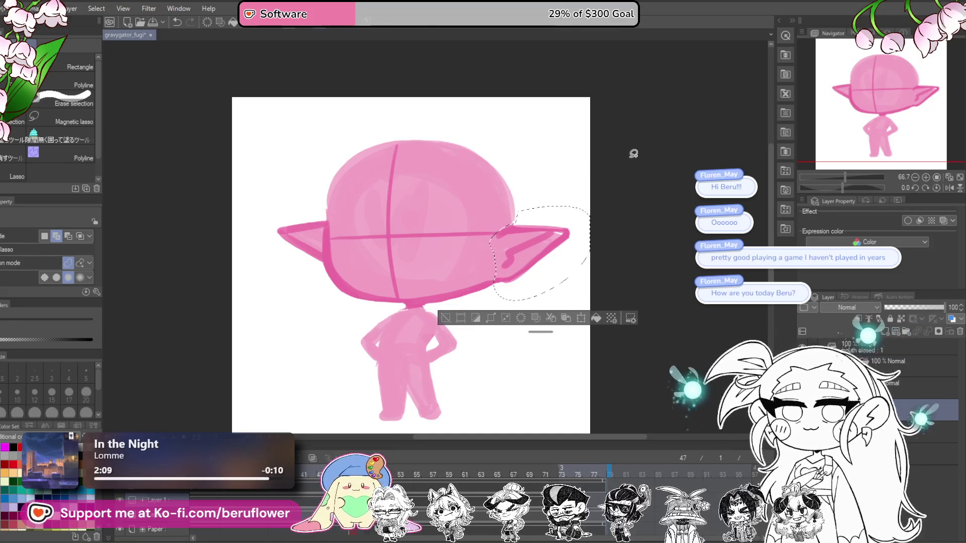
pyautogui.hotkey('ctrl', 't')
pyautogui.moveTo(643, 218); pyautogui.dragTo(589, 272)
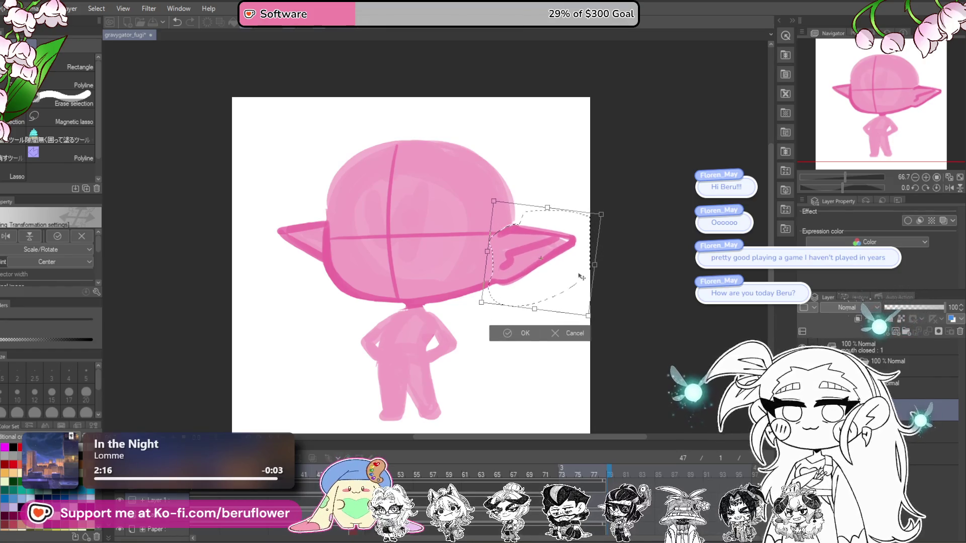
pyautogui.moveTo(605, 257); pyautogui.dragTo(602, 268)
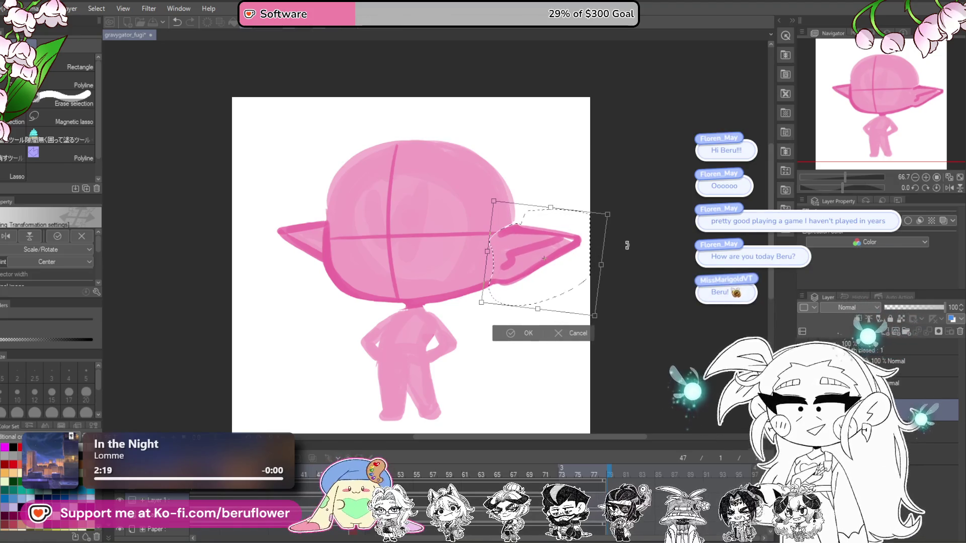
pyautogui.press('Return')
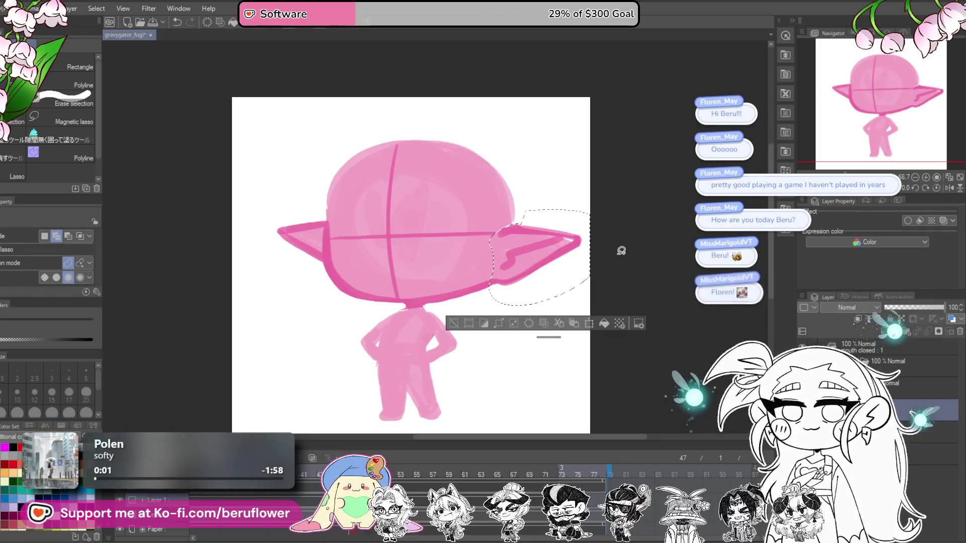
pyautogui.hotkey('ctrl', 'd')
# Select the left ear, lower and tilt it, and stretch it downward
pyautogui.moveTo(476, 327); pyautogui.dragTo(490, 324)
pyautogui.moveTo(339, 217); pyautogui.dragTo(284, 258)
pyautogui.moveTo(338, 207); pyautogui.dragTo(339, 211)
pyautogui.hotkey('ctrl', 't')
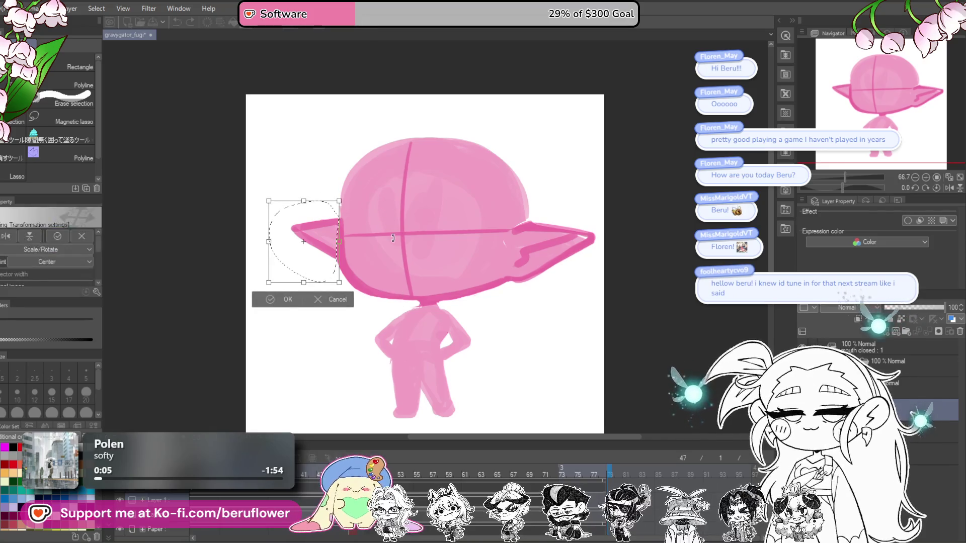
pyautogui.moveTo(330, 266); pyautogui.dragTo(333, 277)
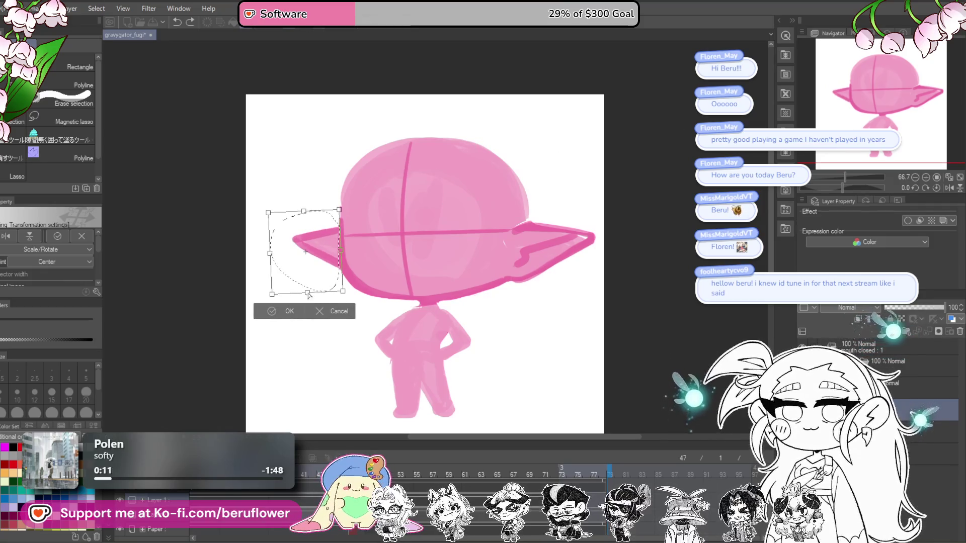
pyautogui.moveTo(337, 297); pyautogui.dragTo(340, 308)
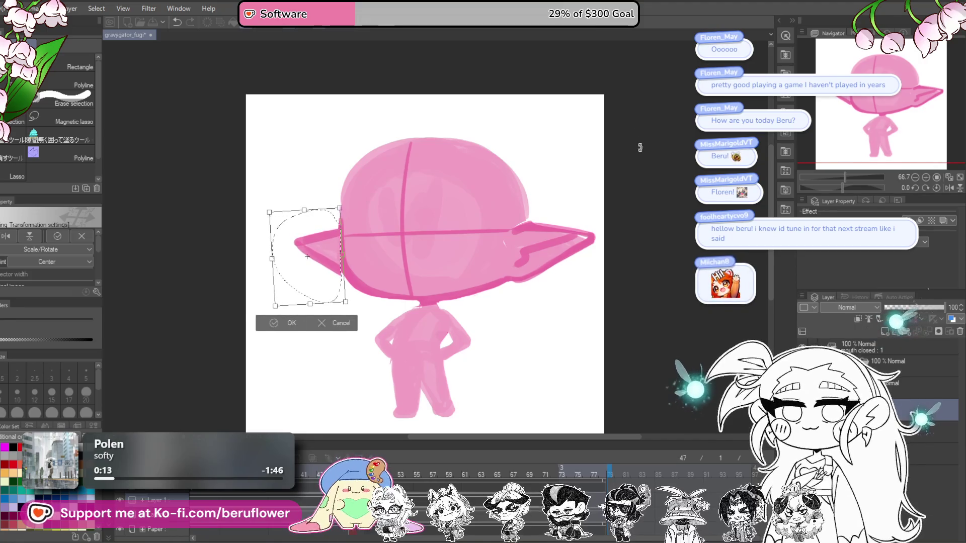
pyautogui.scroll(1, 610, 250)
pyautogui.press('Return')
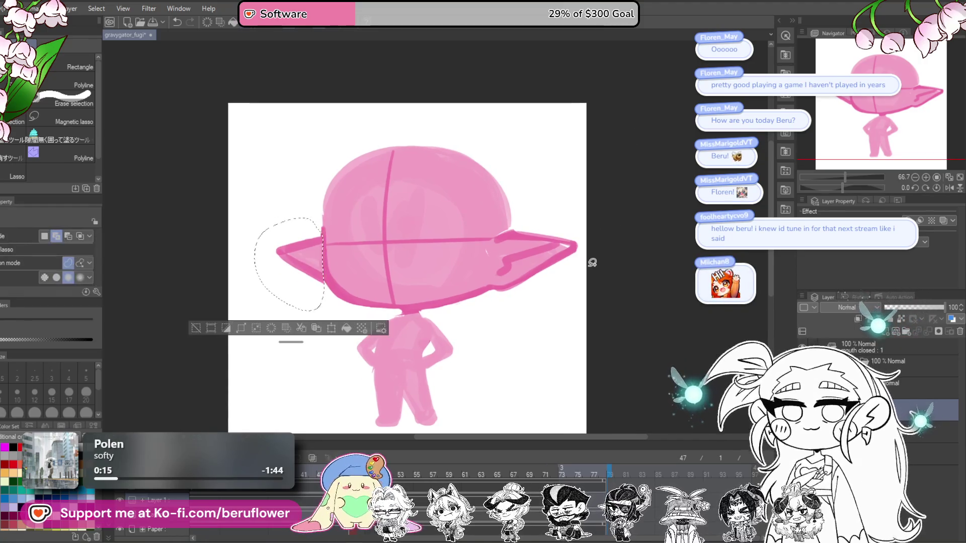
pyautogui.scroll(-1, 560, 288)
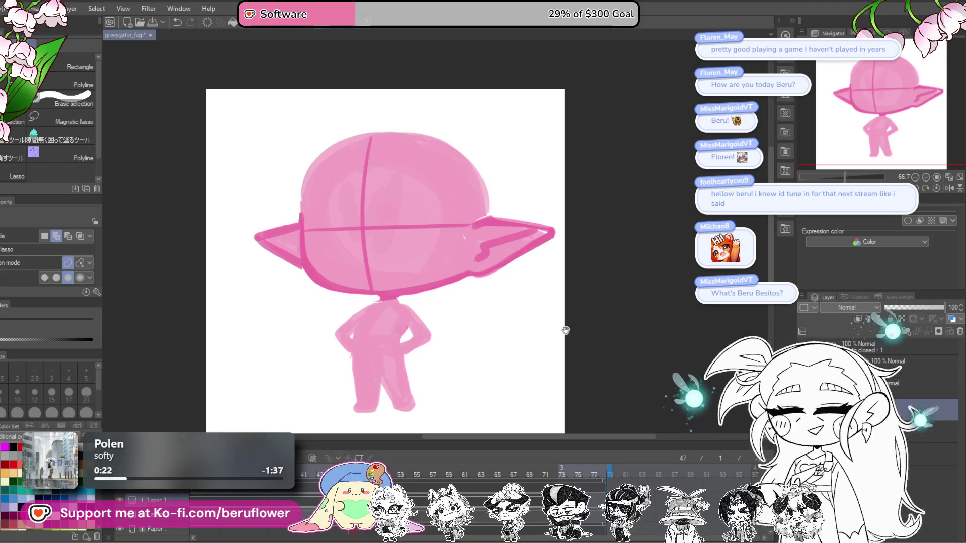
# Switch back to the pencil and trim the lower outline of the right ear tip
pyautogui.moveTo(566, 330); pyautogui.dragTo(553, 334)
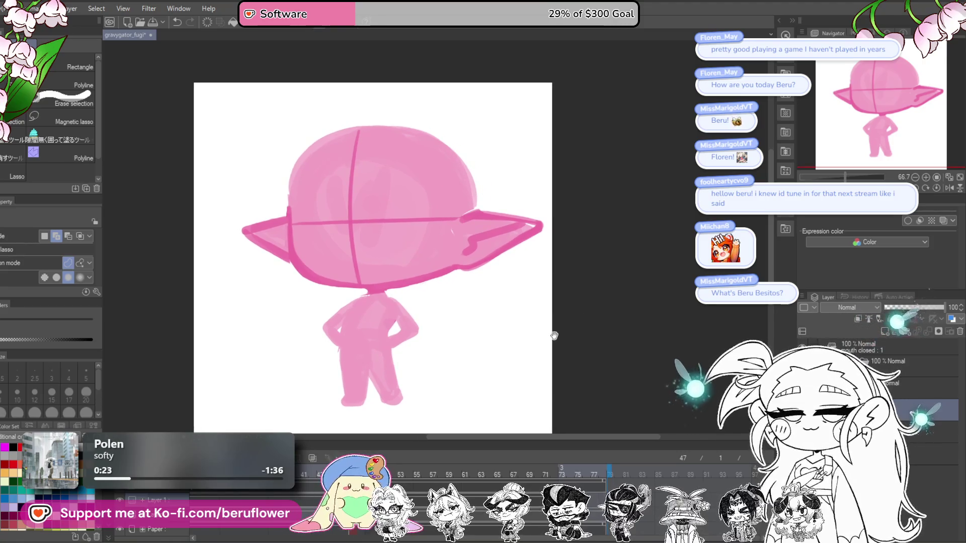
pyautogui.moveTo(553, 337); pyautogui.dragTo(542, 340)
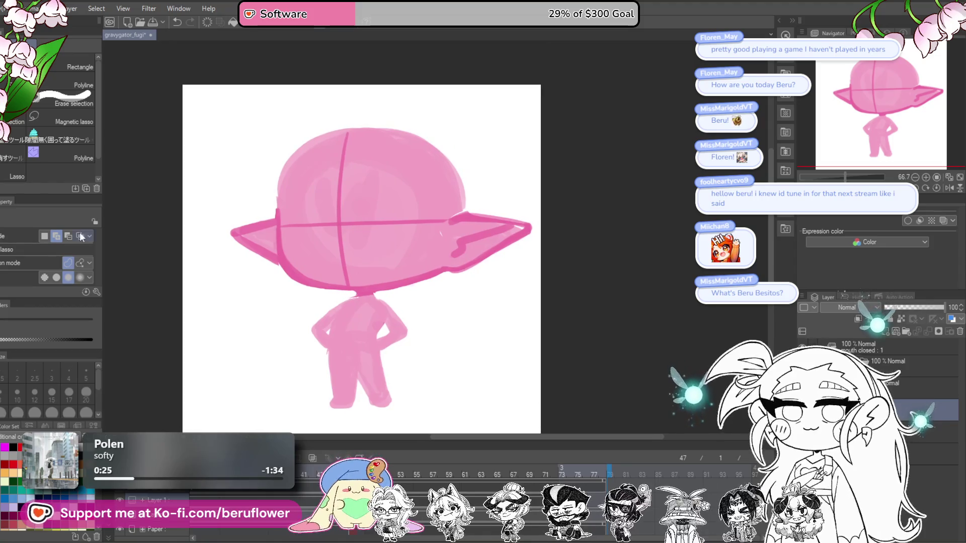
pyautogui.press('p')
pyautogui.moveTo(516, 260); pyautogui.dragTo(533, 250)
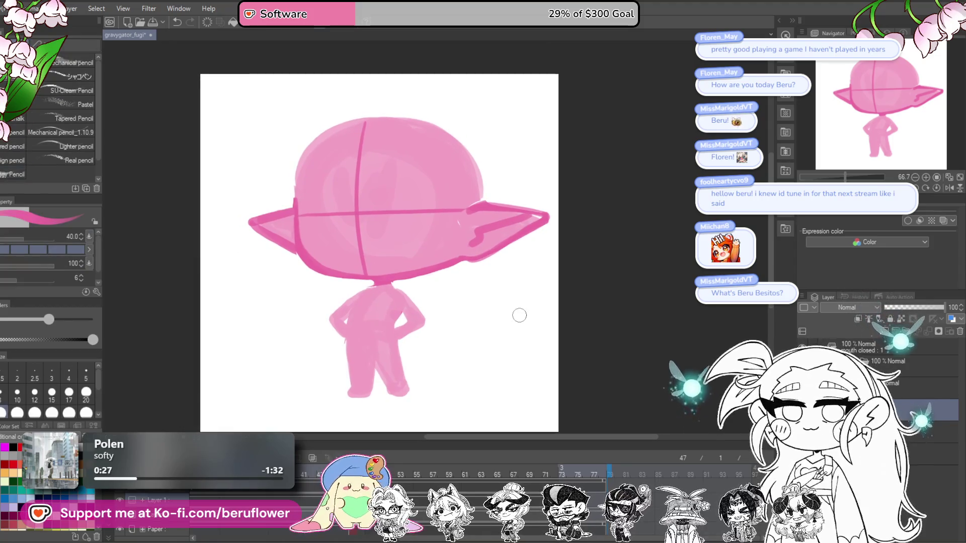
pyautogui.moveTo(547, 217); pyautogui.dragTo(467, 265)
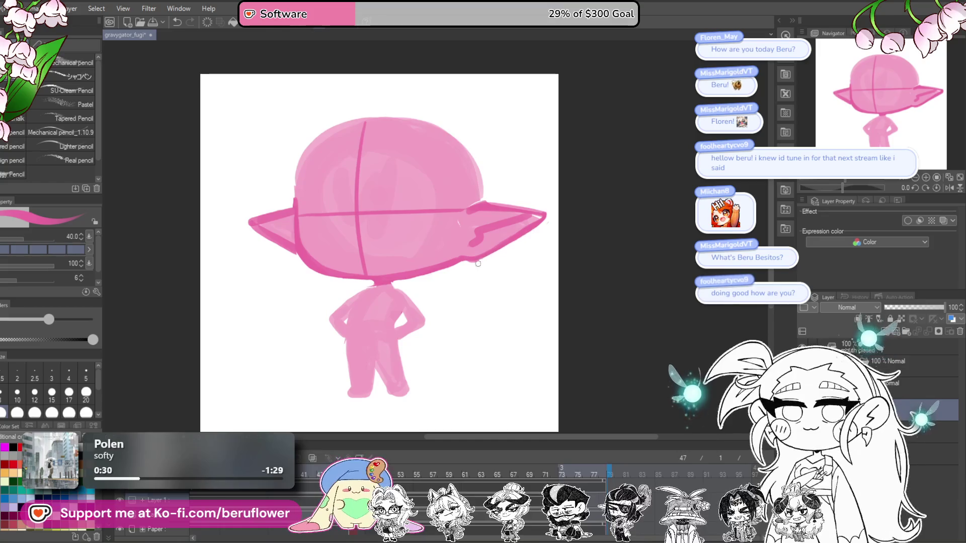
# Trace a darker pink outline around the right ear
pyautogui.moveTo(487, 238); pyautogui.dragTo(450, 237)
pyautogui.scroll(3, 445, 235)
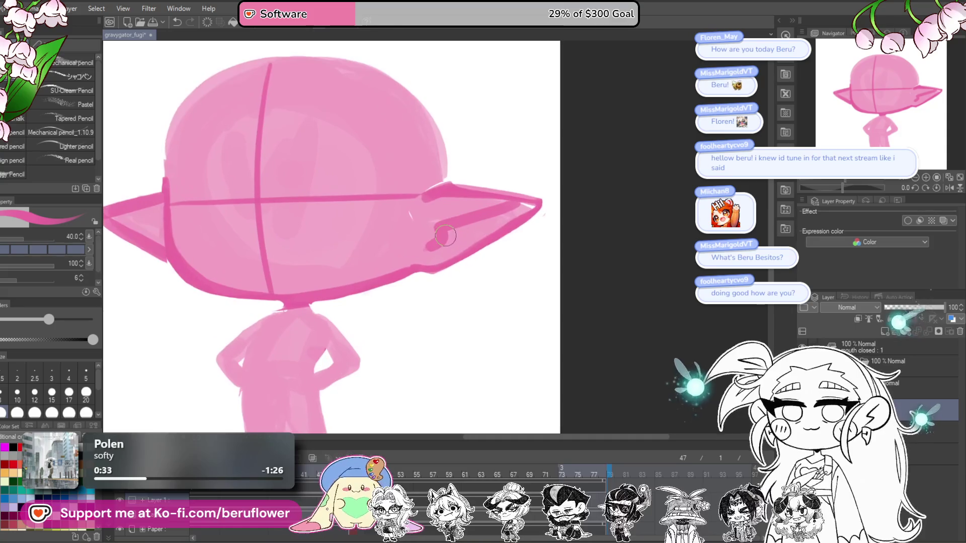
pyautogui.moveTo(477, 188); pyautogui.dragTo(438, 266)
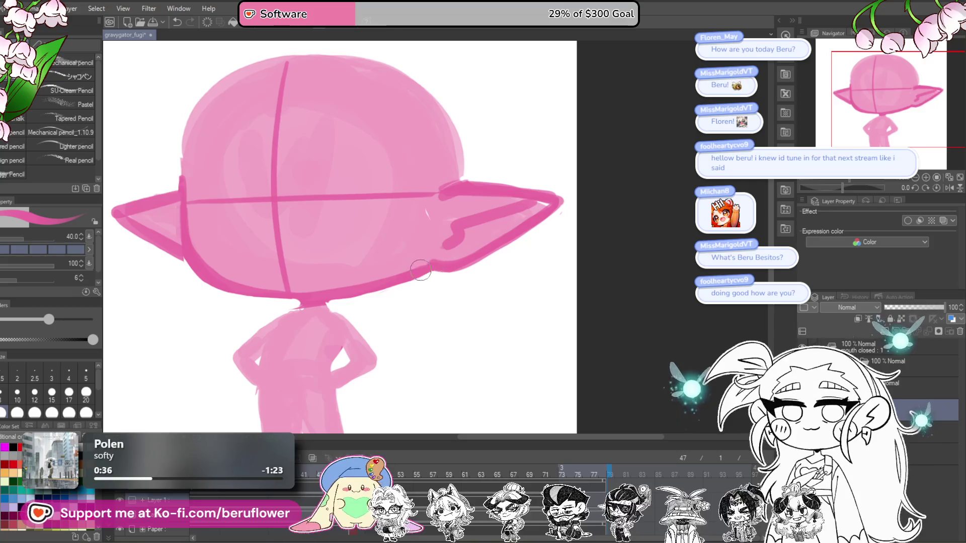
pyautogui.scroll(-3, 441, 267)
pyautogui.scroll(2, 445, 270)
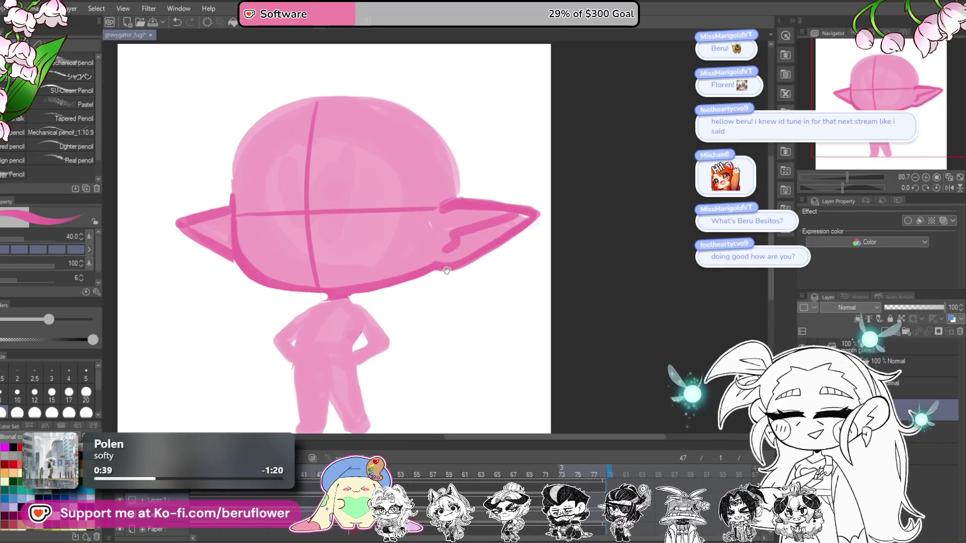
pyautogui.moveTo(446, 271); pyautogui.dragTo(544, 234)
pyautogui.scroll(4, 417, 282)
pyautogui.scroll(-3, 417, 282)
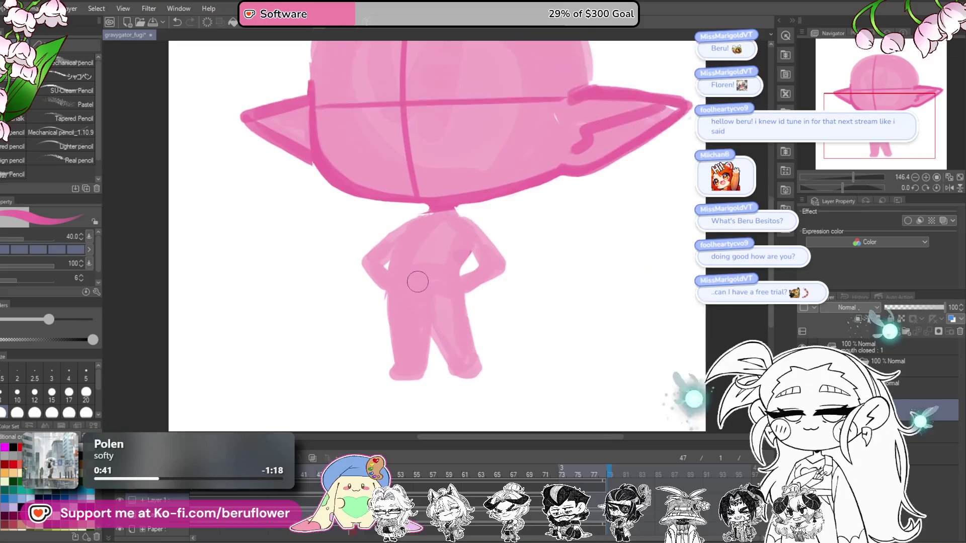
# Reduce the pencil to size 17 and draw a centre line from the neck down the torso
pyautogui.scroll(-1, 417, 282)
pyautogui.scroll(4, 418, 282)
pyautogui.scroll(1, 417, 282)
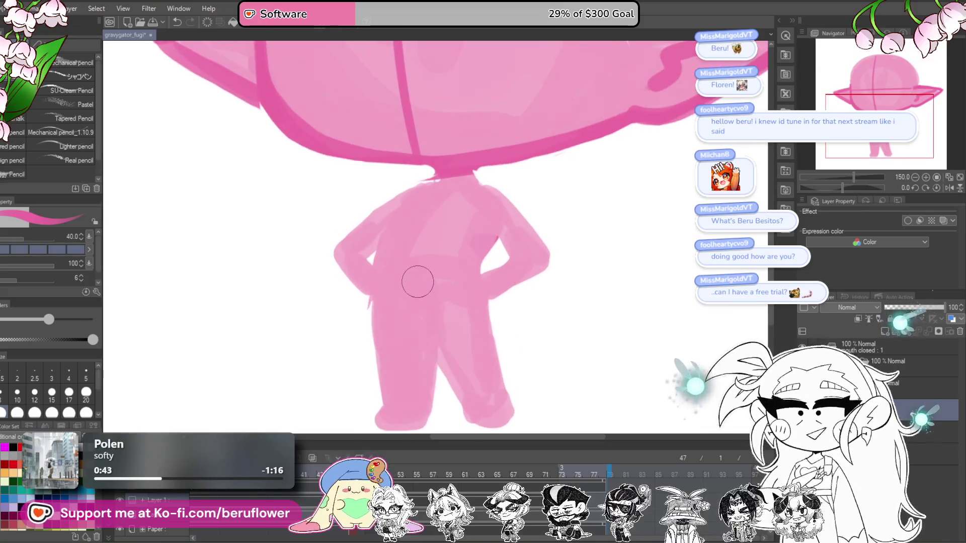
pyautogui.scroll(2, 388, 311)
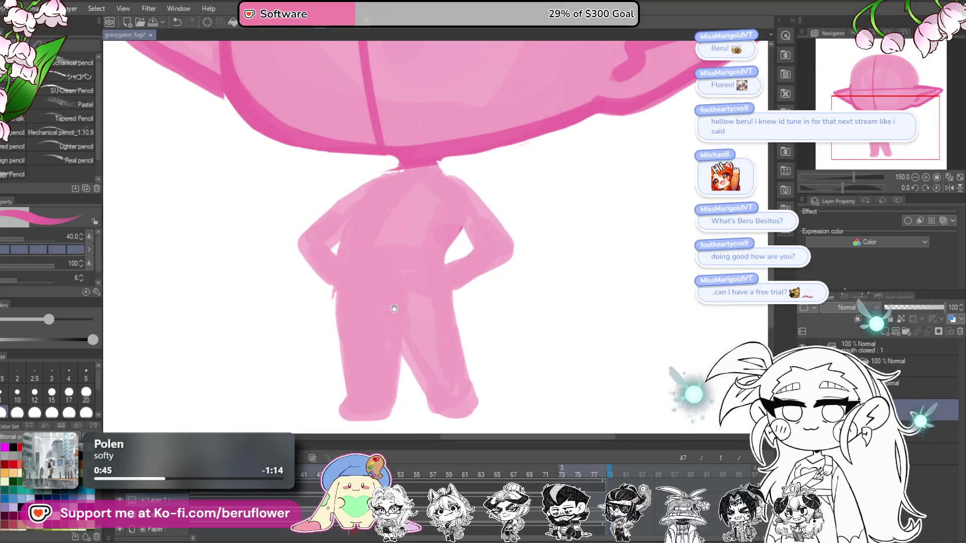
pyautogui.moveTo(399, 343); pyautogui.dragTo(394, 345)
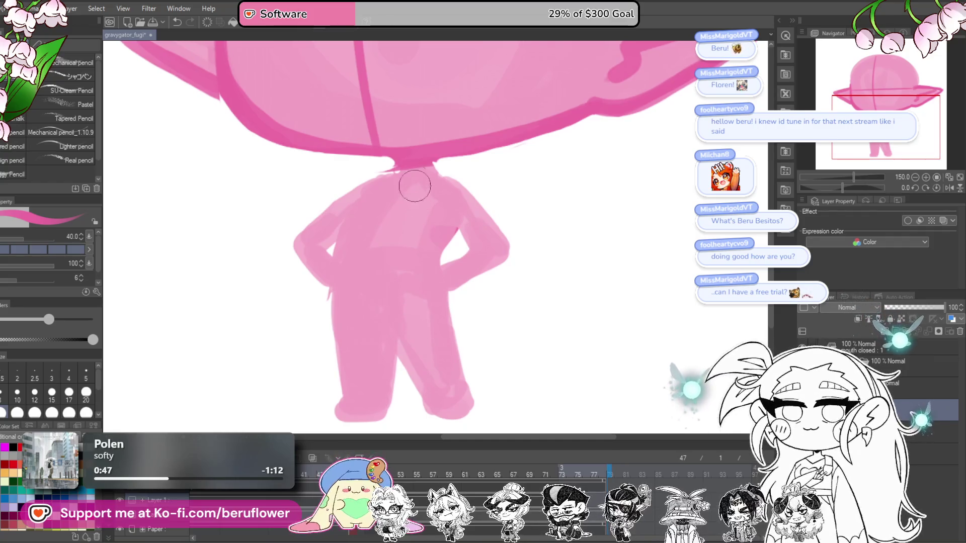
pyautogui.moveTo(415, 166); pyautogui.dragTo(374, 302)
pyautogui.hotkey('ctrl', 'z')
pyautogui.moveTo(407, 208); pyautogui.dragTo(352, 334)
pyautogui.press('[')
pyautogui.press('[')
pyautogui.press('[')
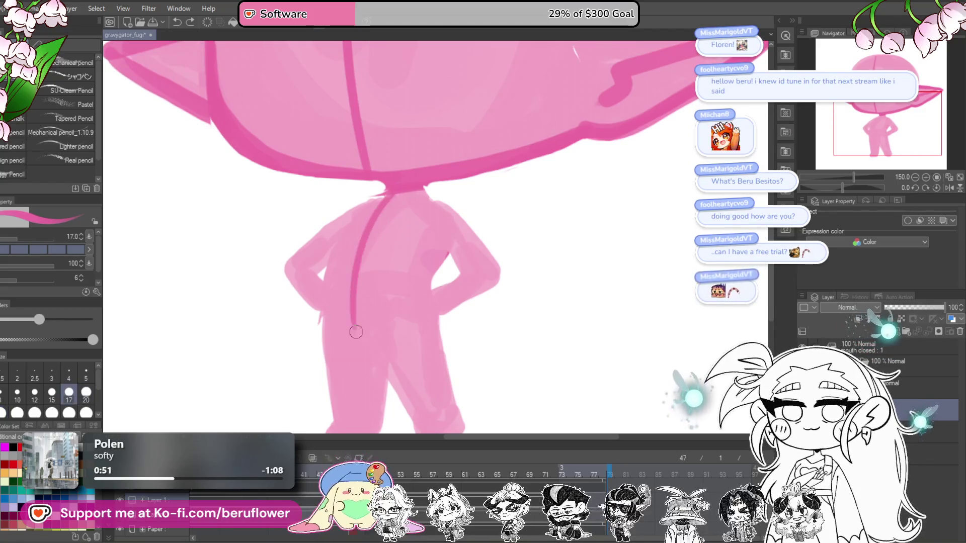
pyautogui.hotkey('ctrl', 'z')
pyautogui.moveTo(400, 195)
pyautogui.mouseDown()
pyautogui.moveTo(366, 306)
pyautogui.moveTo(372, 260)
pyautogui.moveTo(400, 338)
pyautogui.mouseUp()
# Extend the guide line down along the leg
pyautogui.moveTo(478, 308); pyautogui.dragTo(485, 307)
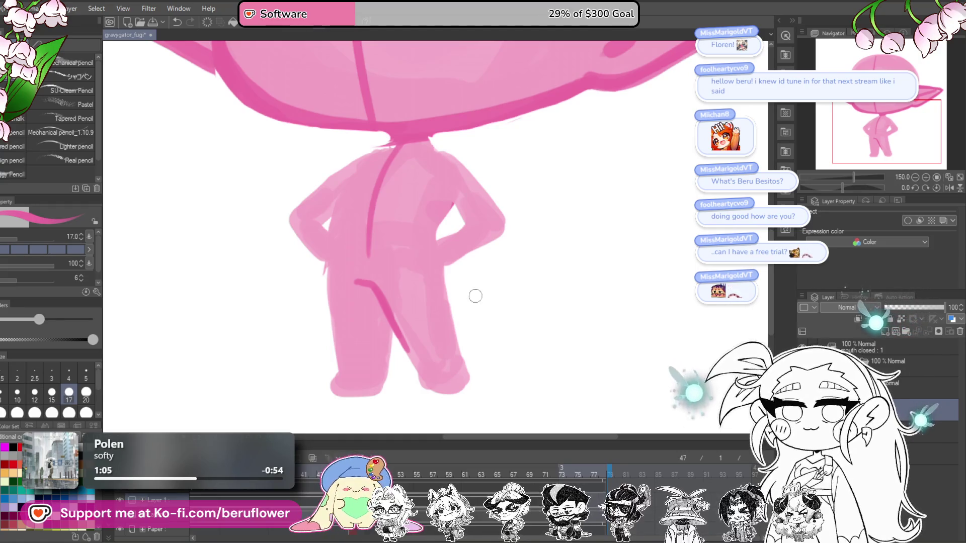
pyautogui.moveTo(475, 301); pyautogui.dragTo(485, 307)
pyautogui.moveTo(399, 325); pyautogui.dragTo(438, 395)
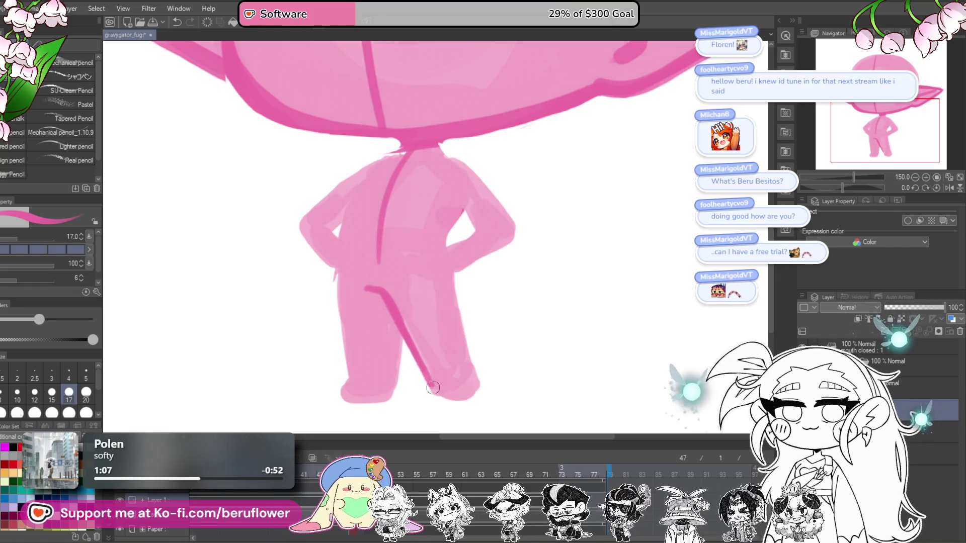
# Add darker outlines along the left shoulder and down the right arm
pyautogui.moveTo(494, 241)
pyautogui.mouseDown()
pyautogui.moveTo(498, 286)
pyautogui.moveTo(523, 321)
pyautogui.mouseUp()
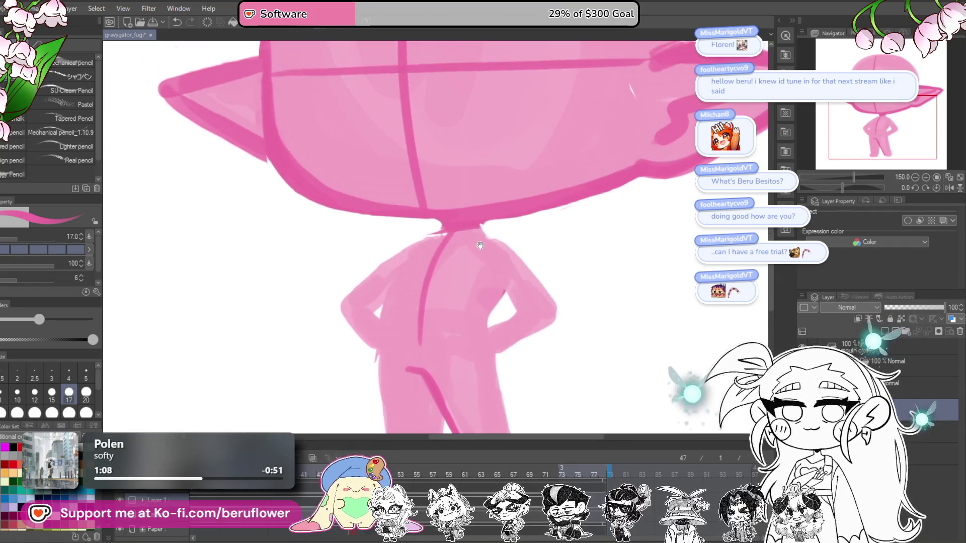
pyautogui.moveTo(439, 237); pyautogui.dragTo(374, 266)
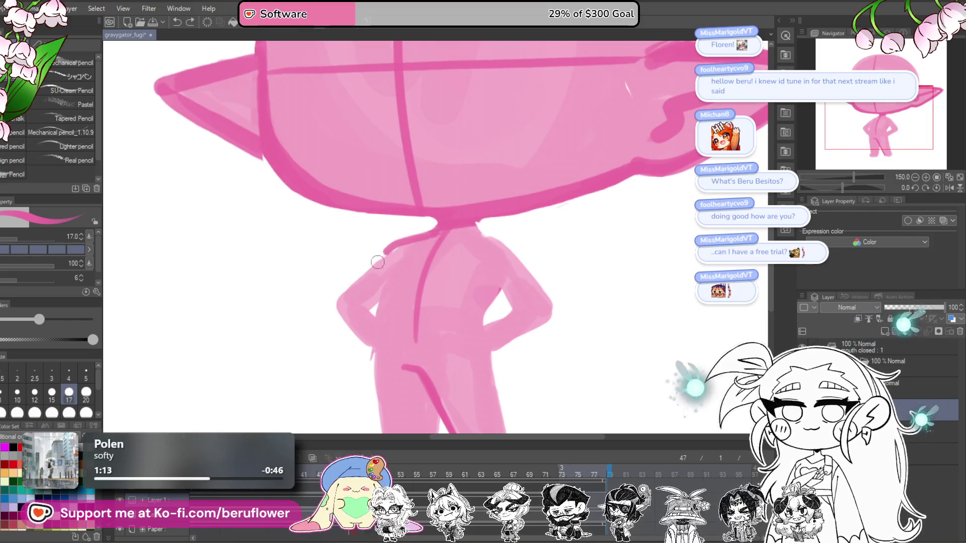
pyautogui.moveTo(427, 236); pyautogui.dragTo(366, 270)
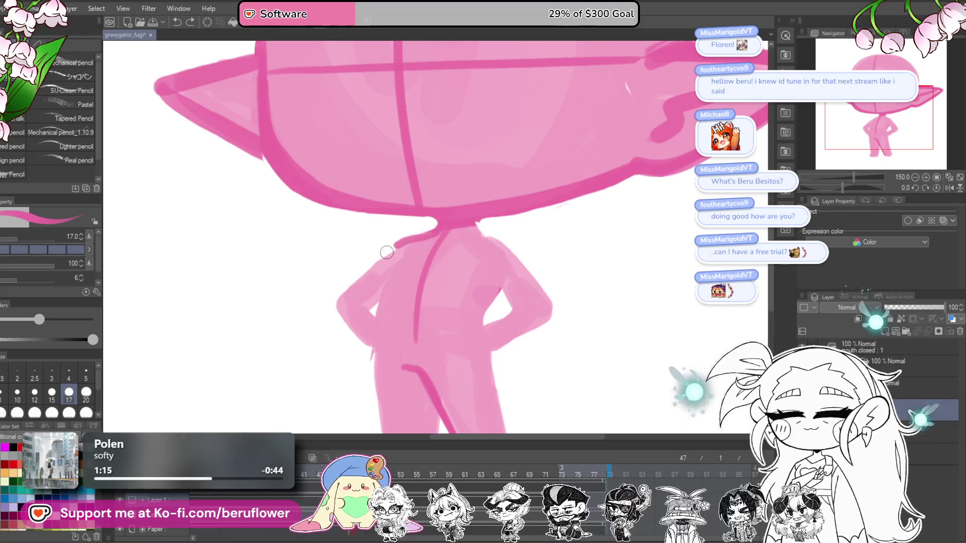
pyautogui.moveTo(475, 221)
pyautogui.mouseDown()
pyautogui.moveTo(454, 198)
pyautogui.moveTo(487, 225)
pyautogui.mouseUp()
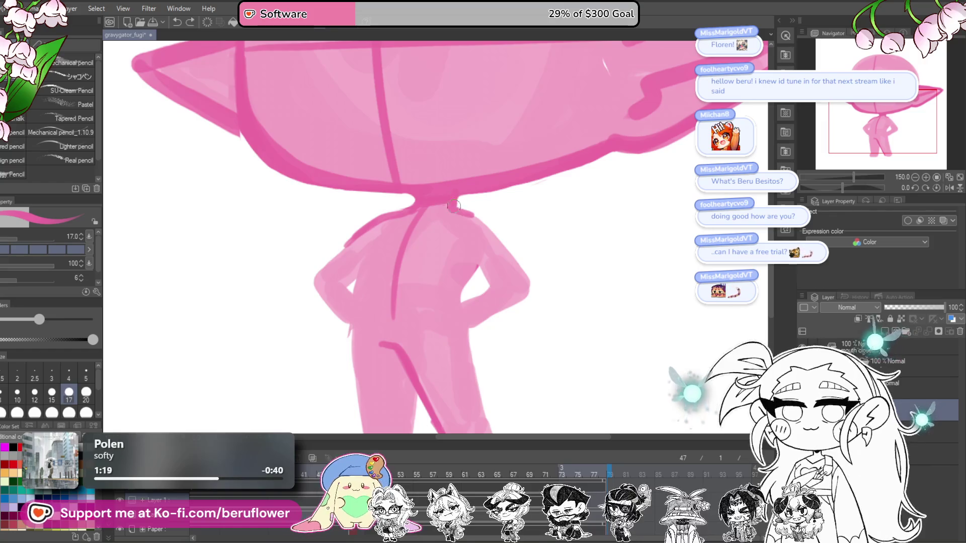
pyautogui.moveTo(515, 263)
pyautogui.mouseDown()
pyautogui.moveTo(532, 292)
pyautogui.moveTo(571, 252)
pyautogui.mouseUp()
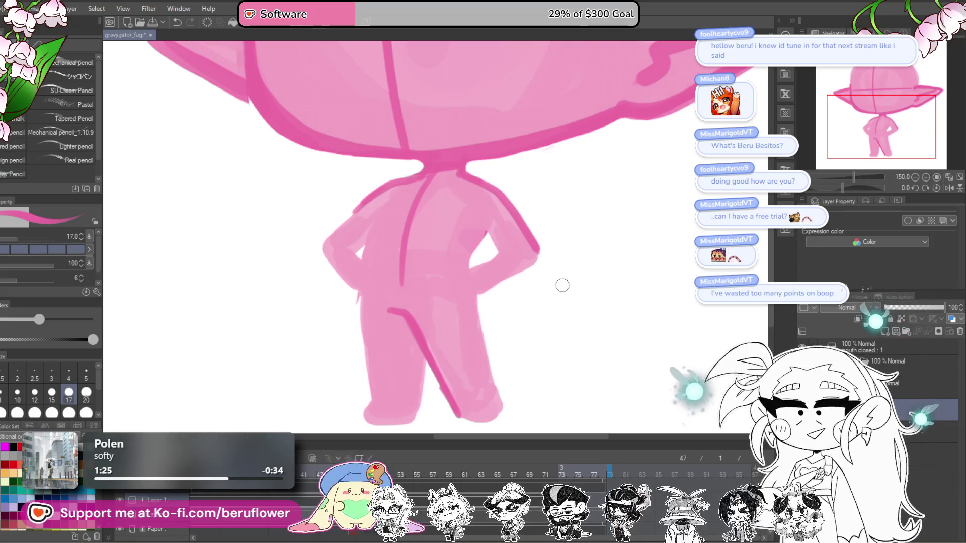
pyautogui.moveTo(565, 299); pyautogui.dragTo(557, 315)
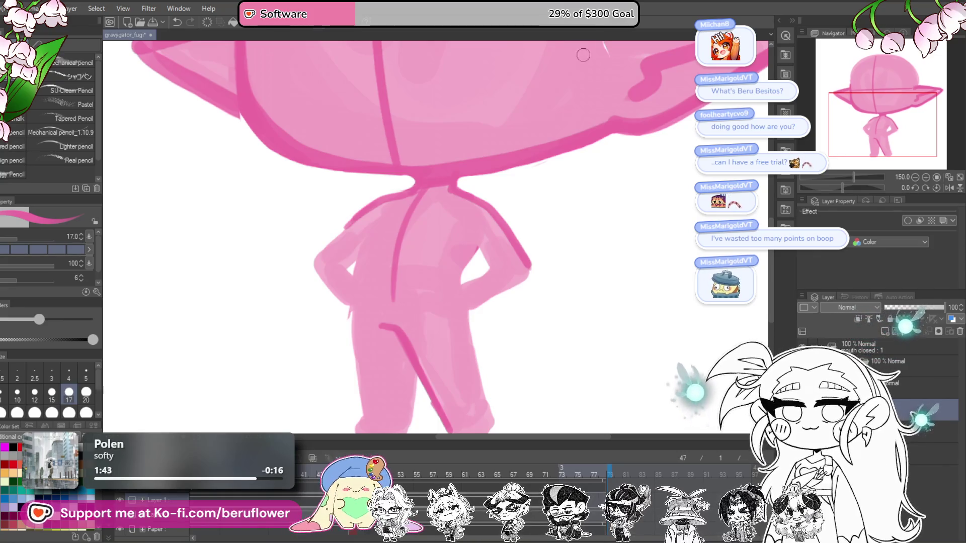
# Trace a darker pink outline along the left arm, redoing the first attempt
pyautogui.scroll(-1, 491, 339)
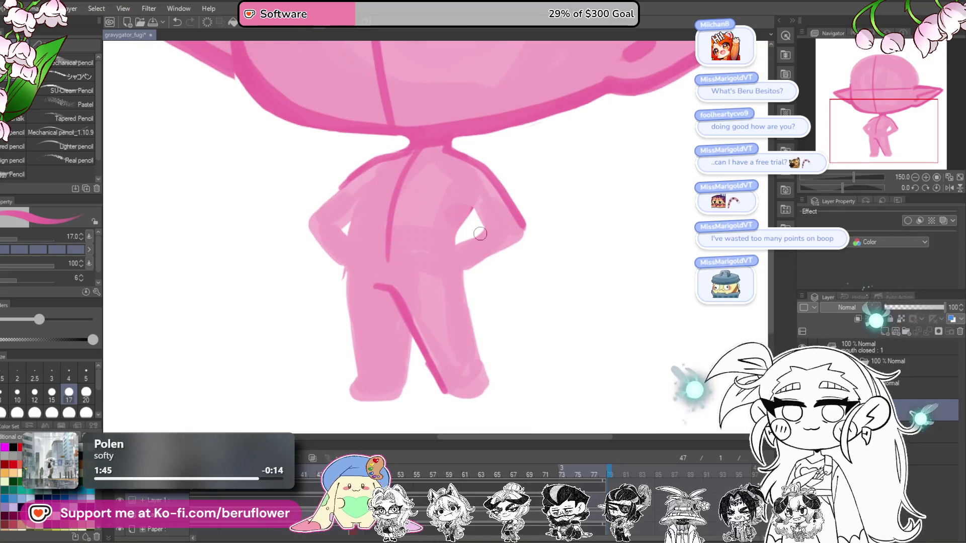
pyautogui.scroll(-3, 480, 233)
pyautogui.scroll(3, 480, 233)
pyautogui.scroll(1, 480, 234)
pyautogui.scroll(1, 480, 233)
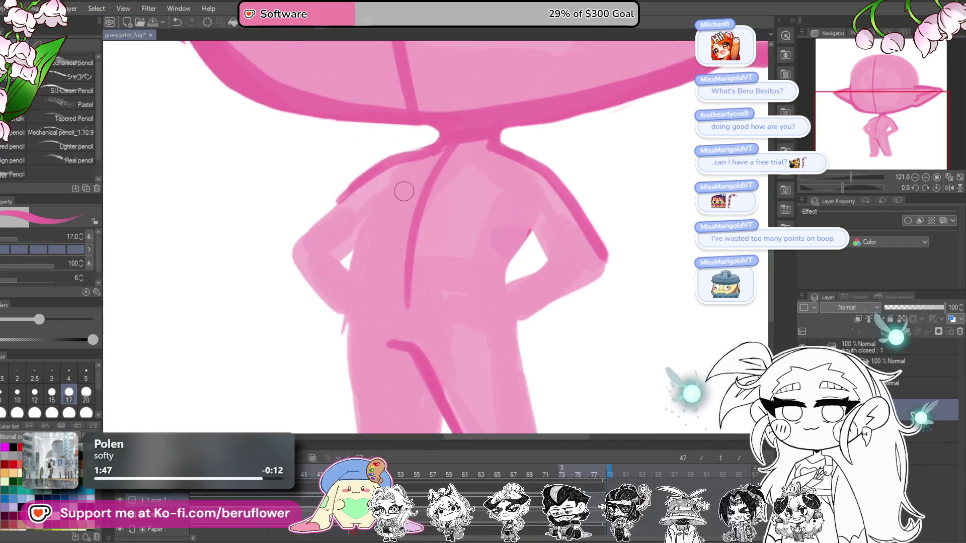
pyautogui.moveTo(391, 176); pyautogui.dragTo(355, 266)
pyautogui.hotkey('ctrl', 'z')
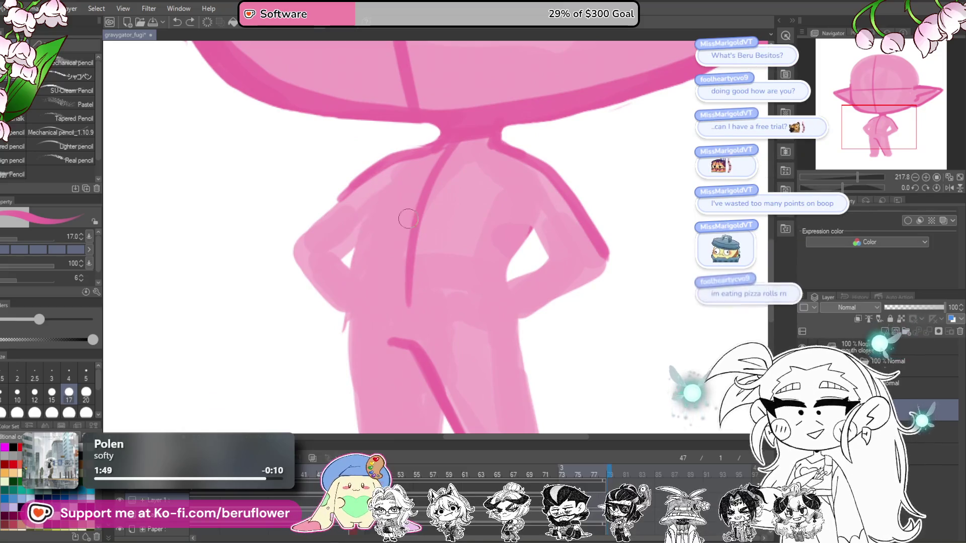
pyautogui.moveTo(409, 245); pyautogui.dragTo(414, 252)
pyautogui.moveTo(396, 184); pyautogui.dragTo(363, 249)
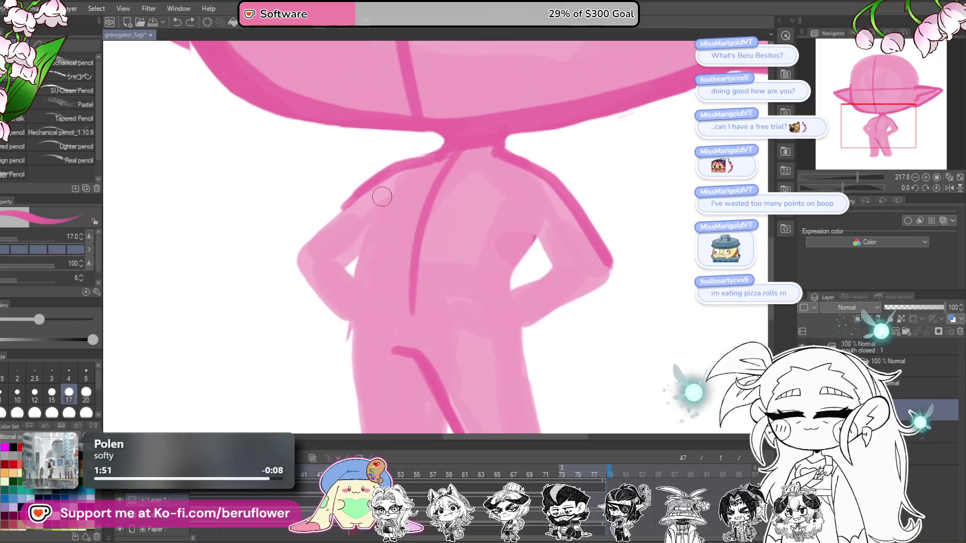
pyautogui.moveTo(438, 170)
pyautogui.mouseDown()
pyautogui.moveTo(444, 177)
pyautogui.moveTo(368, 250)
pyautogui.mouseUp()
# Outline the right arm and redraw the bottom of the hand resting on the hip
pyautogui.moveTo(535, 235)
pyautogui.mouseDown()
pyautogui.moveTo(511, 241)
pyautogui.moveTo(528, 255)
pyautogui.moveTo(479, 299)
pyautogui.mouseUp()
pyautogui.scroll(-2, 524, 228)
pyautogui.hotkey('ctrl', 'z')
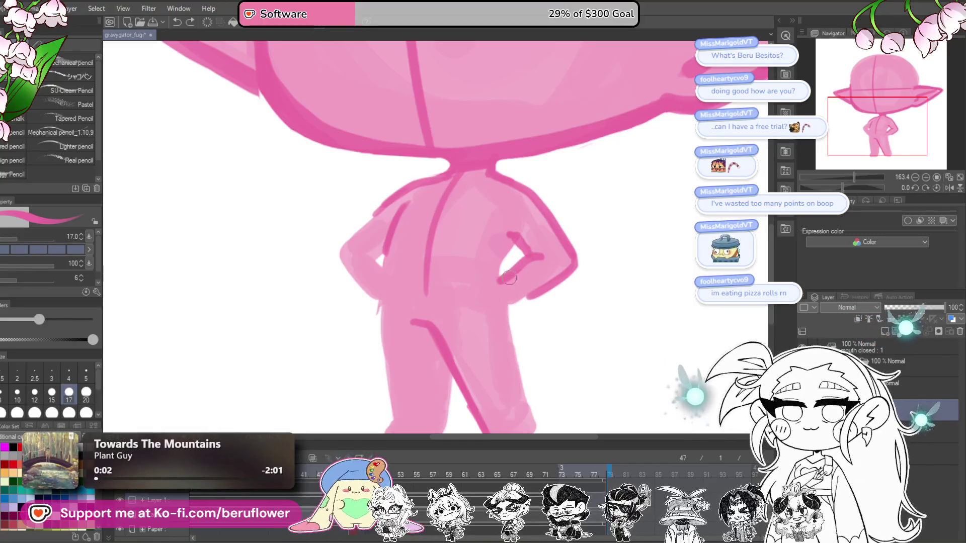
pyautogui.moveTo(486, 282); pyautogui.dragTo(474, 301)
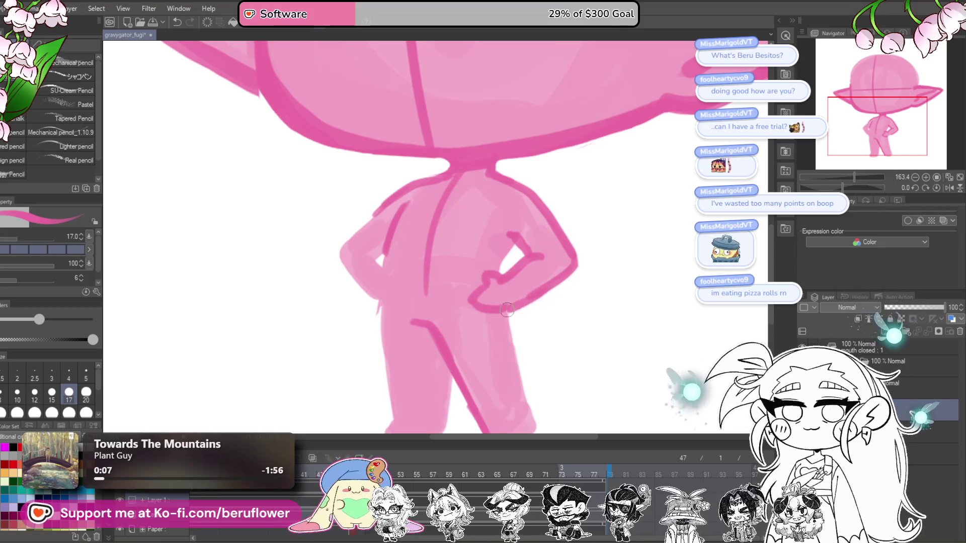
pyautogui.scroll(-5, 502, 309)
pyautogui.scroll(2, 496, 308)
pyautogui.scroll(1, 496, 308)
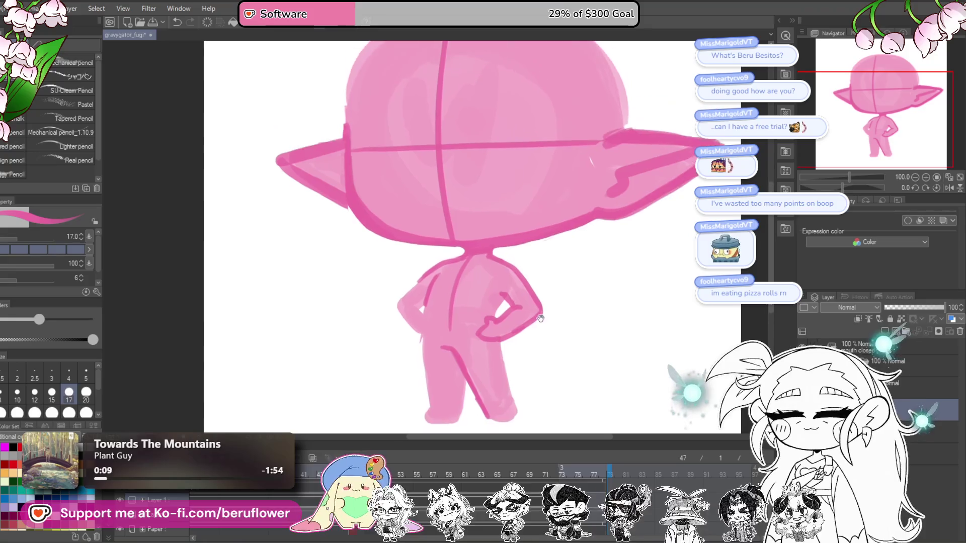
# Outline the right hand down to the wrist and erase excess from the left arm
pyautogui.scroll(2, 495, 308)
pyautogui.moveTo(488, 272); pyautogui.dragTo(472, 315)
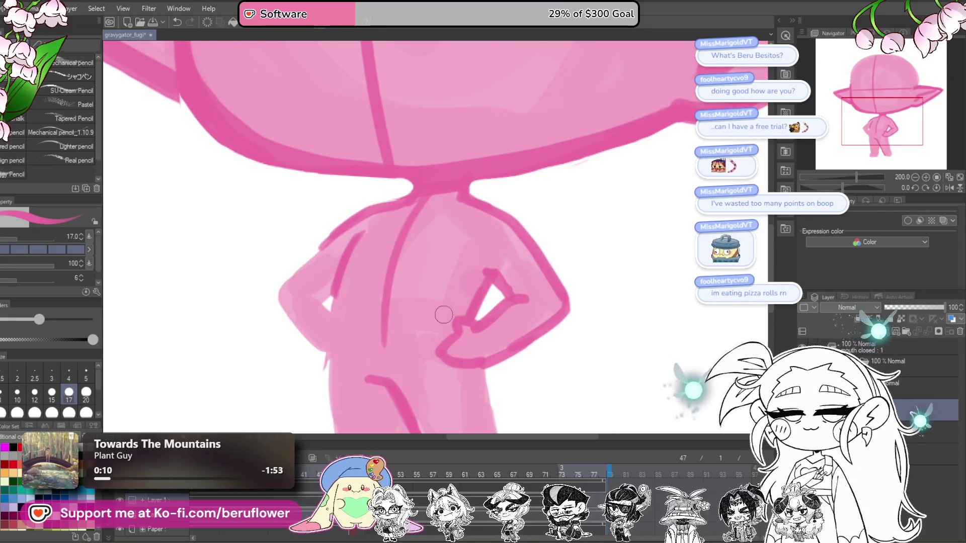
pyautogui.scroll(-2, 443, 315)
pyautogui.moveTo(513, 227); pyautogui.dragTo(534, 225)
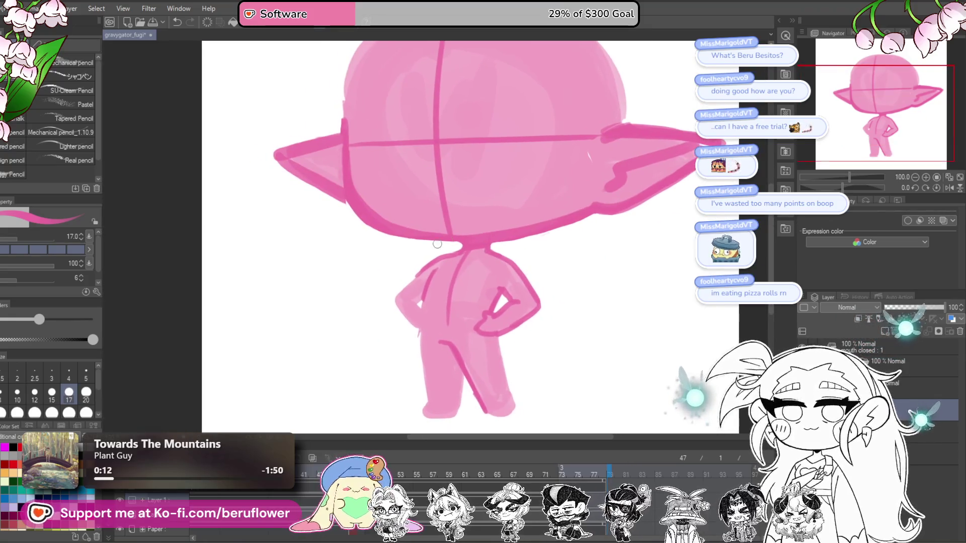
pyautogui.scroll(2, 438, 244)
pyautogui.moveTo(437, 261)
pyautogui.mouseDown()
pyautogui.moveTo(450, 244)
pyautogui.moveTo(384, 357)
pyautogui.mouseUp()
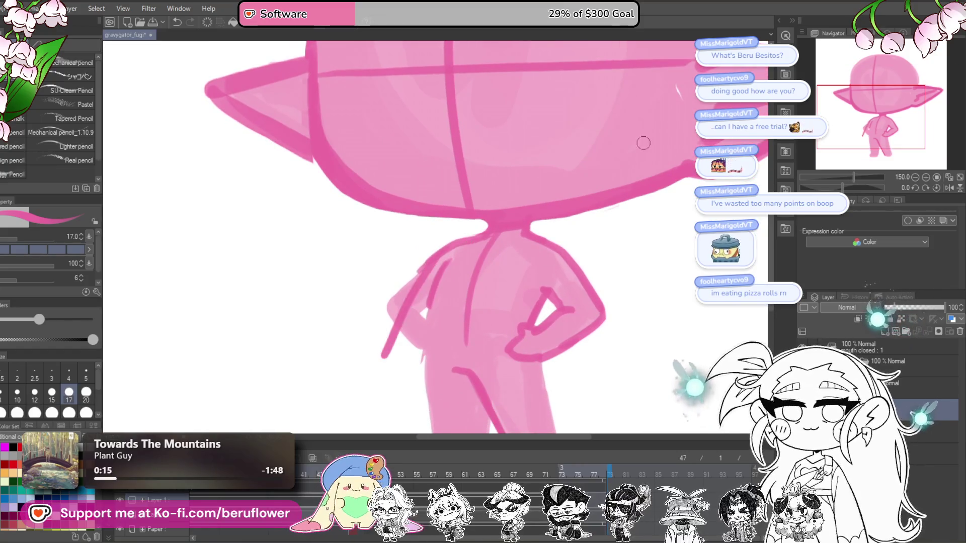
pyautogui.hotkey('ctrl', 'z')
pyautogui.moveTo(422, 260)
pyautogui.mouseDown()
pyautogui.moveTo(384, 327)
pyautogui.moveTo(404, 362)
pyautogui.moveTo(438, 239)
pyautogui.moveTo(416, 325)
pyautogui.mouseUp()
# Extend the body's left outline downward and outline the left leg in darker pink
pyautogui.scroll(-1, 615, 261)
pyautogui.scroll(-1, 539, 190)
pyautogui.scroll(2, 538, 192)
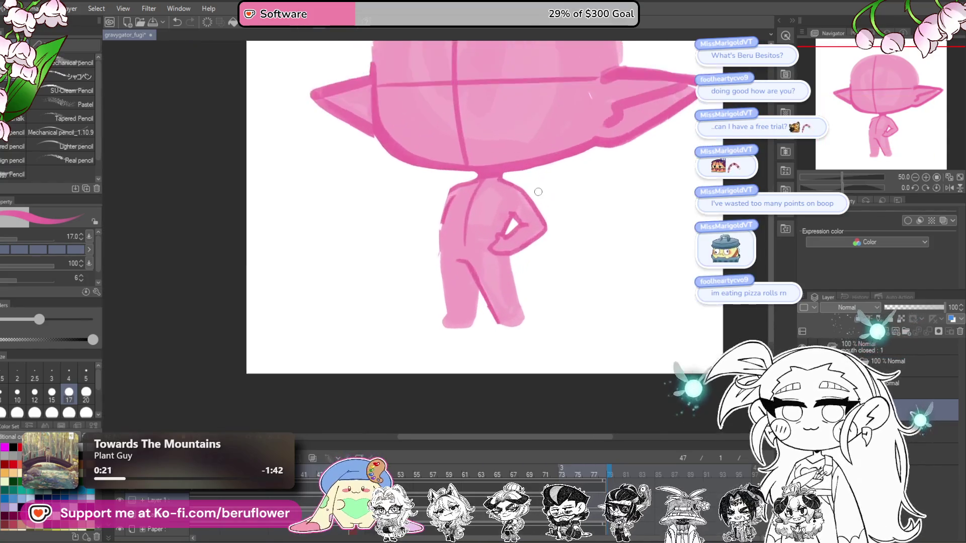
pyautogui.moveTo(468, 257)
pyautogui.mouseDown()
pyautogui.moveTo(468, 308)
pyautogui.moveTo(433, 315)
pyautogui.mouseUp()
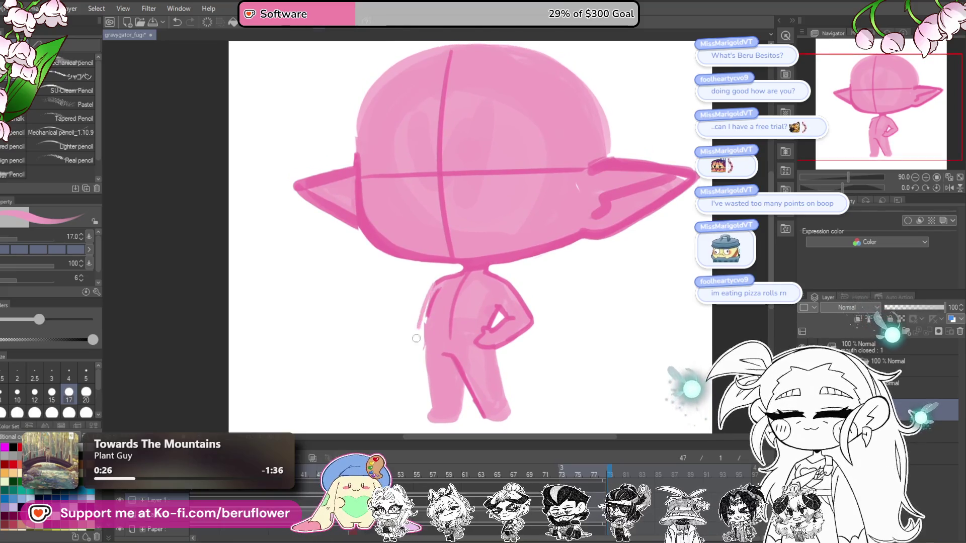
pyautogui.moveTo(567, 274); pyautogui.dragTo(518, 259)
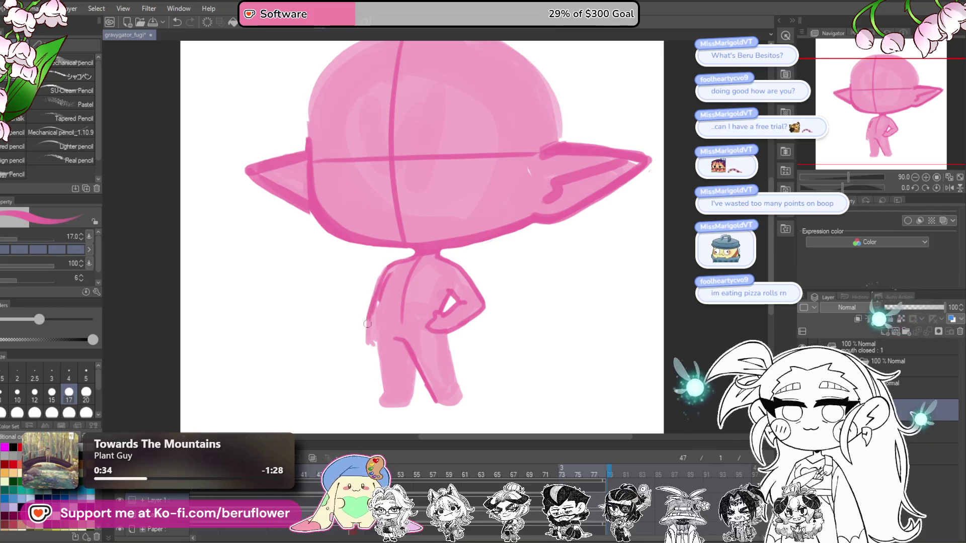
pyautogui.moveTo(368, 320); pyautogui.dragTo(366, 342)
pyautogui.scroll(-1, 379, 312)
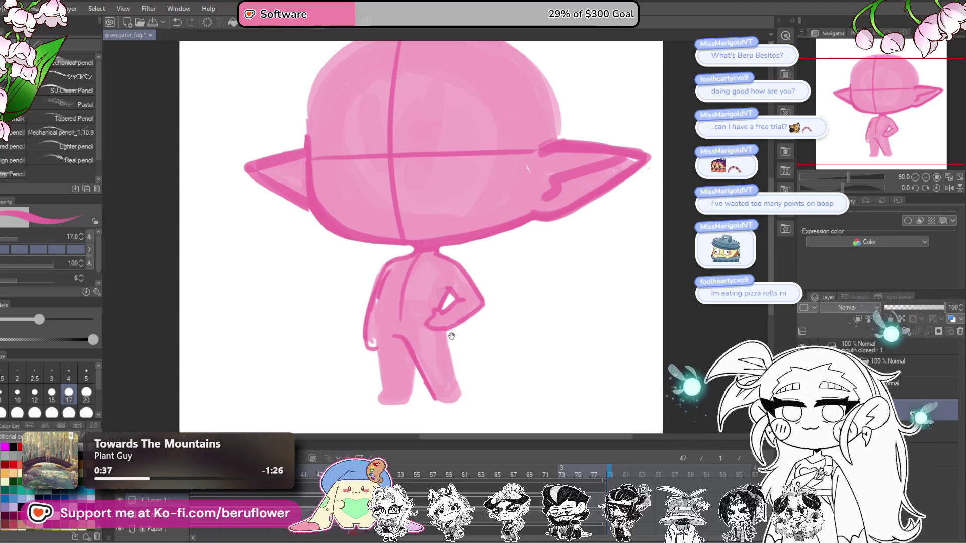
pyautogui.moveTo(380, 345); pyautogui.dragTo(390, 395)
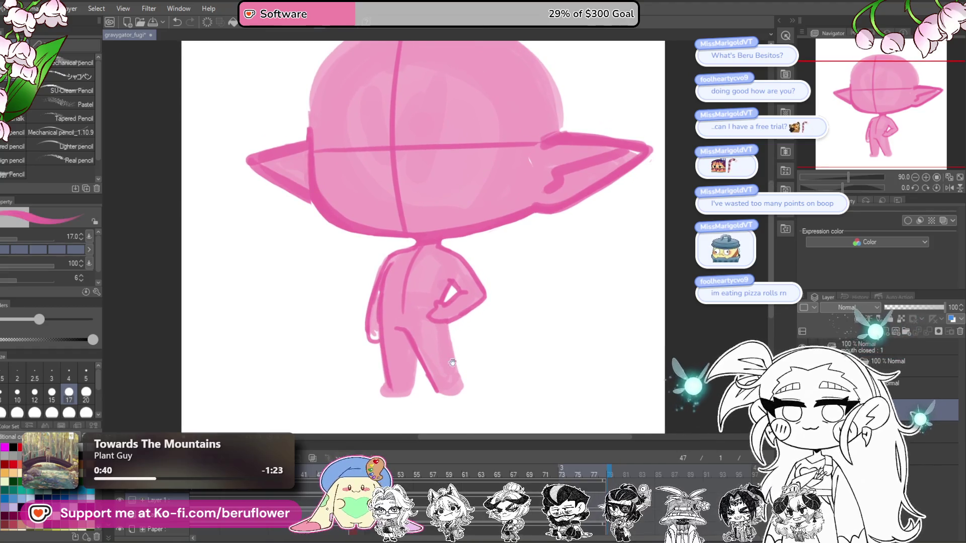
pyautogui.moveTo(453, 361); pyautogui.dragTo(457, 356)
pyautogui.moveTo(386, 380); pyautogui.dragTo(390, 394)
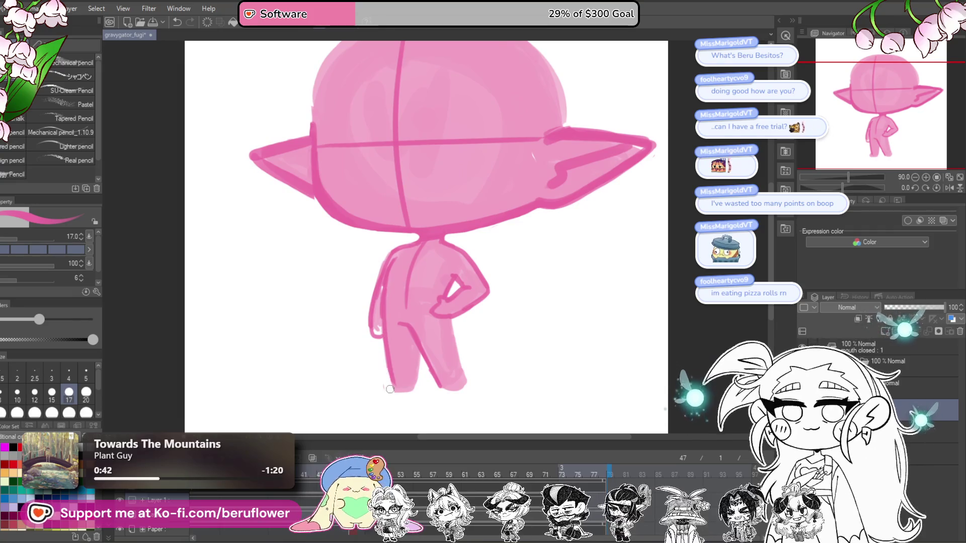
# Draw the line between the legs and outline the left leg's bottom, undoing the last stroke
pyautogui.moveTo(481, 317); pyautogui.dragTo(490, 316)
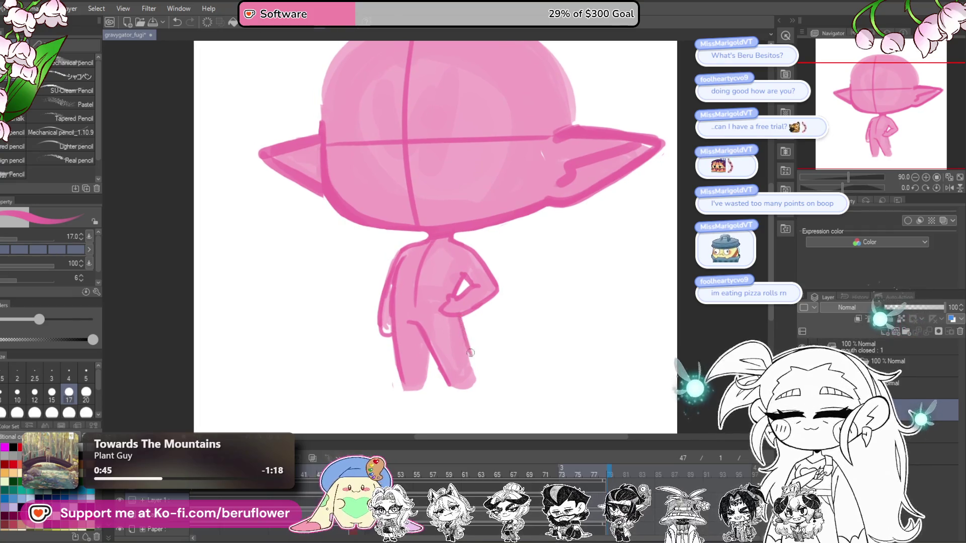
pyautogui.moveTo(425, 337)
pyautogui.mouseDown()
pyautogui.moveTo(428, 382)
pyautogui.moveTo(431, 349)
pyautogui.mouseUp()
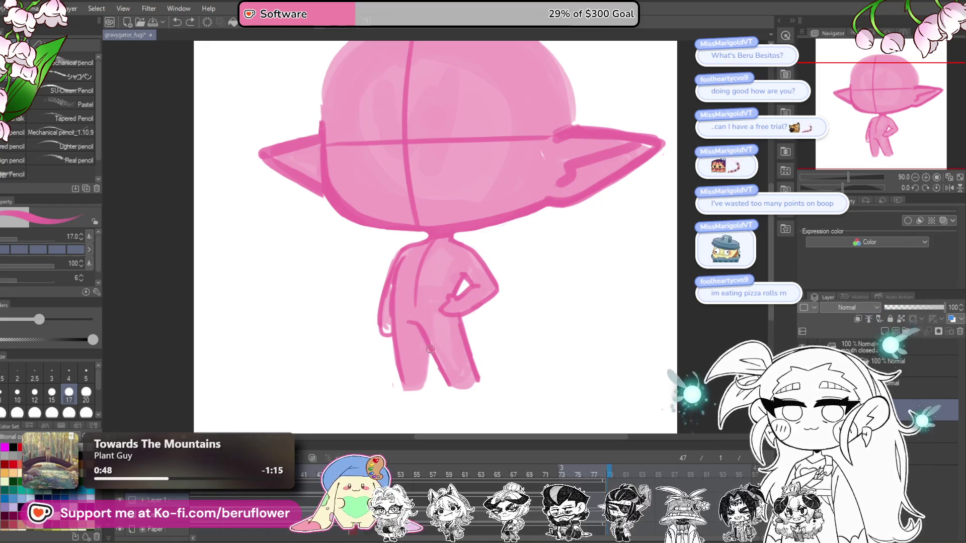
pyautogui.moveTo(403, 389); pyautogui.dragTo(412, 391)
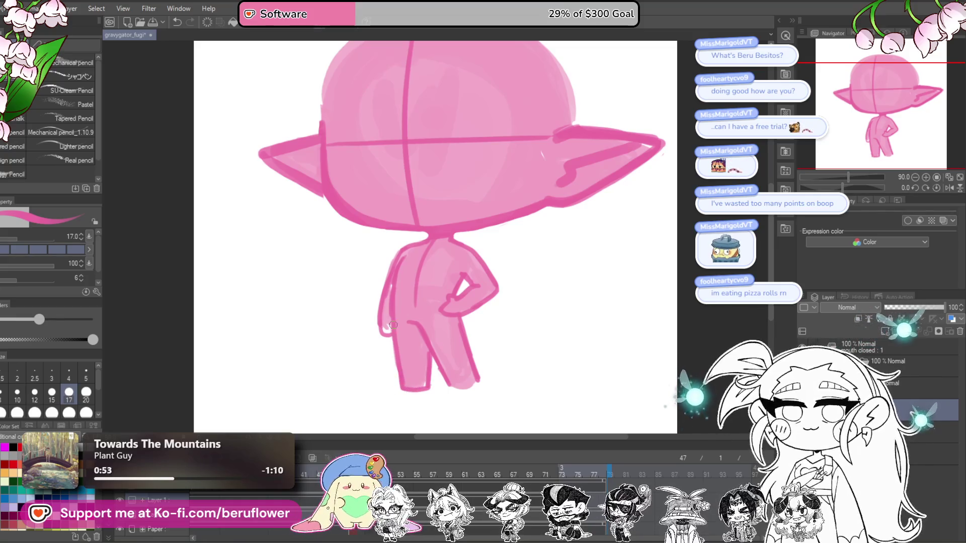
pyautogui.hotkey('ctrl', 'z')
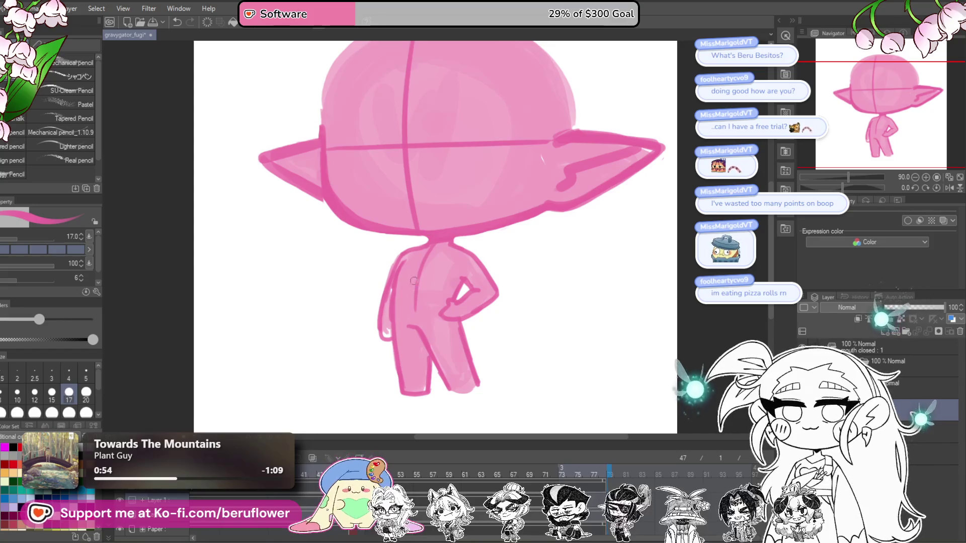
pyautogui.moveTo(518, 353); pyautogui.dragTo(506, 333)
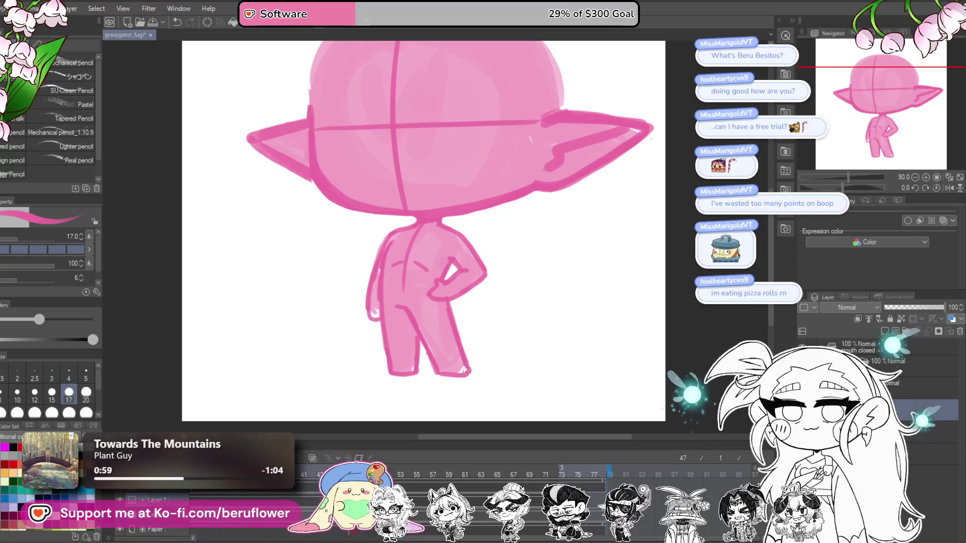
# Erase the arm and hand resting on the hip
pyautogui.scroll(3, 465, 371)
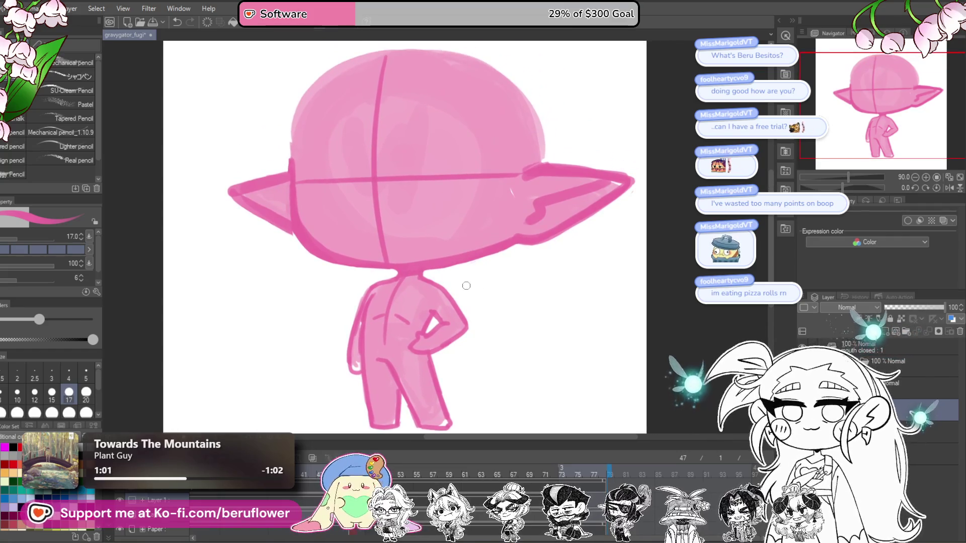
pyautogui.scroll(-2, 466, 285)
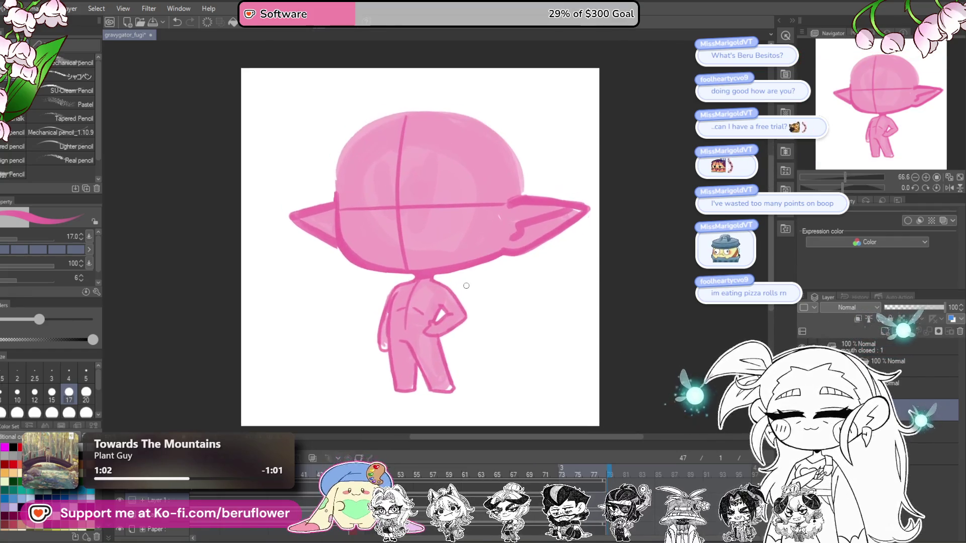
pyautogui.scroll(1, 467, 286)
pyautogui.scroll(1, 466, 285)
pyautogui.scroll(1, 466, 286)
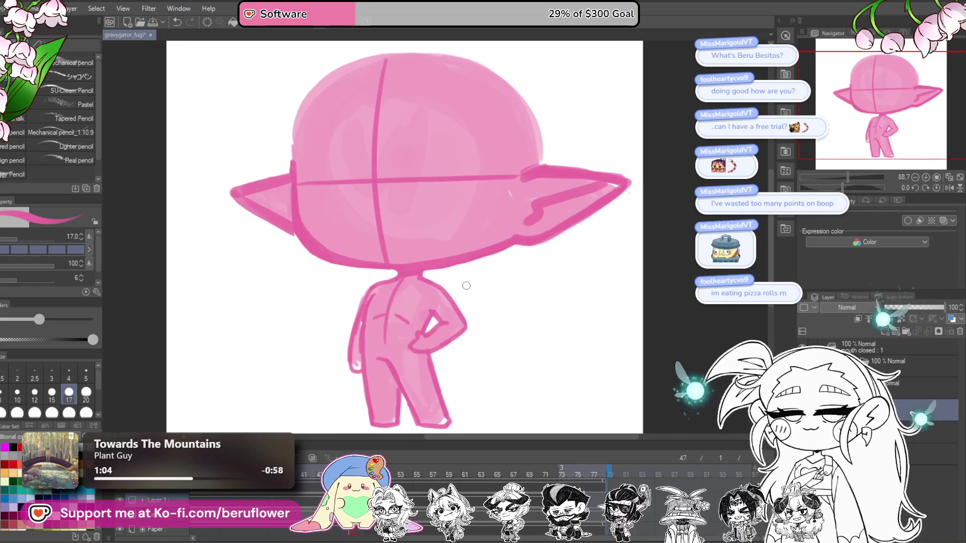
pyautogui.scroll(-1, 466, 285)
pyautogui.scroll(-2, 467, 285)
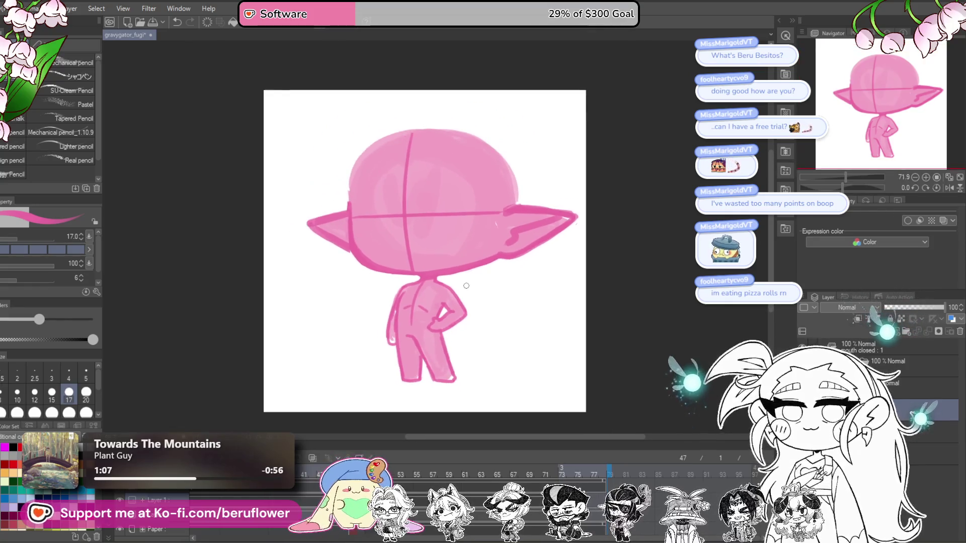
pyautogui.scroll(3, 509, 295)
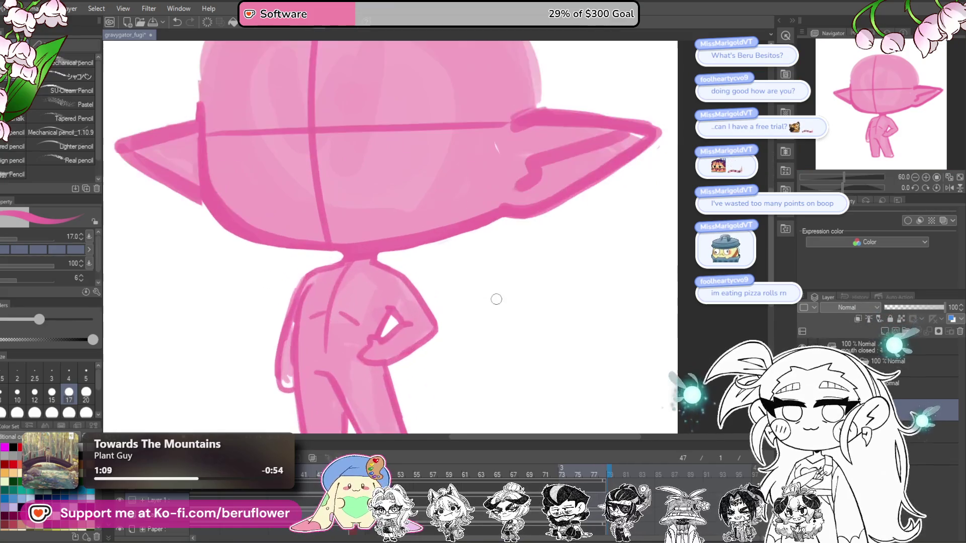
pyautogui.scroll(3, 494, 300)
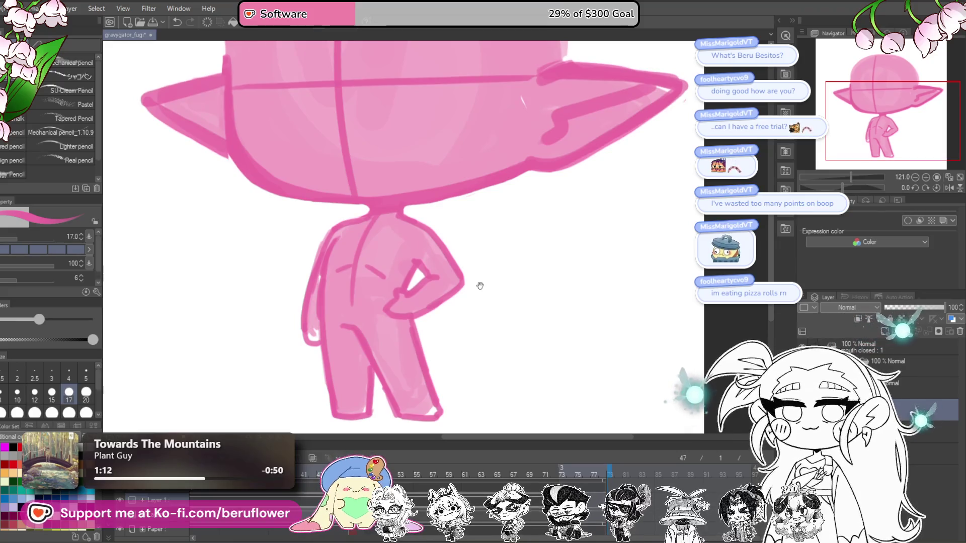
pyautogui.moveTo(421, 325)
pyautogui.mouseDown()
pyautogui.moveTo(423, 282)
pyautogui.moveTo(451, 274)
pyautogui.moveTo(455, 289)
pyautogui.mouseUp()
pyautogui.moveTo(448, 254); pyautogui.dragTo(436, 295)
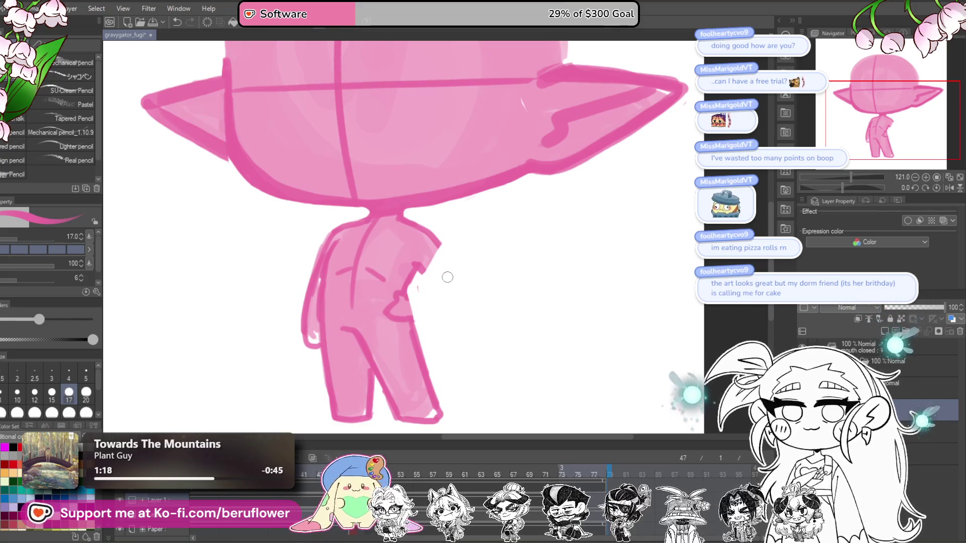
# Sketch a small waving hand beside the body
pyautogui.scroll(2, 448, 277)
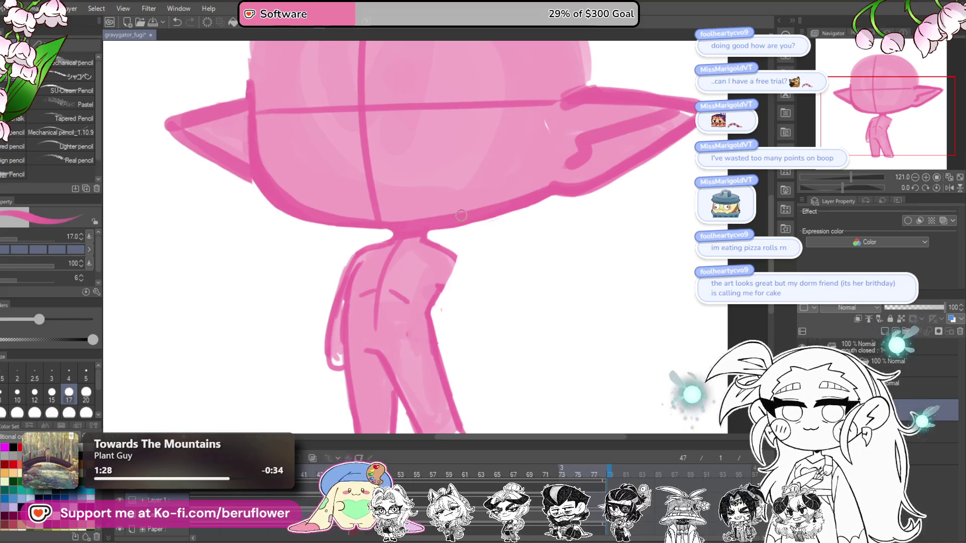
pyautogui.moveTo(463, 274); pyautogui.dragTo(460, 290)
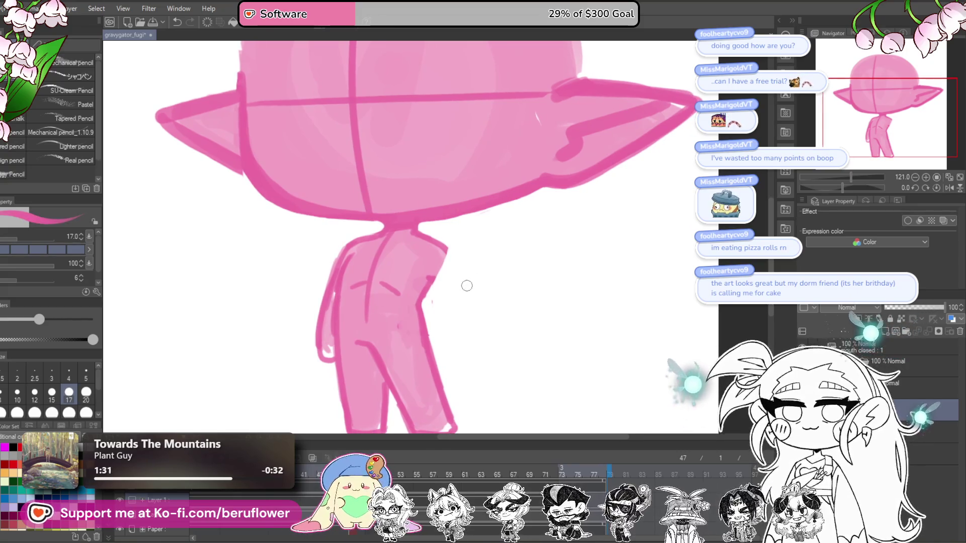
pyautogui.moveTo(456, 264); pyautogui.dragTo(469, 281)
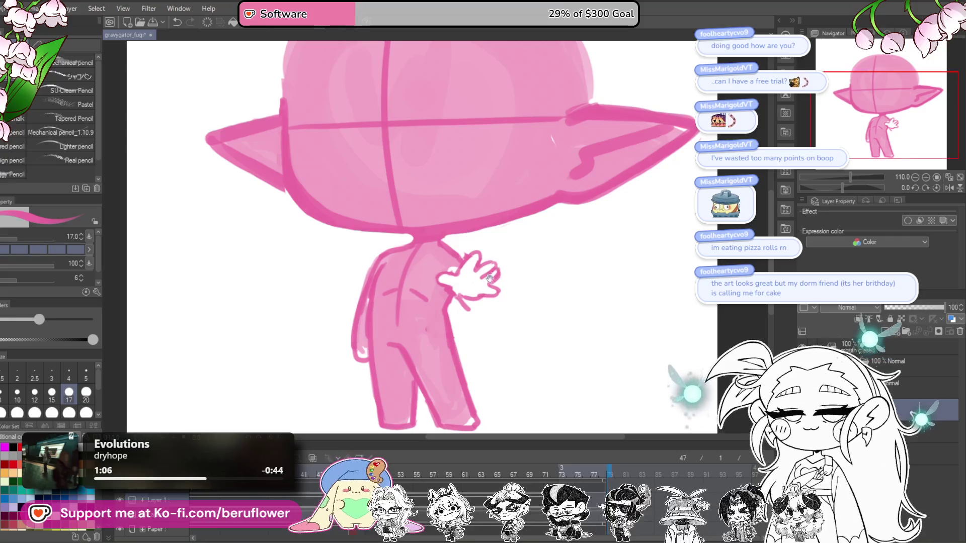
pyautogui.moveTo(487, 298); pyautogui.dragTo(474, 318)
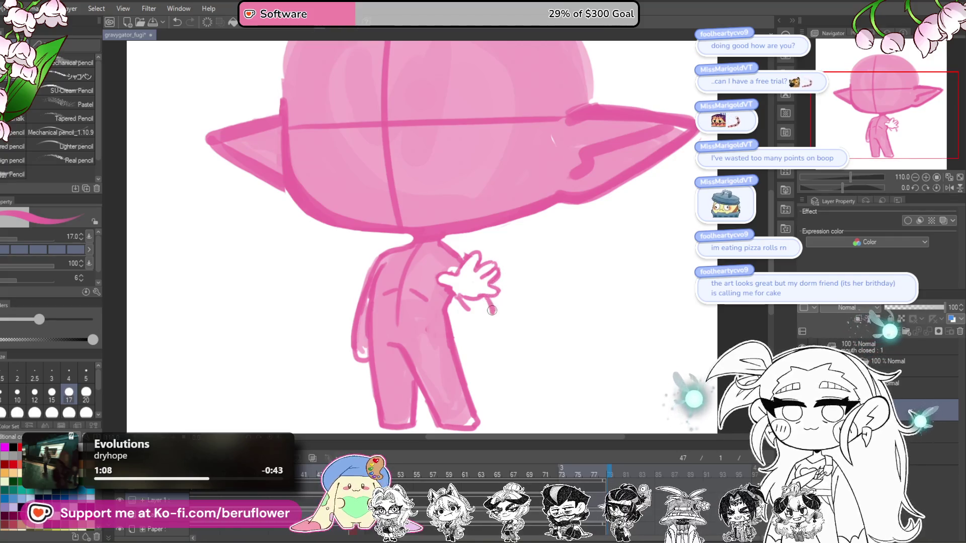
pyautogui.scroll(-3, 479, 322)
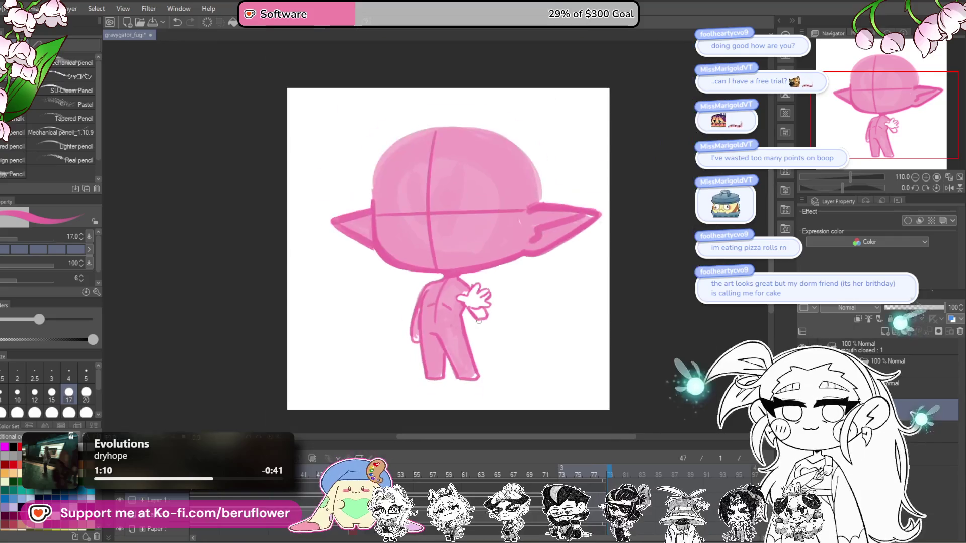
# Lighten the body's left edge and undo the last left-arm stroke
pyautogui.scroll(1, 479, 322)
pyautogui.scroll(2, 479, 322)
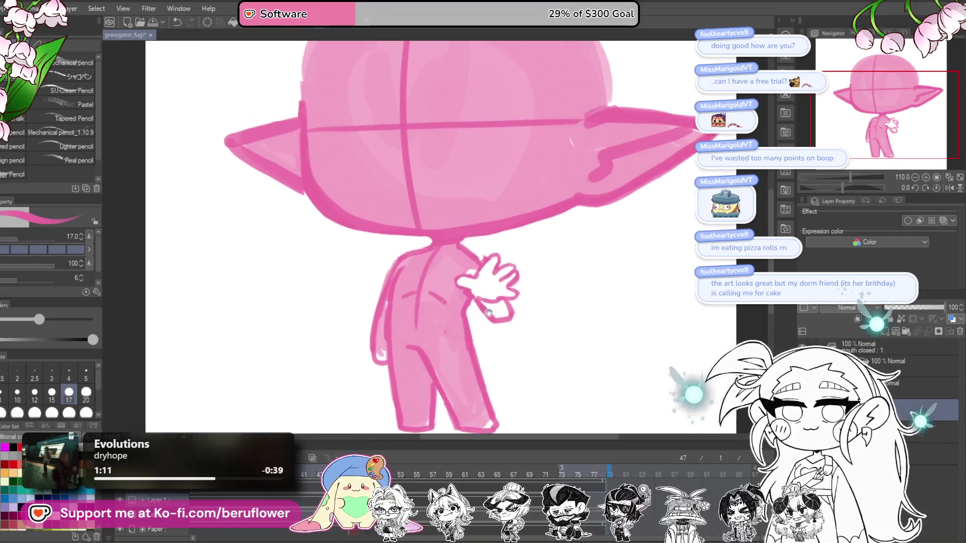
pyautogui.scroll(1, 479, 322)
pyautogui.moveTo(385, 362); pyautogui.dragTo(382, 288)
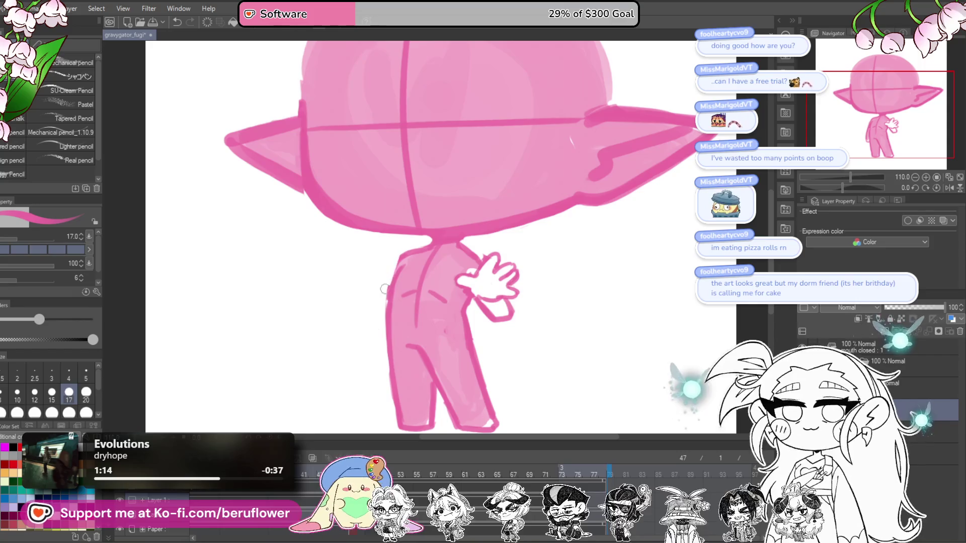
pyautogui.moveTo(403, 251)
pyautogui.mouseDown()
pyautogui.moveTo(422, 247)
pyautogui.moveTo(403, 317)
pyautogui.mouseUp()
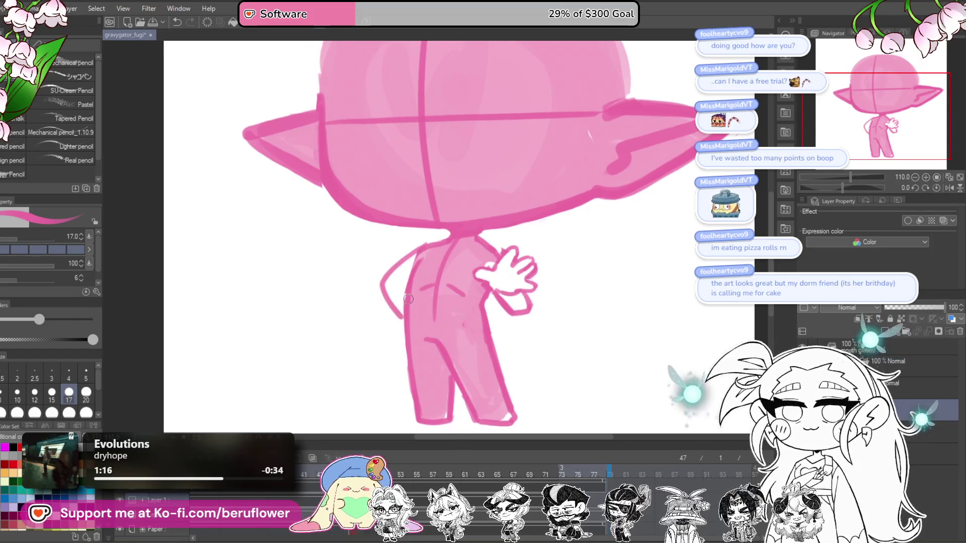
pyautogui.moveTo(564, 253)
pyautogui.mouseDown()
pyautogui.moveTo(563, 289)
pyautogui.moveTo(567, 209)
pyautogui.mouseUp()
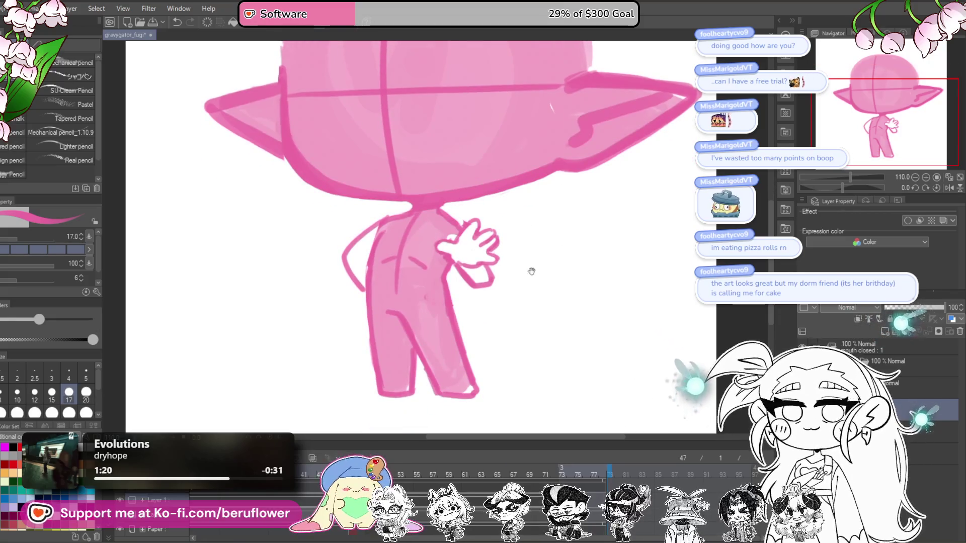
pyautogui.moveTo(524, 265); pyautogui.dragTo(570, 307)
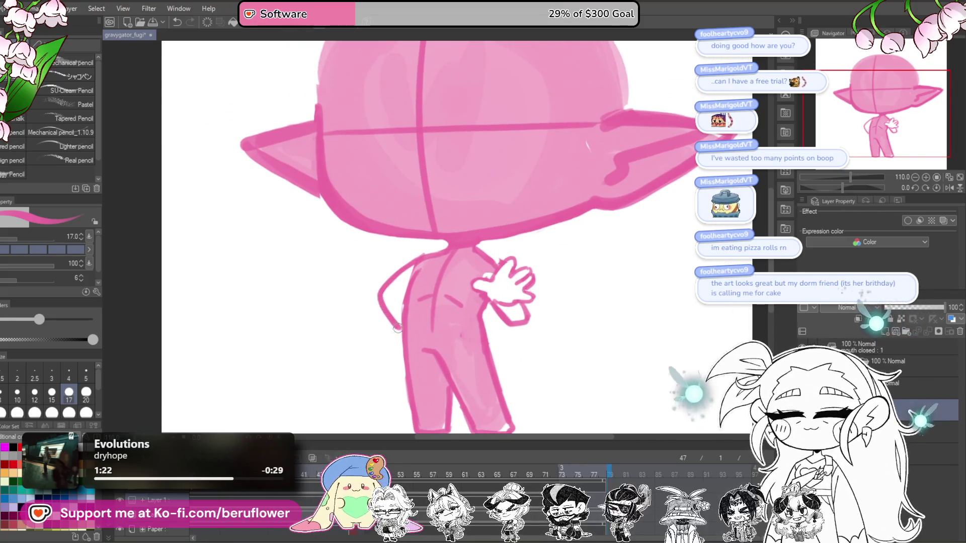
pyautogui.hotkey('ctrl', 'z')
# Erase the left arm outline and the entire waving hand
pyautogui.moveTo(504, 308); pyautogui.dragTo(501, 308)
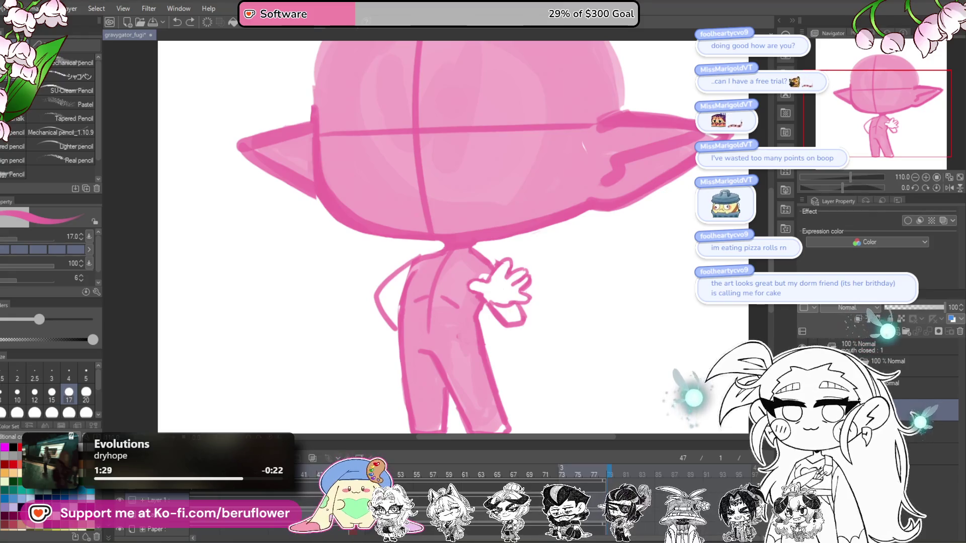
pyautogui.moveTo(558, 285); pyautogui.dragTo(582, 244)
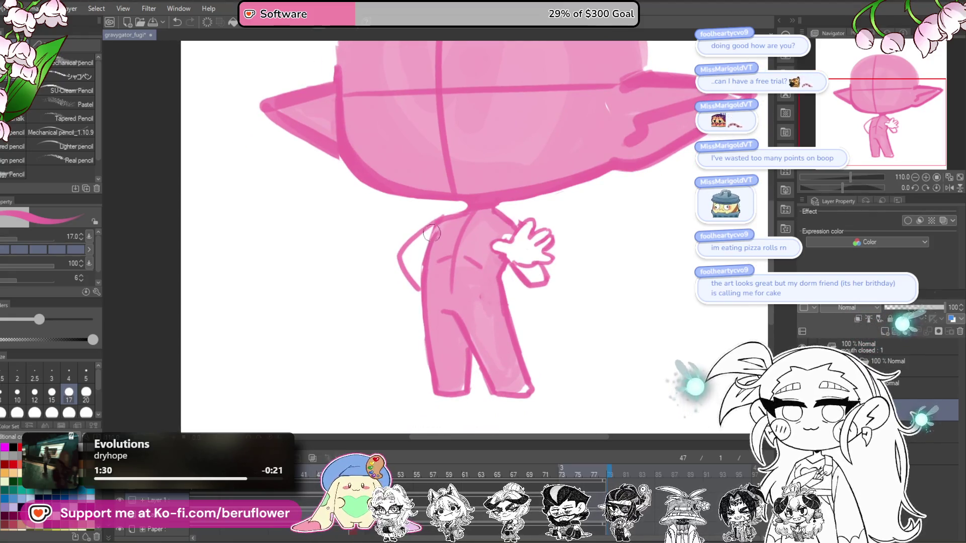
pyautogui.moveTo(432, 234); pyautogui.dragTo(412, 225)
pyautogui.moveTo(411, 288); pyautogui.dragTo(403, 294)
pyautogui.moveTo(541, 242)
pyautogui.mouseDown()
pyautogui.moveTo(542, 300)
pyautogui.moveTo(517, 242)
pyautogui.moveTo(504, 246)
pyautogui.mouseUp()
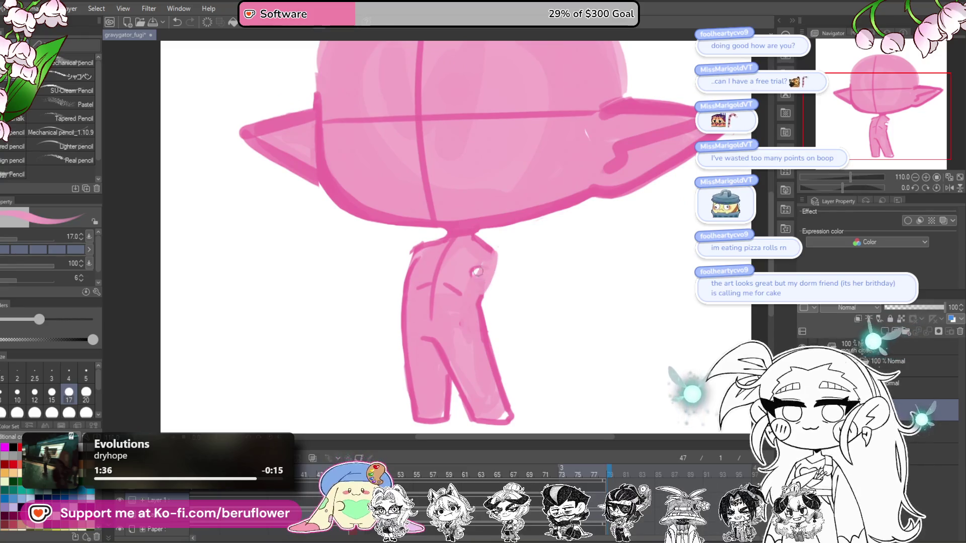
# Draw a thin guide line along the body's right edge, undoing stray leg strokes
pyautogui.moveTo(496, 258)
pyautogui.mouseDown()
pyautogui.moveTo(501, 322)
pyautogui.moveTo(522, 346)
pyautogui.mouseUp()
pyautogui.moveTo(480, 290); pyautogui.dragTo(500, 335)
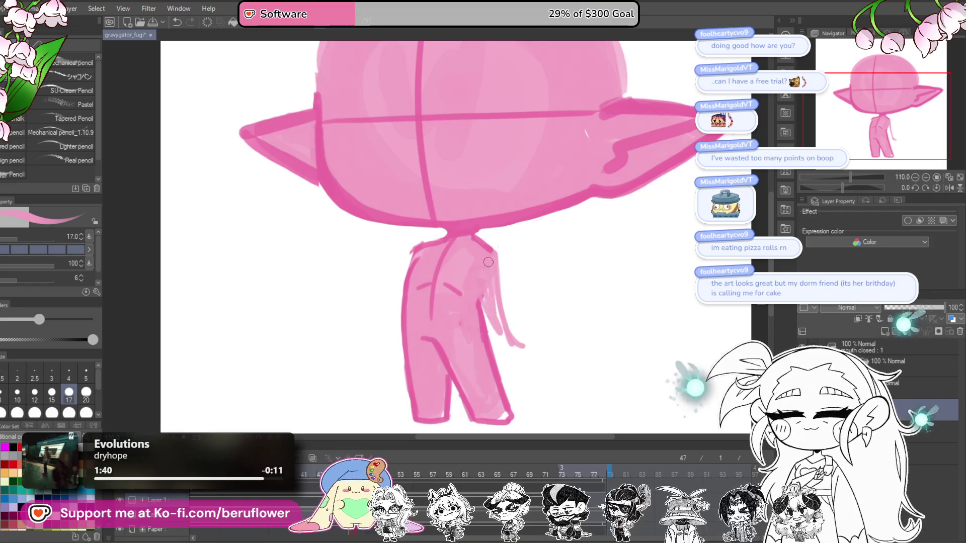
pyautogui.hotkey('ctrl', 'z')
pyautogui.hotkey('ctrl', 'z')
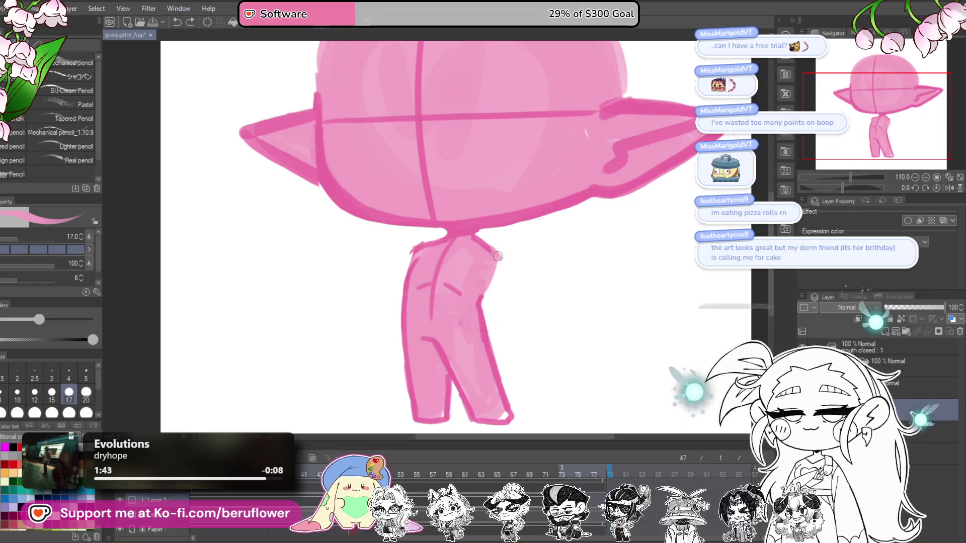
pyautogui.moveTo(495, 251)
pyautogui.mouseDown()
pyautogui.moveTo(510, 311)
pyautogui.moveTo(497, 323)
pyautogui.mouseUp()
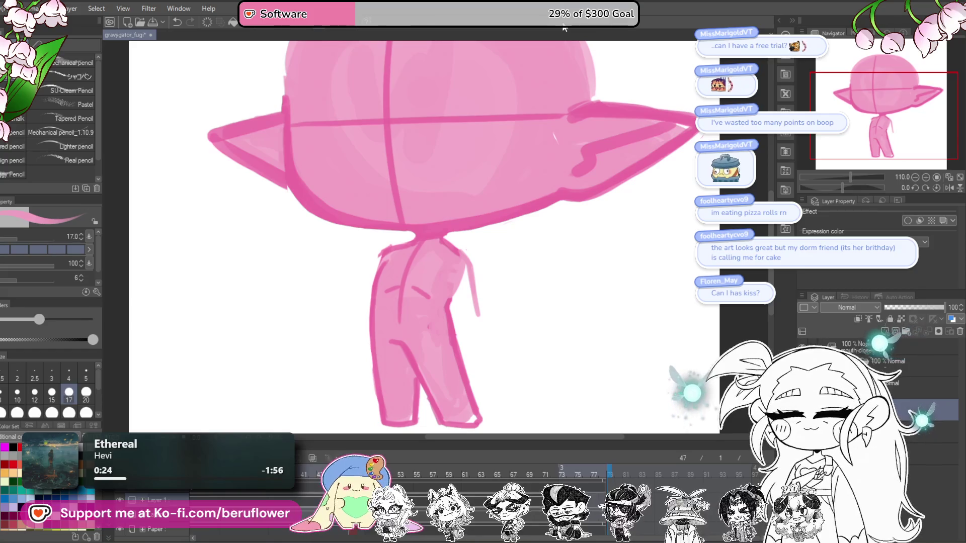
# Paint thick strokes for the right and left arms and erase stray marks on the right arm
pyautogui.moveTo(468, 304); pyautogui.dragTo(467, 260)
pyautogui.moveTo(467, 332); pyautogui.dragTo(452, 291)
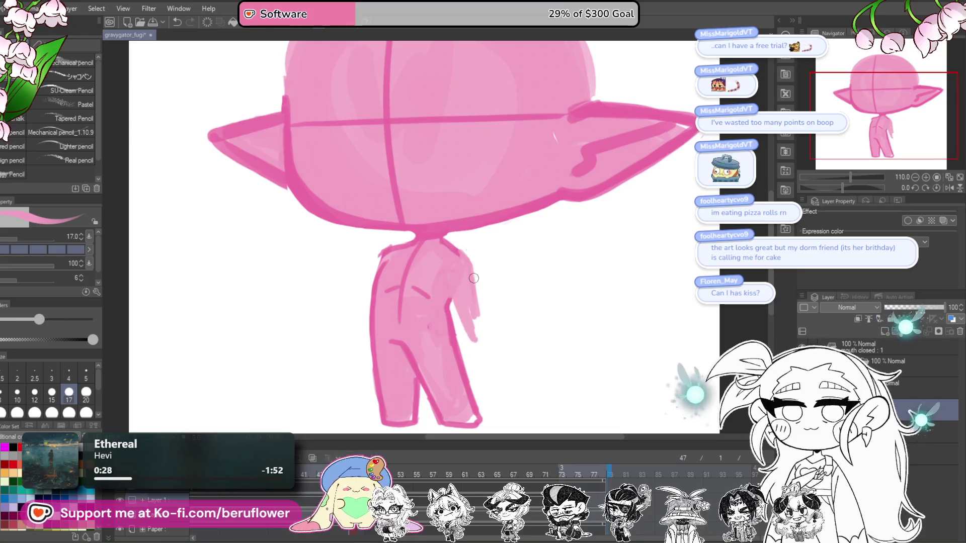
pyautogui.hscroll(-2, 473, 280)
pyautogui.moveTo(401, 293); pyautogui.dragTo(377, 328)
pyautogui.hscroll(2, 522, 319)
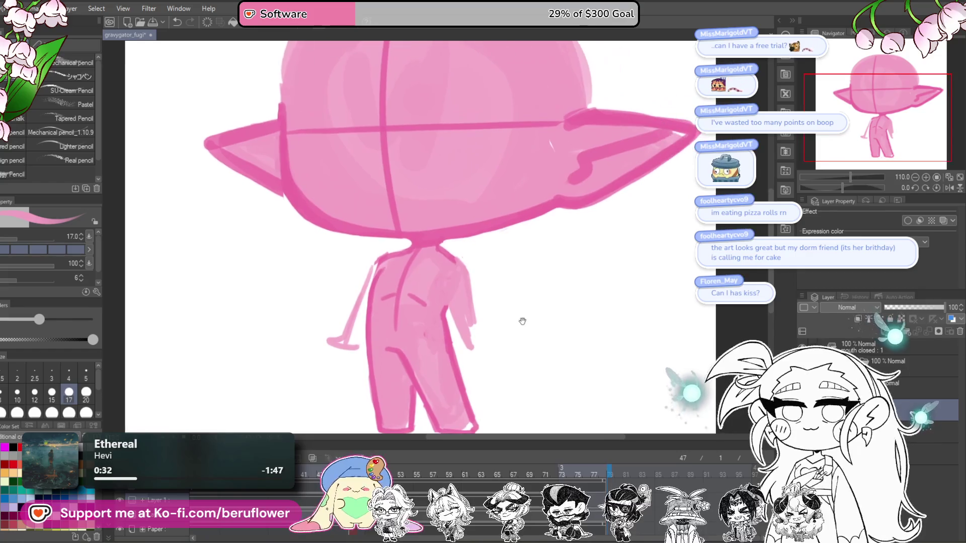
pyautogui.moveTo(468, 317)
pyautogui.mouseDown()
pyautogui.moveTo(467, 280)
pyautogui.moveTo(470, 337)
pyautogui.mouseUp()
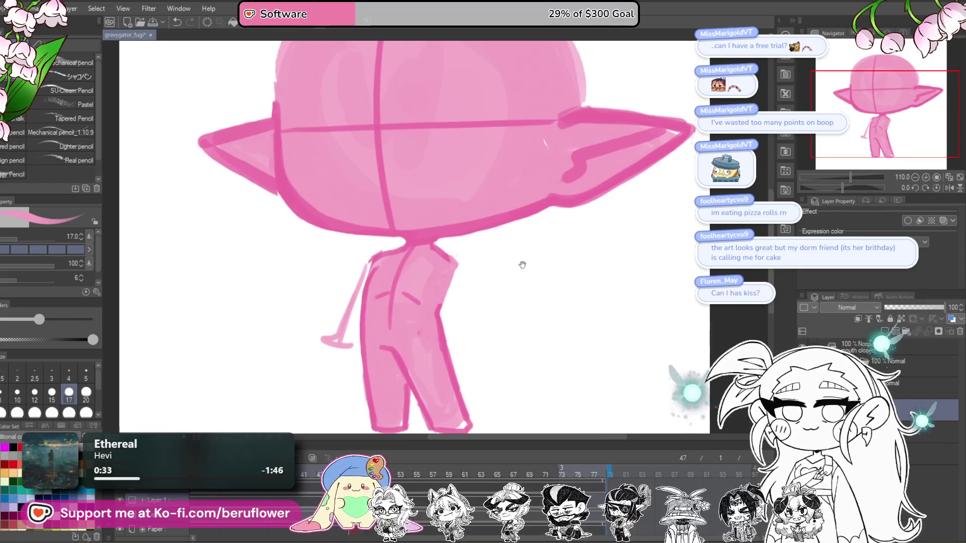
pyautogui.moveTo(456, 284); pyautogui.dragTo(498, 263)
# Redraw the arm from shoulder down to a small hand, retrying strokes with undo
pyautogui.moveTo(418, 243); pyautogui.dragTo(403, 286)
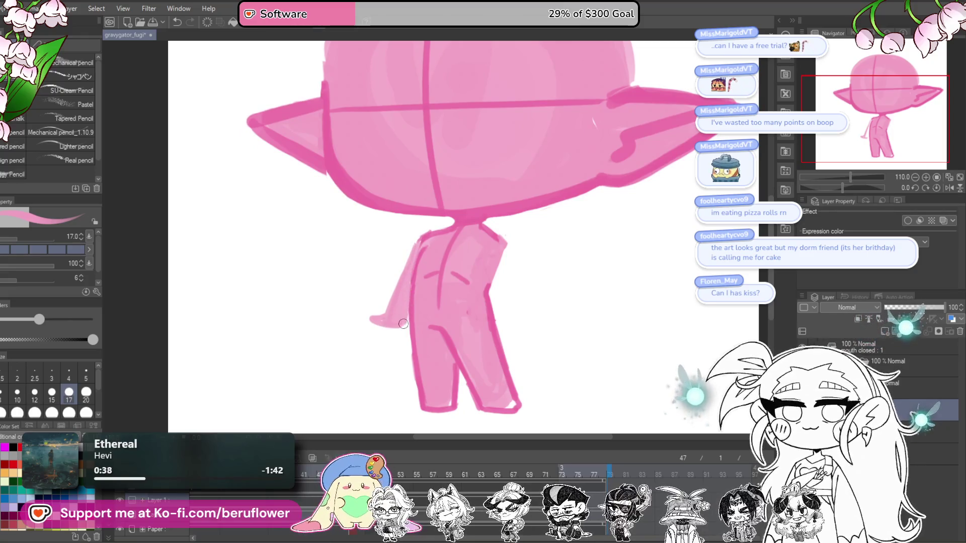
pyautogui.moveTo(409, 296); pyautogui.dragTo(417, 296)
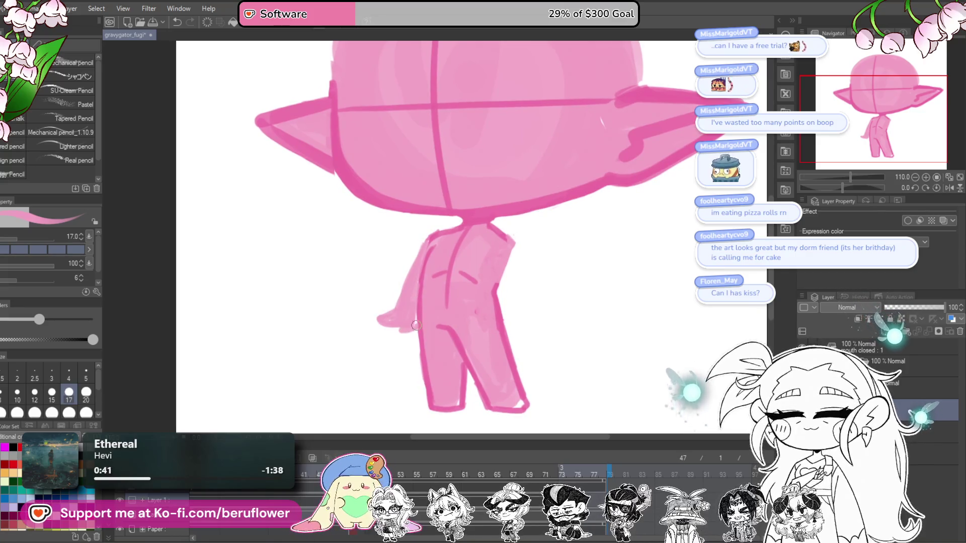
pyautogui.moveTo(654, 242); pyautogui.dragTo(491, 243)
pyautogui.moveTo(504, 308)
pyautogui.mouseDown()
pyautogui.moveTo(518, 327)
pyautogui.moveTo(471, 327)
pyautogui.mouseUp()
pyautogui.hotkey('ctrl', 'z')
pyautogui.moveTo(439, 250); pyautogui.dragTo(470, 316)
pyautogui.hotkey('ctrl', 'z')
pyautogui.moveTo(425, 282)
pyautogui.mouseDown()
pyautogui.moveTo(452, 317)
pyautogui.moveTo(438, 258)
pyautogui.mouseUp()
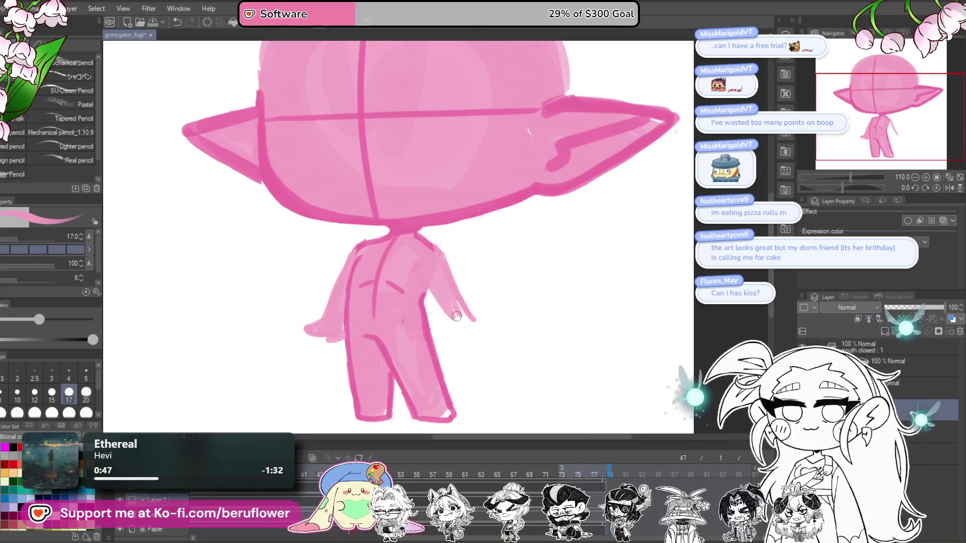
pyautogui.hotkey('ctrl', 'z')
pyautogui.moveTo(428, 281)
pyautogui.mouseDown()
pyautogui.moveTo(455, 318)
pyautogui.moveTo(438, 258)
pyautogui.moveTo(460, 335)
pyautogui.moveTo(480, 338)
pyautogui.mouseUp()
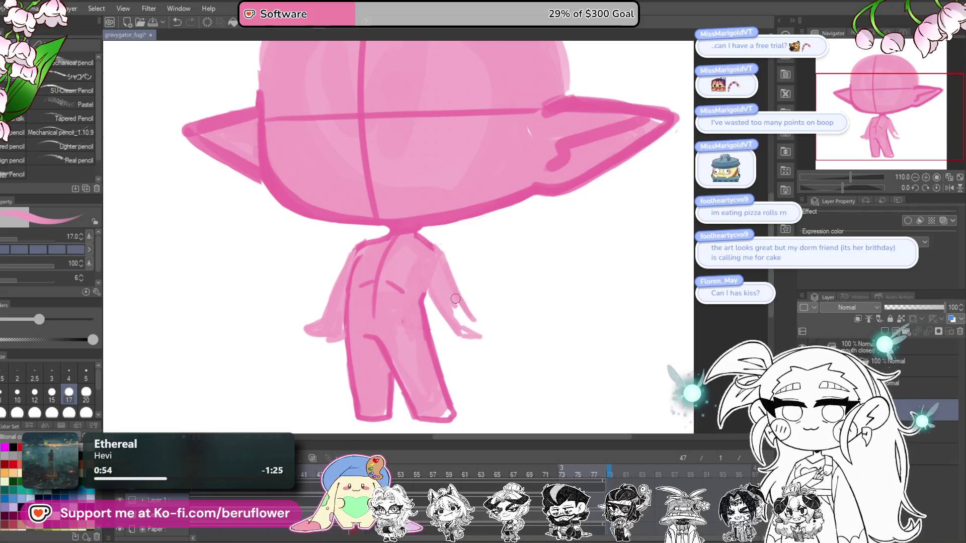
pyautogui.moveTo(495, 330); pyautogui.dragTo(450, 303)
# Lighten part of the left arm and redraw the right arm's inner edge
pyautogui.moveTo(544, 255)
pyautogui.mouseDown()
pyautogui.moveTo(561, 228)
pyautogui.moveTo(598, 245)
pyautogui.mouseUp()
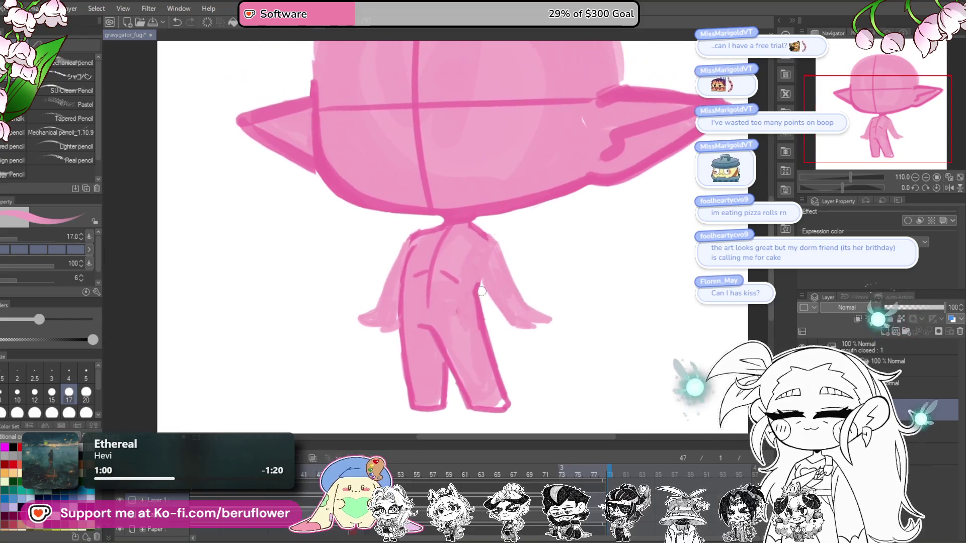
pyautogui.moveTo(390, 270); pyautogui.dragTo(378, 303)
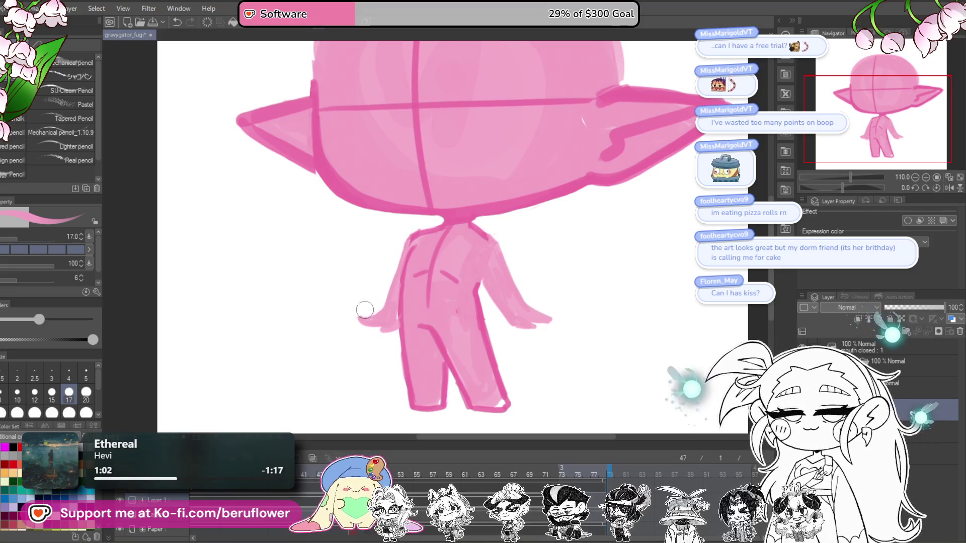
pyautogui.moveTo(340, 276); pyautogui.dragTo(348, 270)
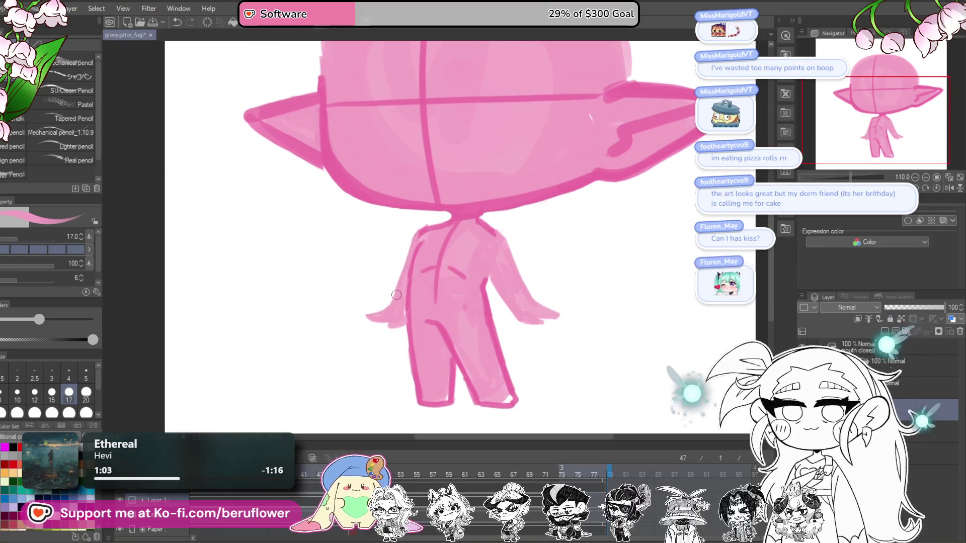
pyautogui.moveTo(573, 304); pyautogui.dragTo(580, 274)
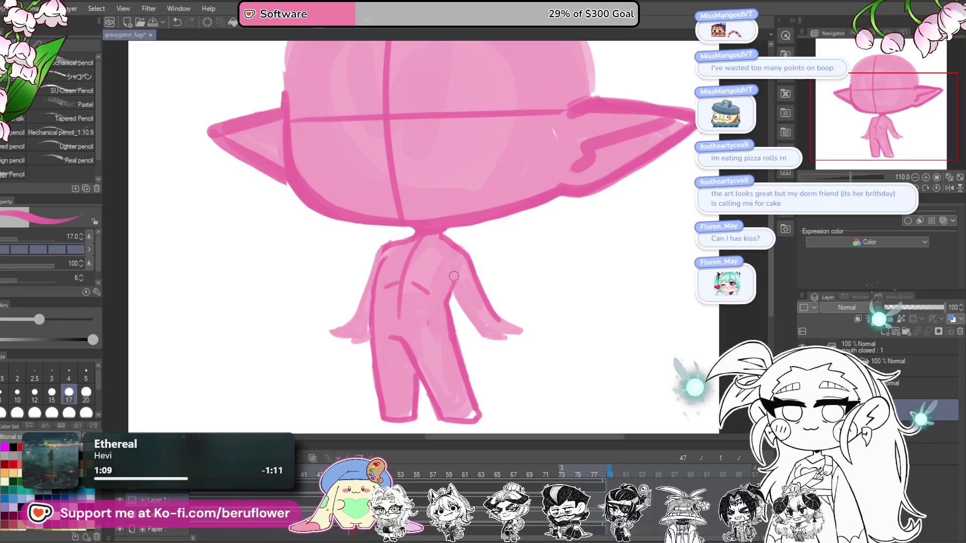
pyautogui.moveTo(451, 274); pyautogui.dragTo(473, 321)
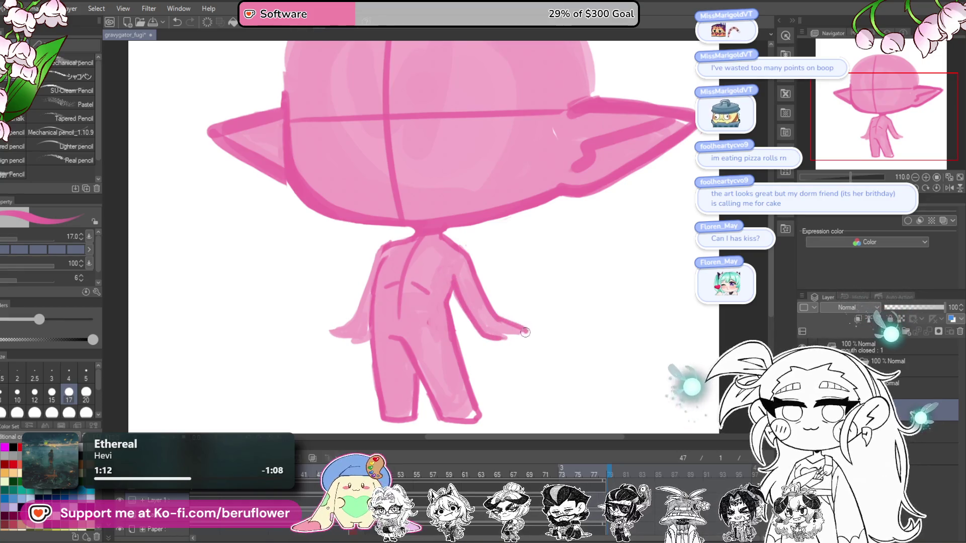
# Undo the rejected line and redraw the left arm's outer edge
pyautogui.moveTo(542, 298); pyautogui.dragTo(593, 296)
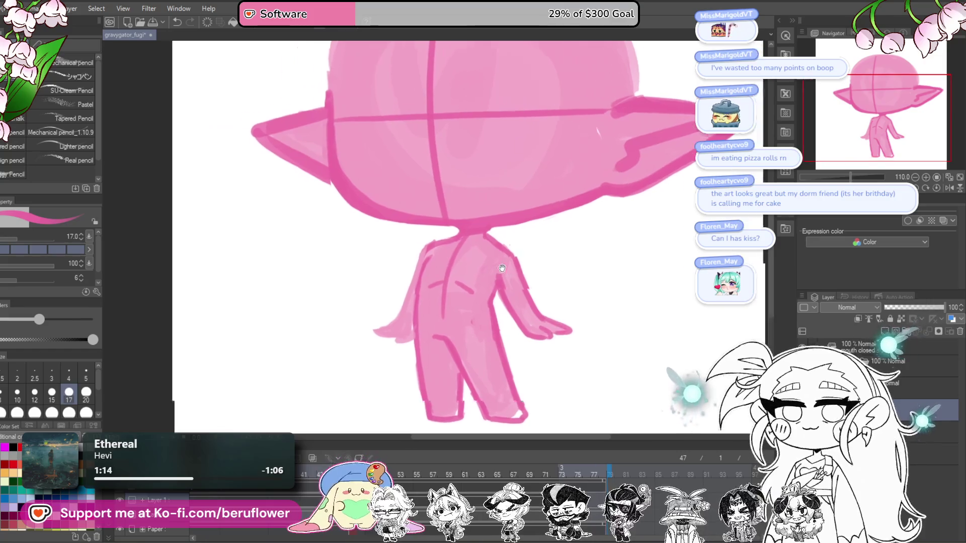
pyautogui.hotkey('ctrl', 'z')
pyautogui.moveTo(440, 243); pyautogui.dragTo(415, 300)
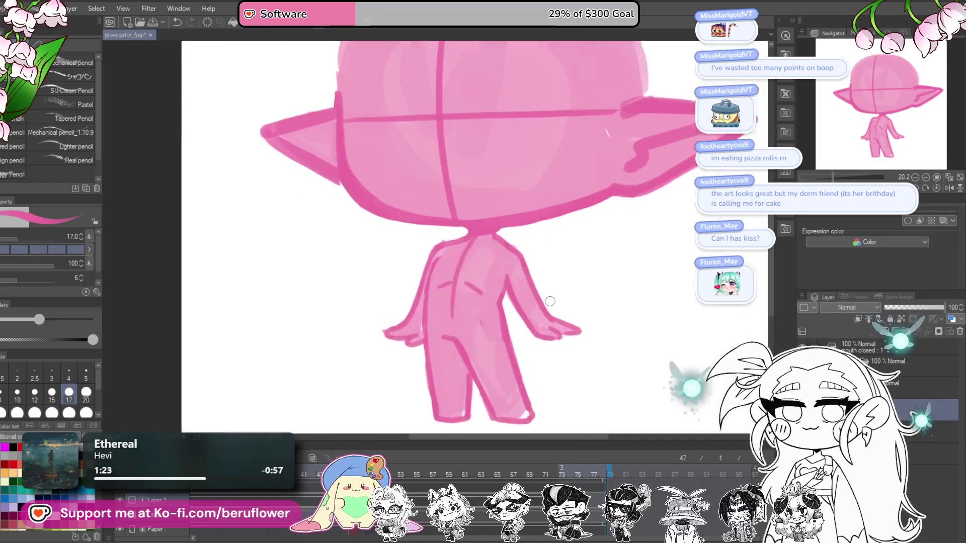
pyautogui.moveTo(663, 287); pyautogui.dragTo(597, 322)
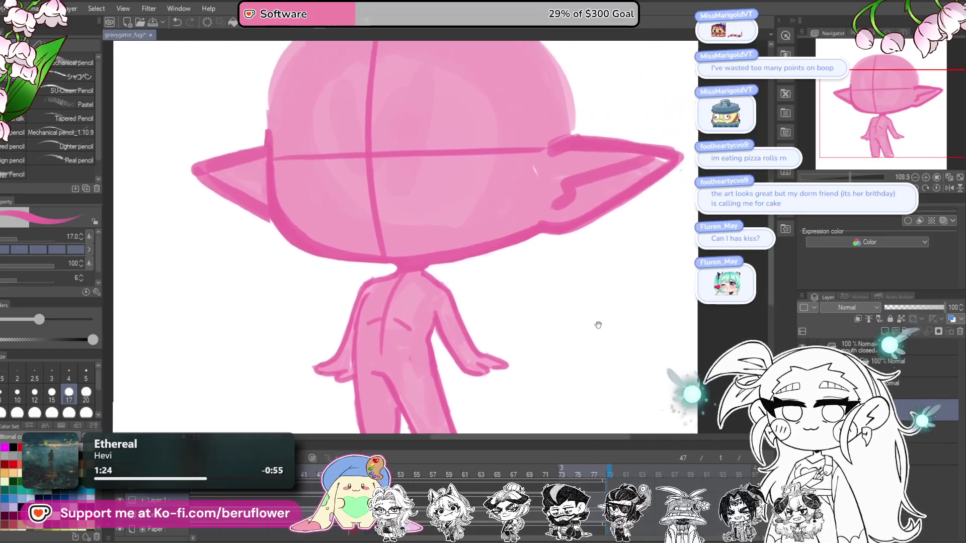
pyautogui.scroll(-5, 513, 298)
pyautogui.scroll(5, 557, 381)
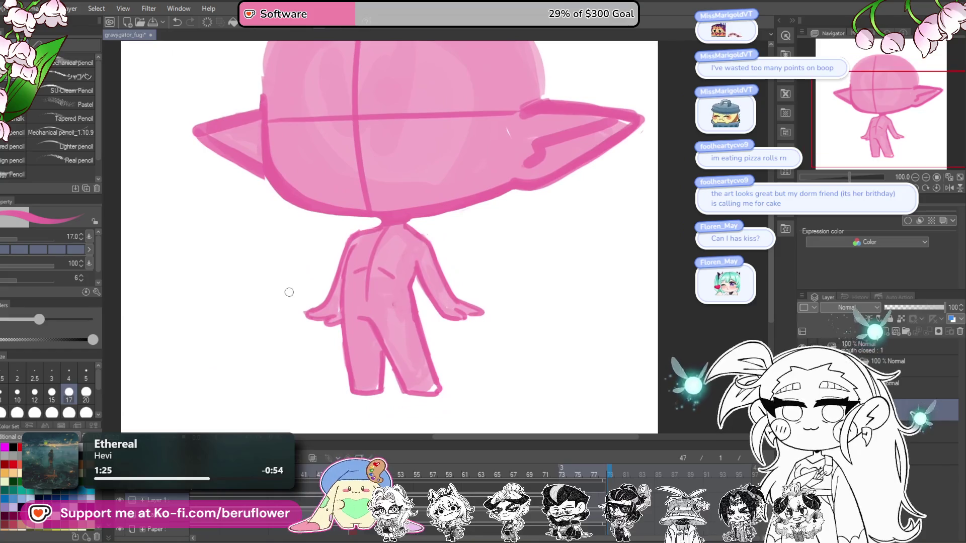
# Switch to the Liquify tool at size 200 and look over the whole figure
pyautogui.press('j')
pyautogui.moveTo(539, 331); pyautogui.dragTo(519, 320)
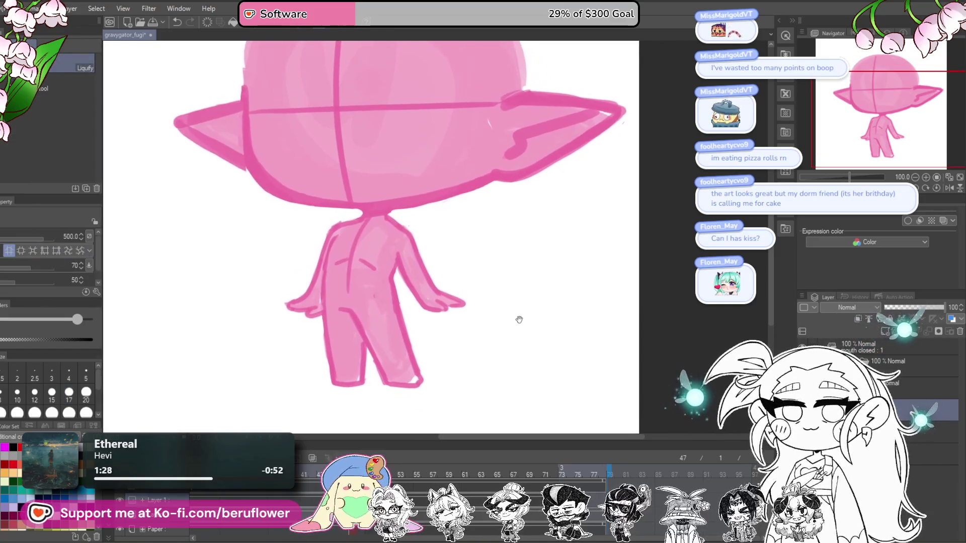
pyautogui.press('[')
pyautogui.press('[')
pyautogui.press('[')
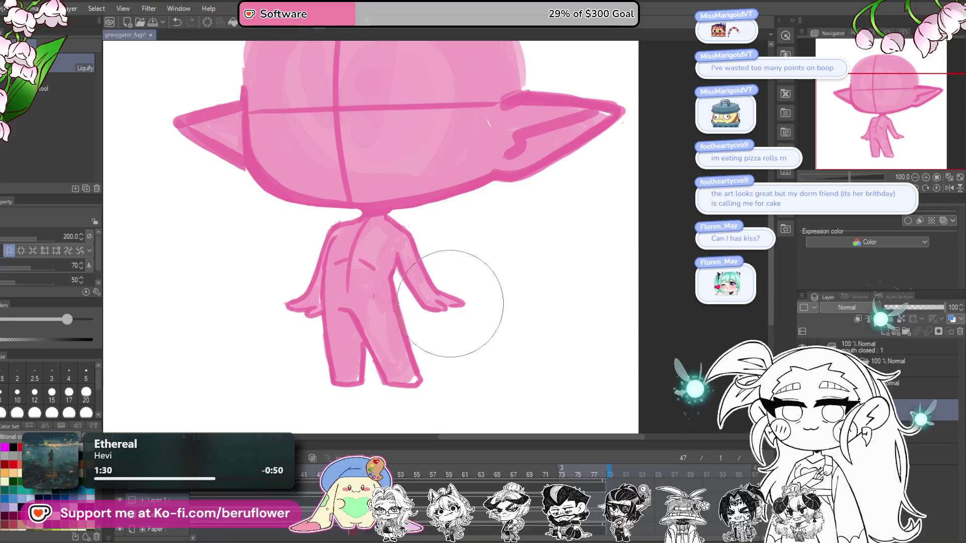
pyautogui.moveTo(276, 315); pyautogui.dragTo(300, 330)
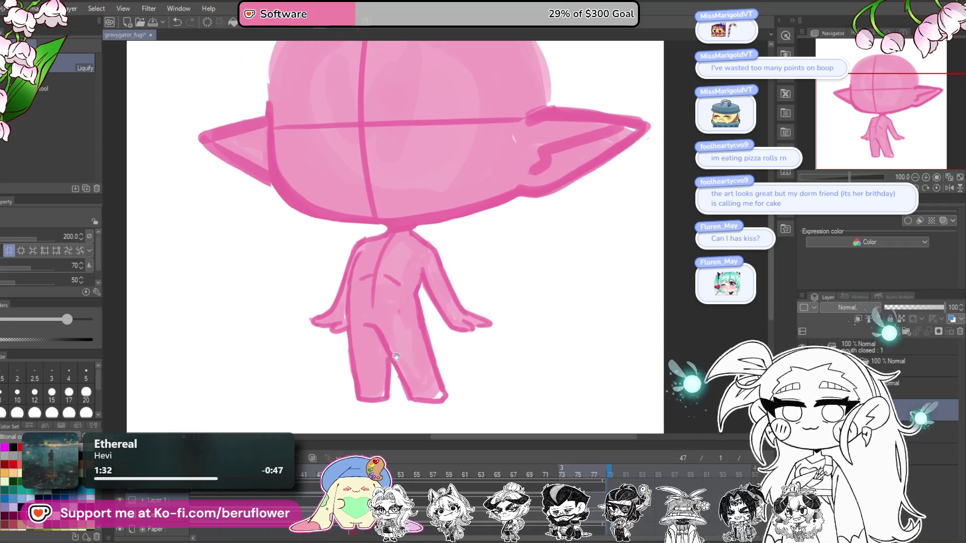
pyautogui.scroll(-1, 565, 291)
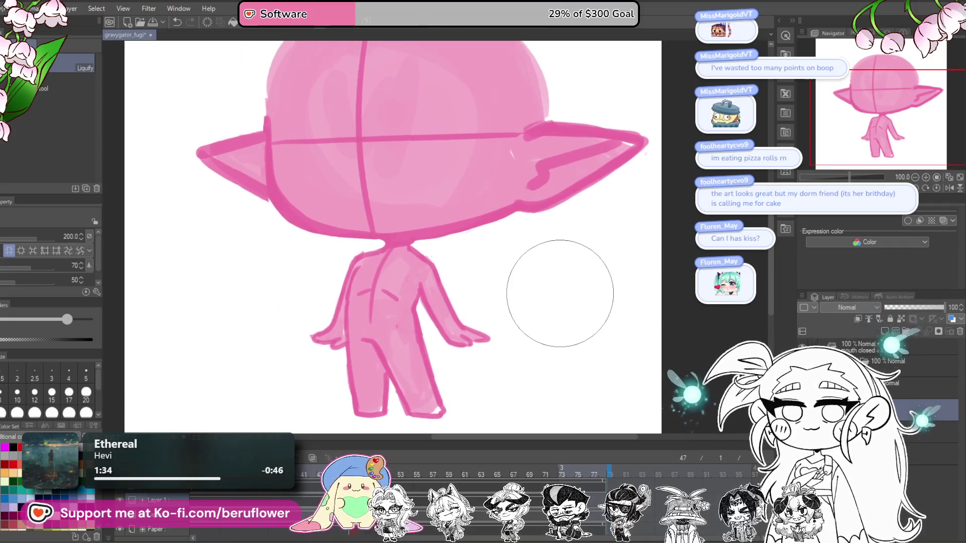
pyautogui.scroll(-4, 560, 293)
pyautogui.scroll(5, 558, 292)
pyautogui.moveTo(582, 345); pyautogui.dragTo(577, 357)
pyautogui.scroll(-3, 524, 340)
pyautogui.scroll(-1, 524, 341)
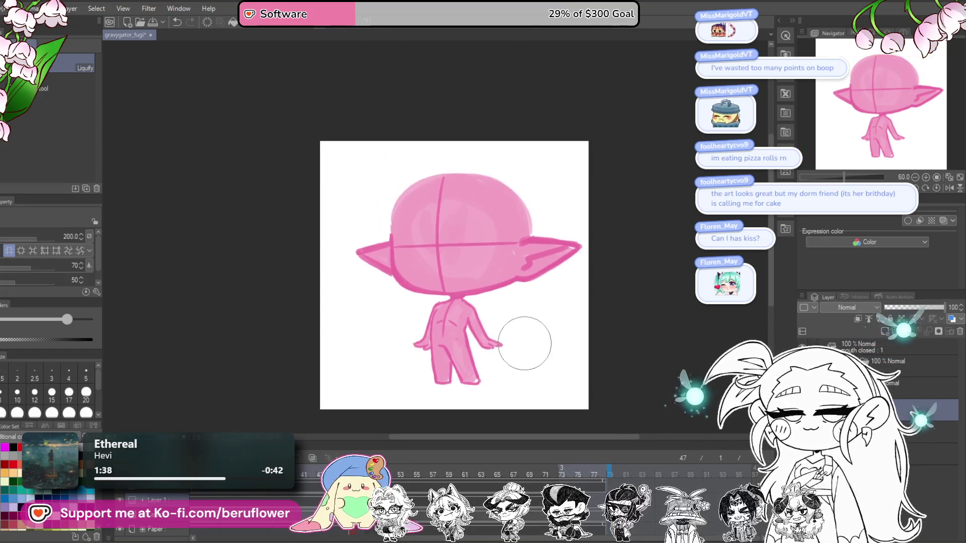
pyautogui.scroll(3, 524, 344)
# Select the head and ears with the freehand lasso
pyautogui.press('m')
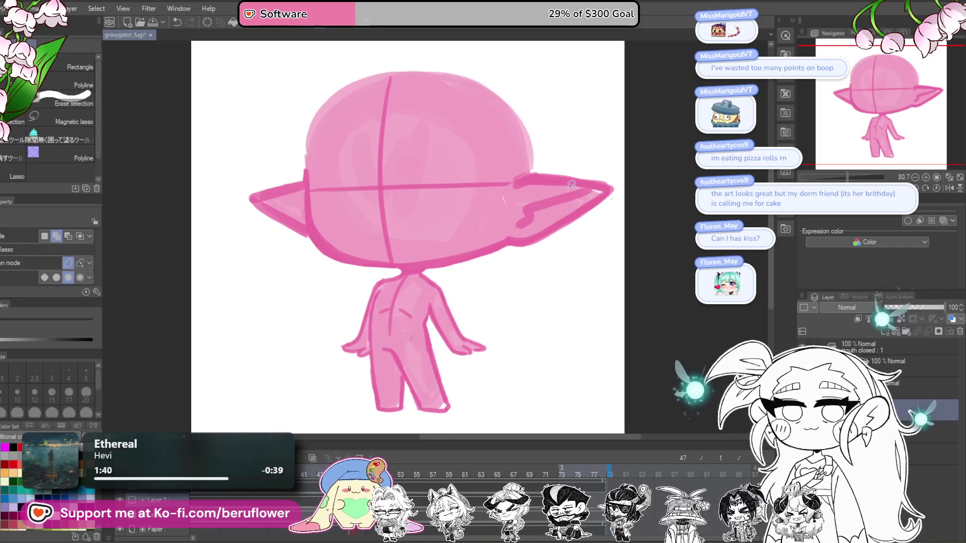
pyautogui.moveTo(628, 165); pyautogui.dragTo(455, 271)
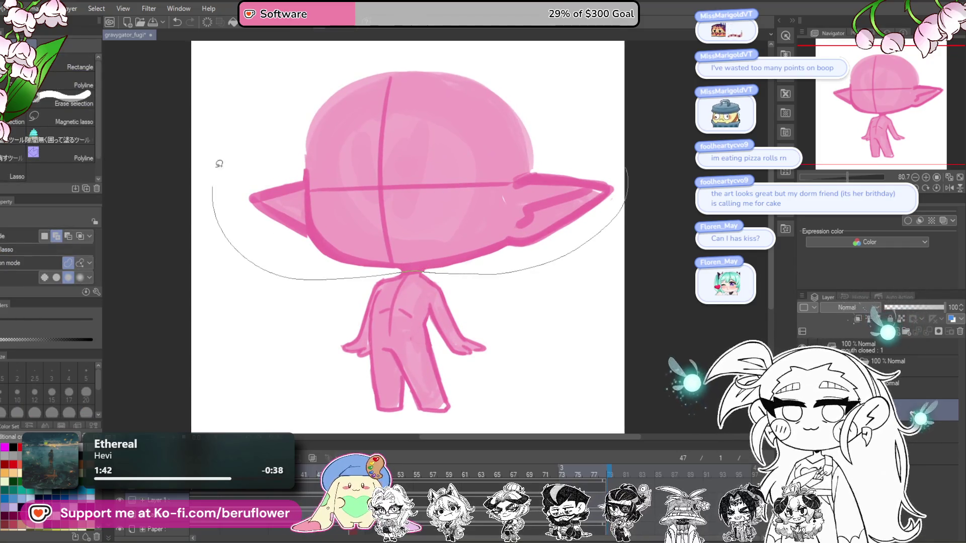
pyautogui.moveTo(216, 178); pyautogui.dragTo(654, 197)
# Rotate the selected head slightly, shift it about 10 px left, and commit the transform
pyautogui.hotkey('ctrl', 't')
pyautogui.moveTo(527, 247); pyautogui.dragTo(651, 178)
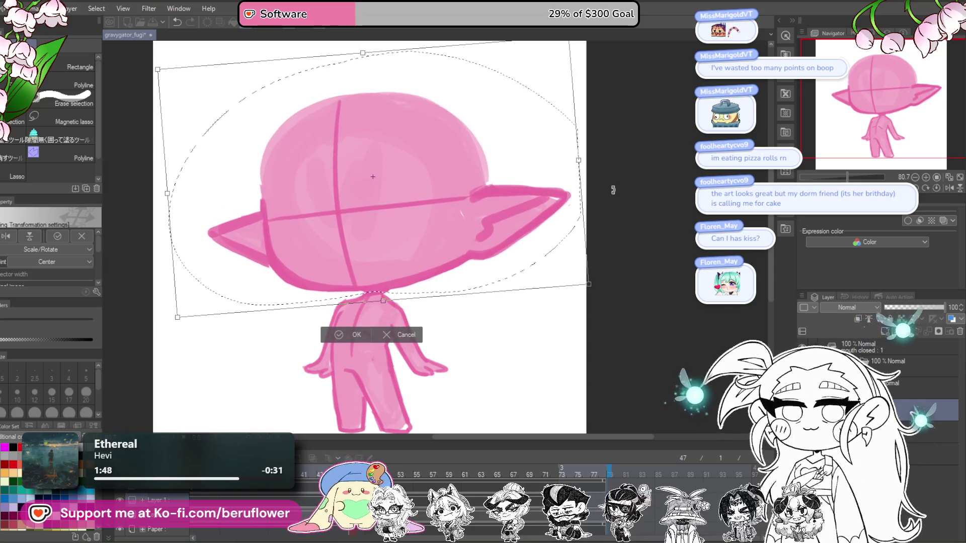
pyautogui.moveTo(542, 243); pyautogui.dragTo(537, 243)
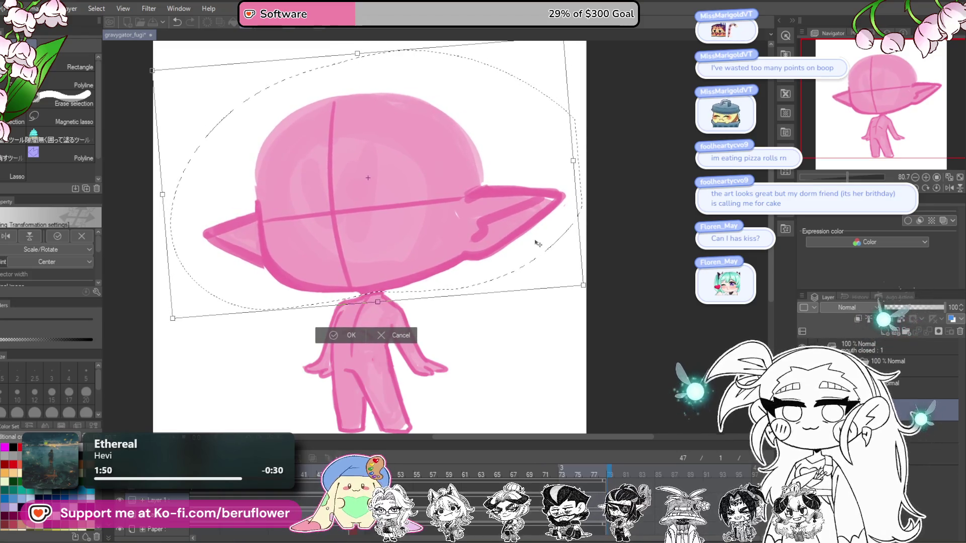
pyautogui.scroll(-3, 628, 188)
pyautogui.scroll(2, 648, 191)
pyautogui.moveTo(649, 191); pyautogui.dragTo(532, 237)
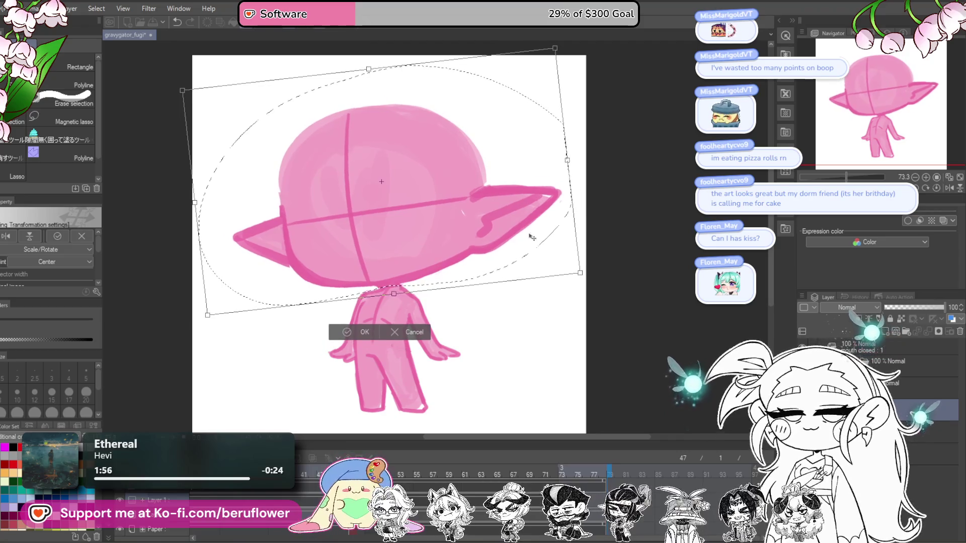
pyautogui.press('Return')
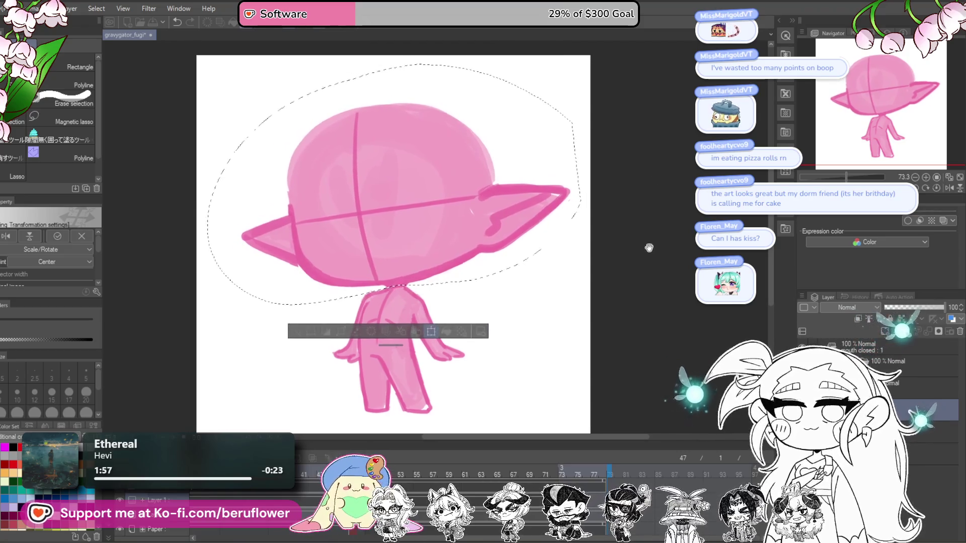
pyautogui.hotkey('ctrl', 't')
pyautogui.moveTo(649, 247); pyautogui.dragTo(626, 266)
pyautogui.press('Return')
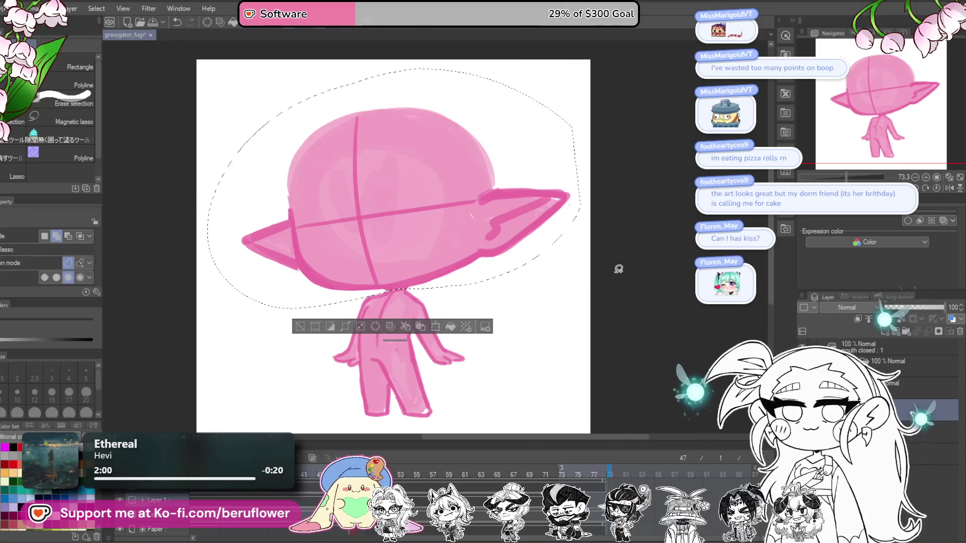
# Deselect and pencil a darker outline up the head's left edge to the crown
pyautogui.hotkey('ctrl', 'd')
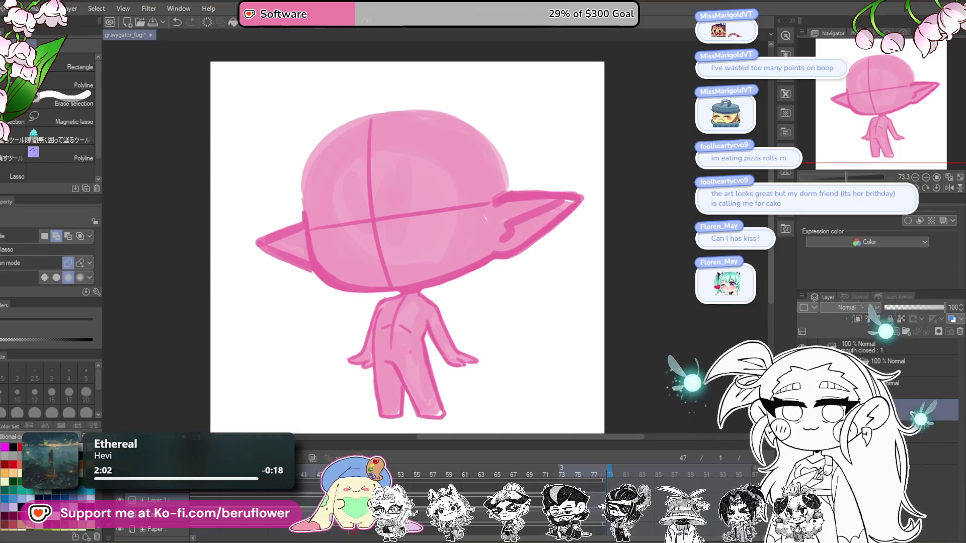
pyautogui.press('p')
pyautogui.scroll(1, 280, 244)
pyautogui.scroll(1, 280, 244)
pyautogui.scroll(1, 291, 345)
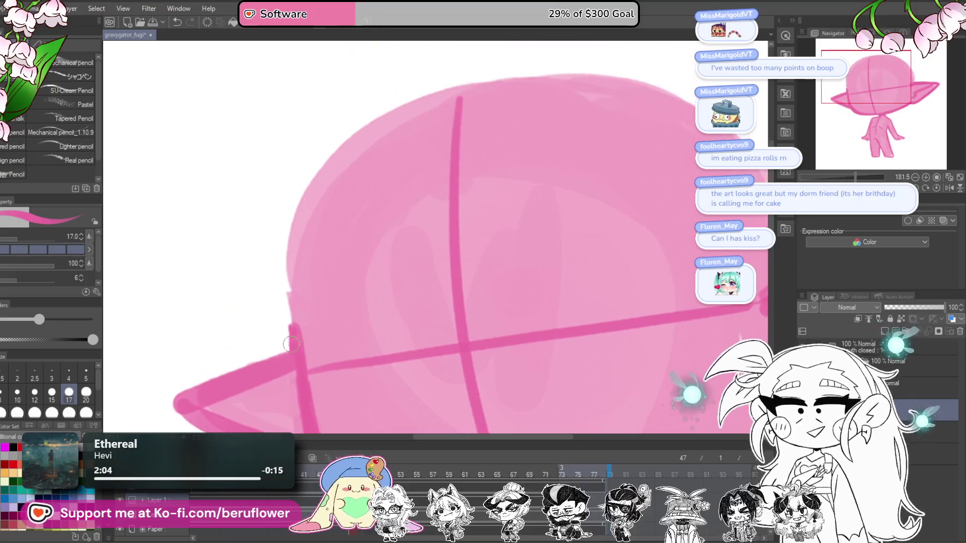
pyautogui.moveTo(291, 344); pyautogui.dragTo(388, 109)
pyautogui.moveTo(336, 157); pyautogui.dragTo(477, 87)
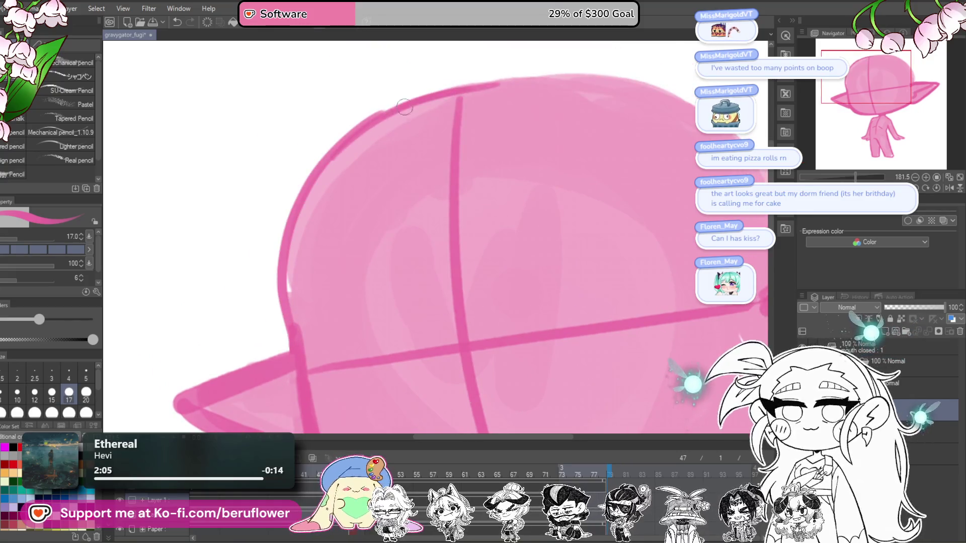
# Pan and zoom around the figure to review the tilted head and ears
pyautogui.scroll(-5, 283, 291)
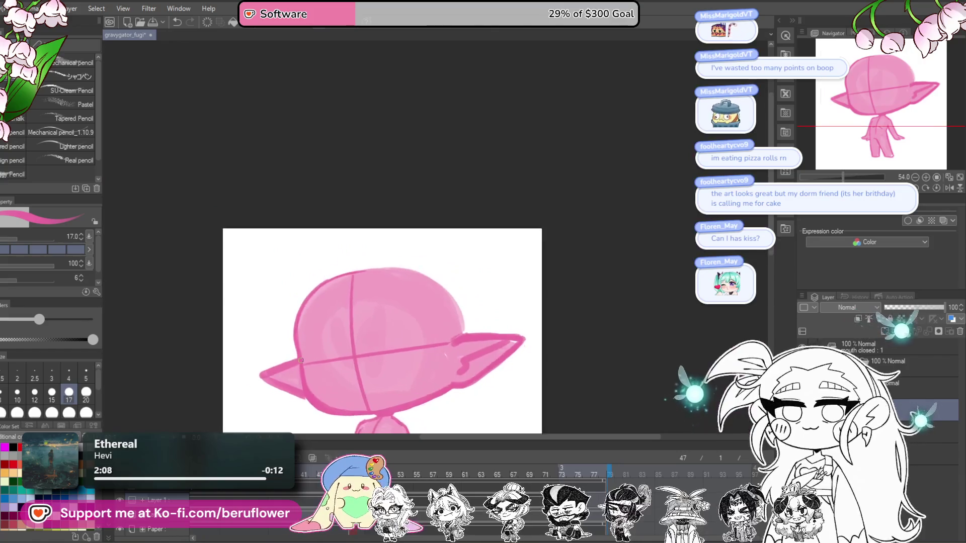
pyautogui.moveTo(539, 269); pyautogui.dragTo(550, 202)
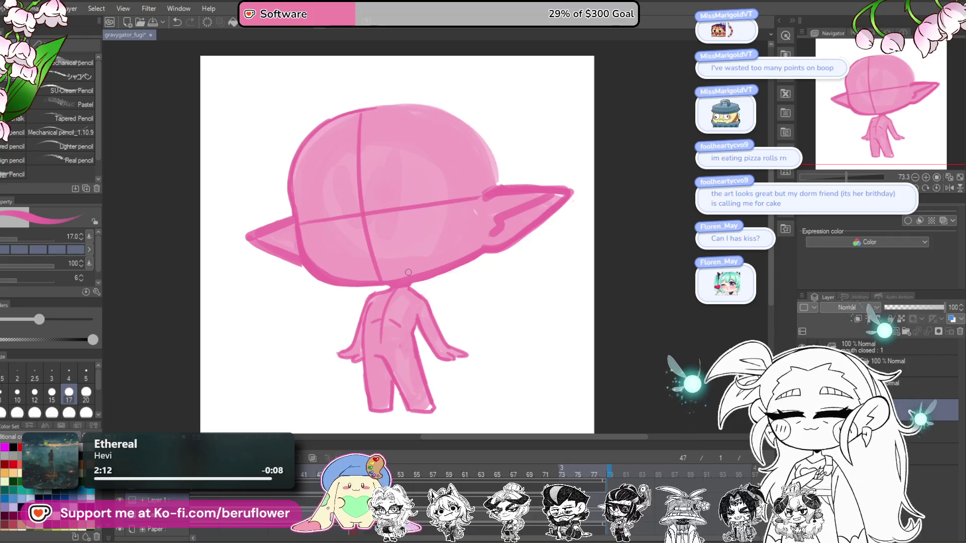
pyautogui.scroll(5, 330, 222)
pyautogui.moveTo(324, 216); pyautogui.dragTo(319, 242)
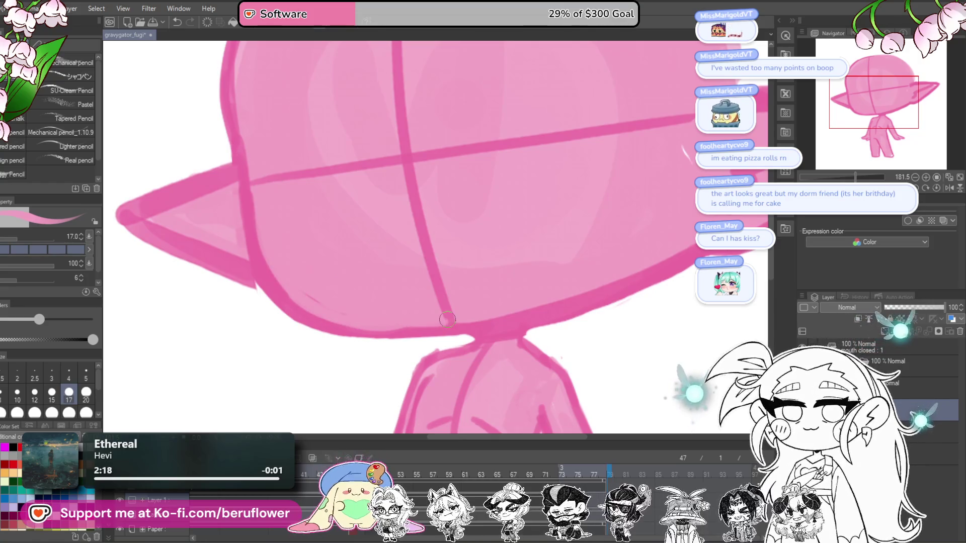
pyautogui.scroll(-5, 448, 320)
pyautogui.scroll(3, 282, 236)
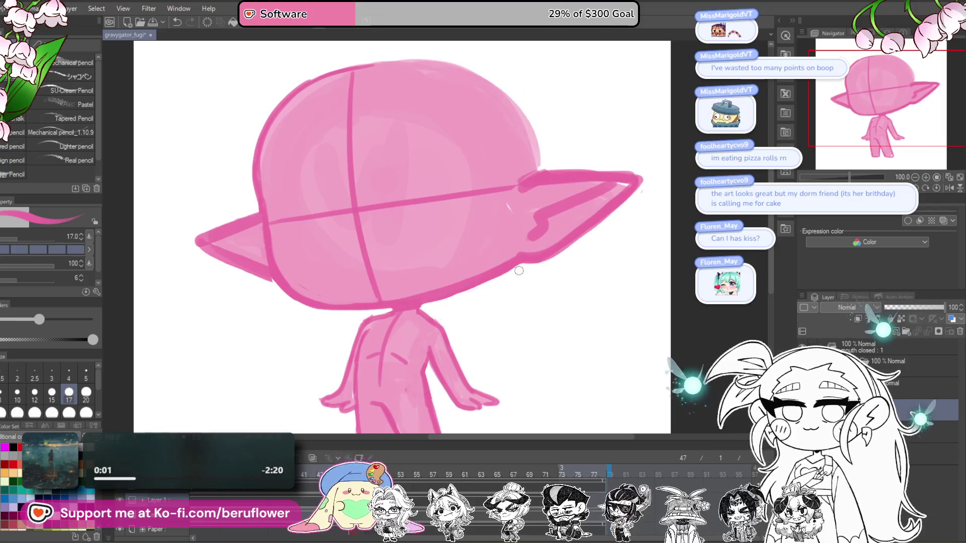
pyautogui.moveTo(488, 320); pyautogui.dragTo(500, 257)
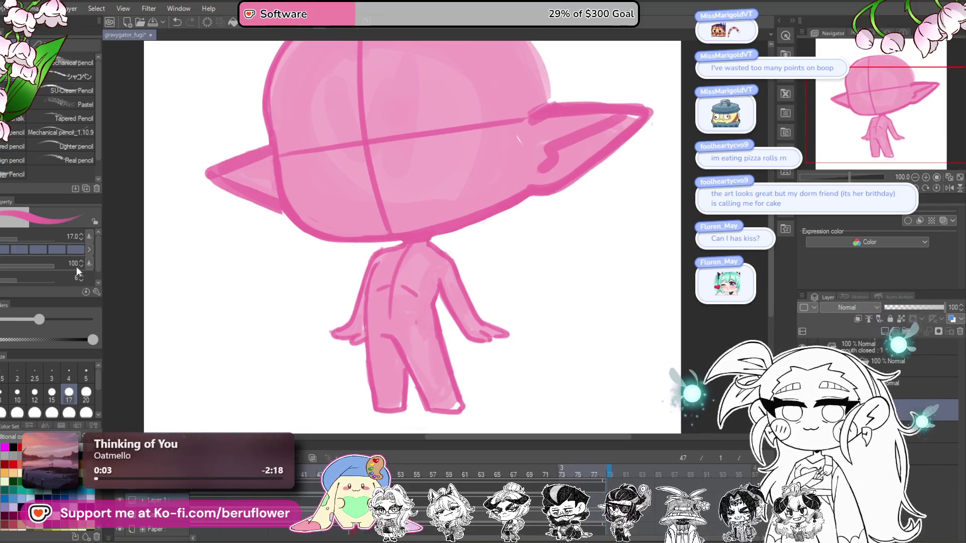
# Liquify the shoulder, back and arm contours using brush sizes 60 and 100
pyautogui.press('j')
pyautogui.moveTo(241, 275); pyautogui.dragTo(248, 298)
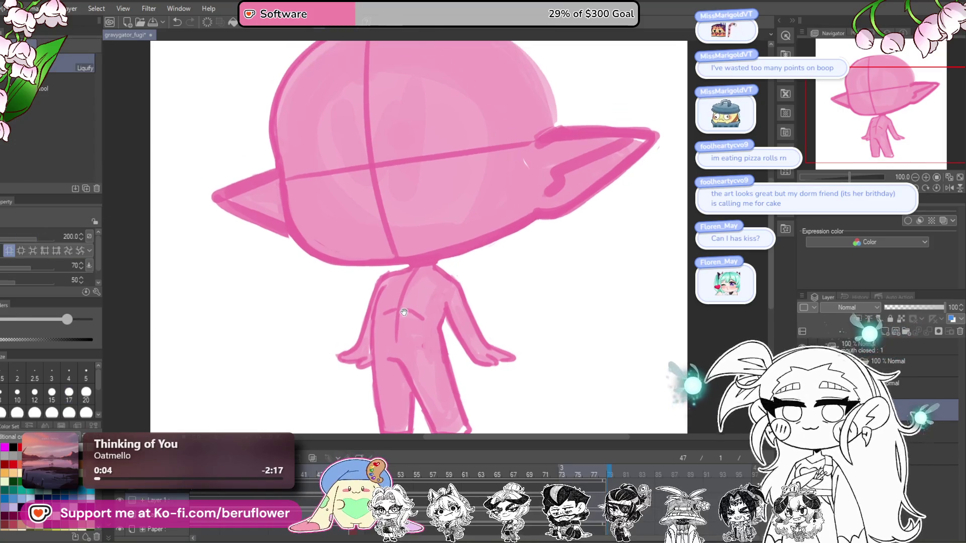
pyautogui.moveTo(363, 282); pyautogui.dragTo(391, 292)
pyautogui.press('[')
pyautogui.press('[')
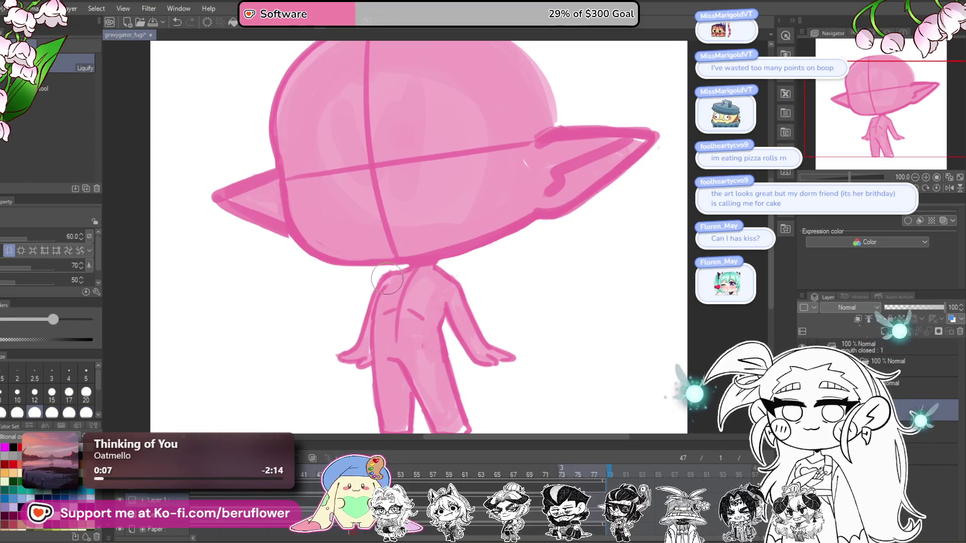
pyautogui.moveTo(492, 277); pyautogui.dragTo(424, 274)
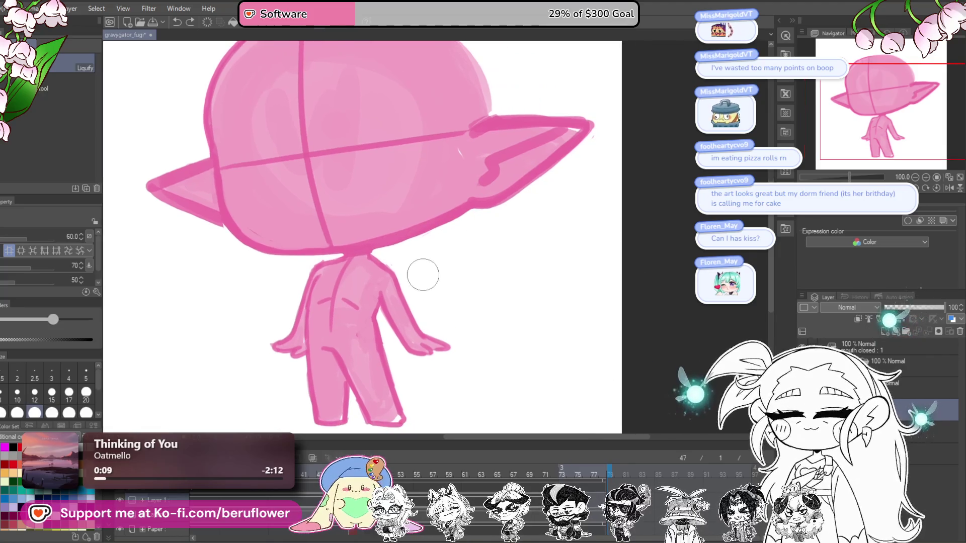
pyautogui.press(']')
pyautogui.press(']')
pyautogui.press(']')
pyautogui.press(']')
pyautogui.press(']')
pyautogui.press(']')
pyautogui.press(']')
pyautogui.moveTo(364, 339)
pyautogui.mouseDown()
pyautogui.moveTo(357, 327)
pyautogui.moveTo(322, 332)
pyautogui.mouseUp()
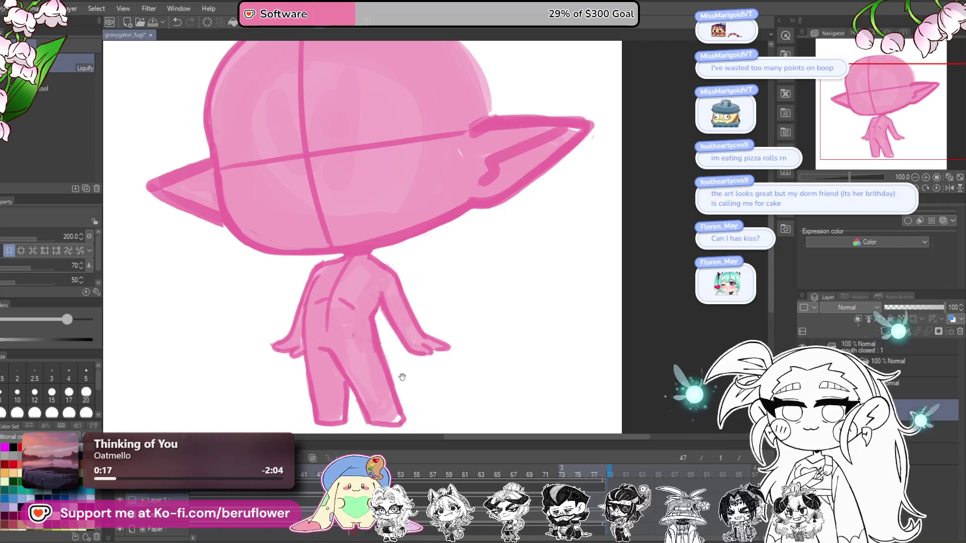
pyautogui.moveTo(402, 376); pyautogui.dragTo(440, 344)
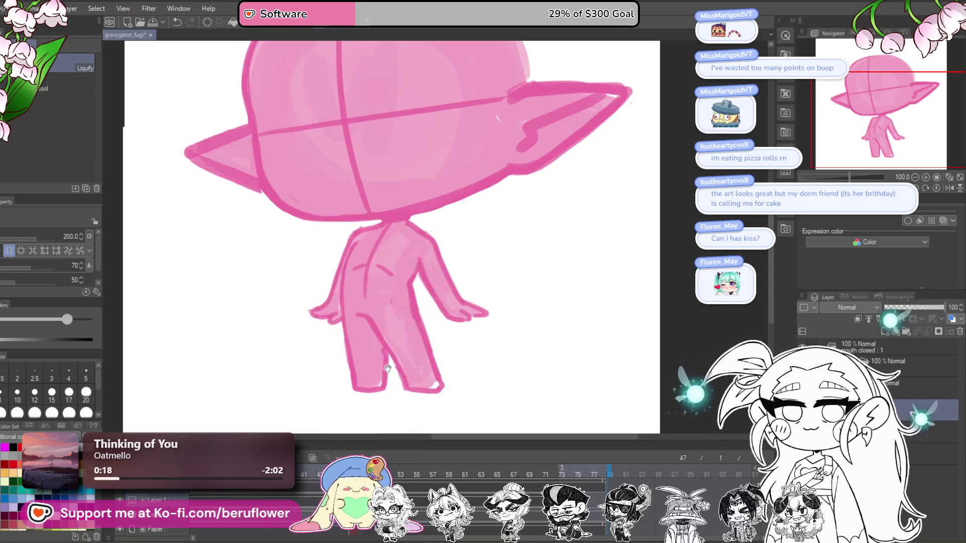
pyautogui.press('m')
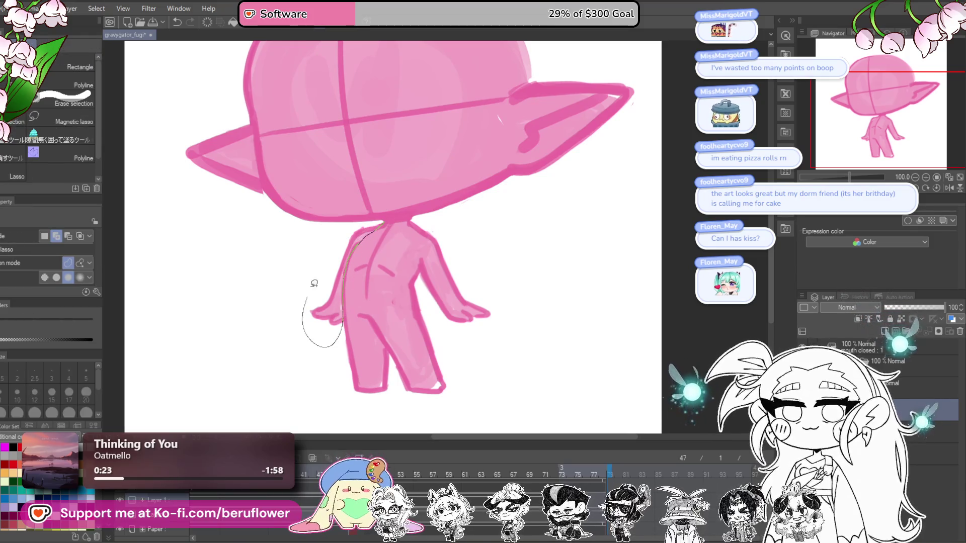
# Lasso the left side of the body and arm, try shifting it, then cancel that transform
pyautogui.moveTo(368, 221); pyautogui.dragTo(372, 223)
pyautogui.hotkey('ctrl', 't')
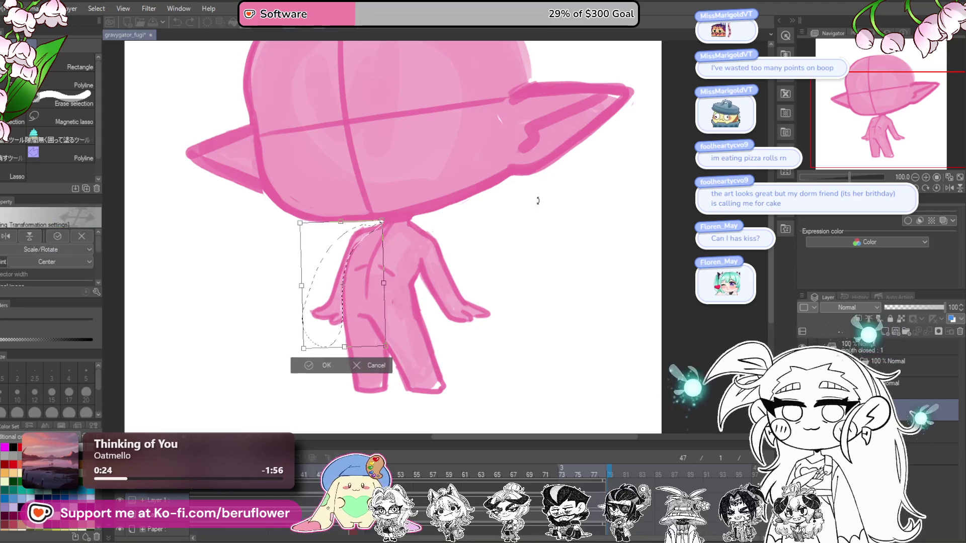
pyautogui.moveTo(344, 305); pyautogui.dragTo(349, 310)
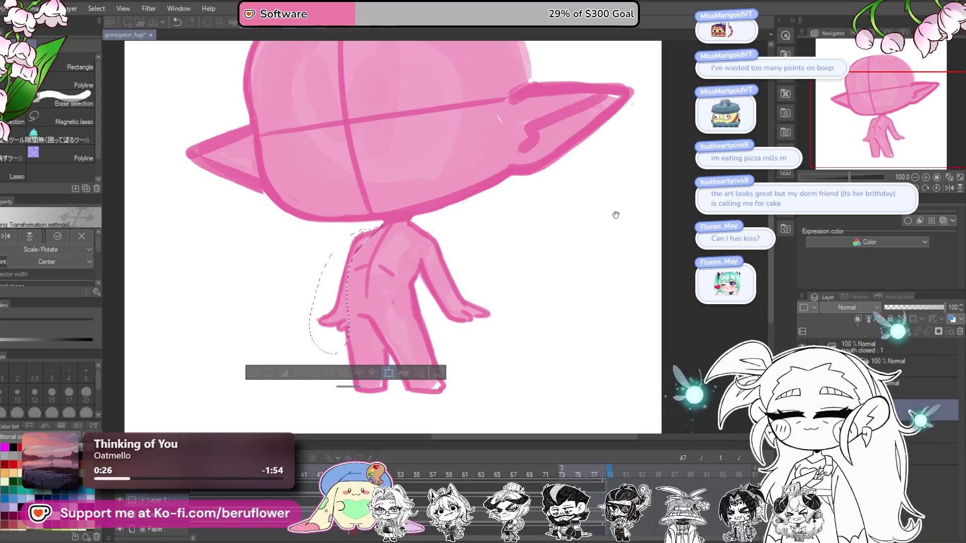
pyautogui.moveTo(565, 248); pyautogui.dragTo(555, 243)
pyautogui.moveTo(347, 334); pyautogui.dragTo(347, 335)
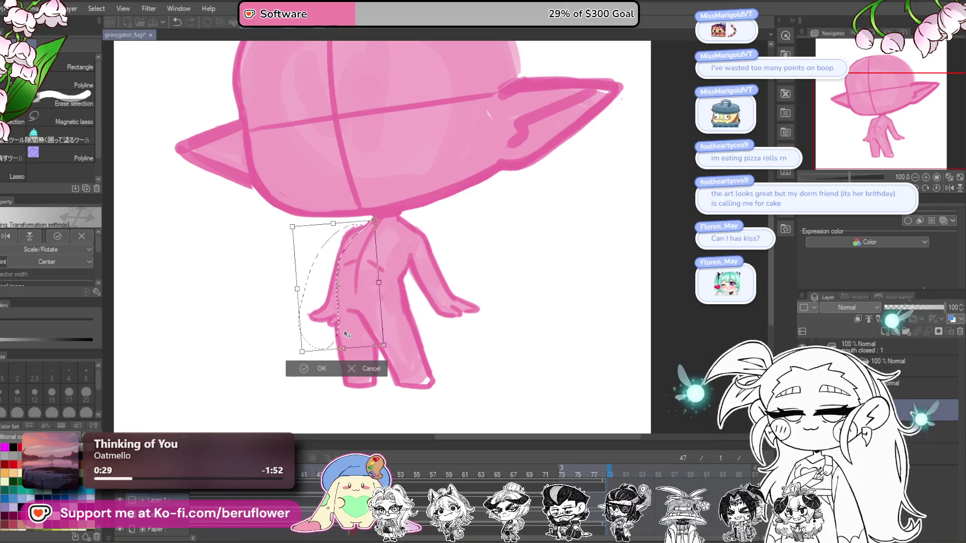
pyautogui.press('Escape')
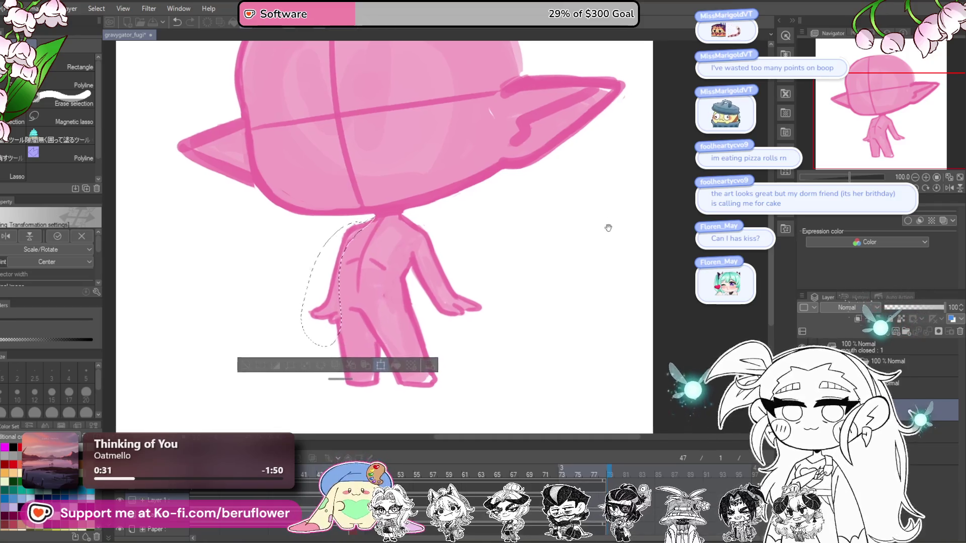
# Move the selected body and arm left, rotate it nearly upright, and apply the transform
pyautogui.hotkey('ctrl', 't')
pyautogui.moveTo(375, 308)
pyautogui.mouseDown()
pyautogui.moveTo(399, 327)
pyautogui.moveTo(362, 340)
pyautogui.mouseUp()
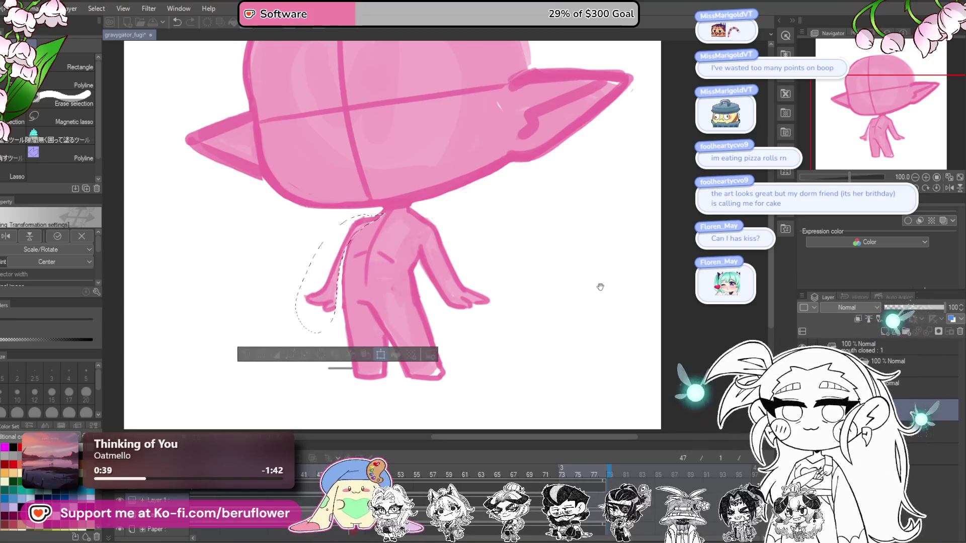
pyautogui.moveTo(499, 279)
pyautogui.mouseDown()
pyautogui.moveTo(593, 288)
pyautogui.moveTo(575, 265)
pyautogui.mouseUp()
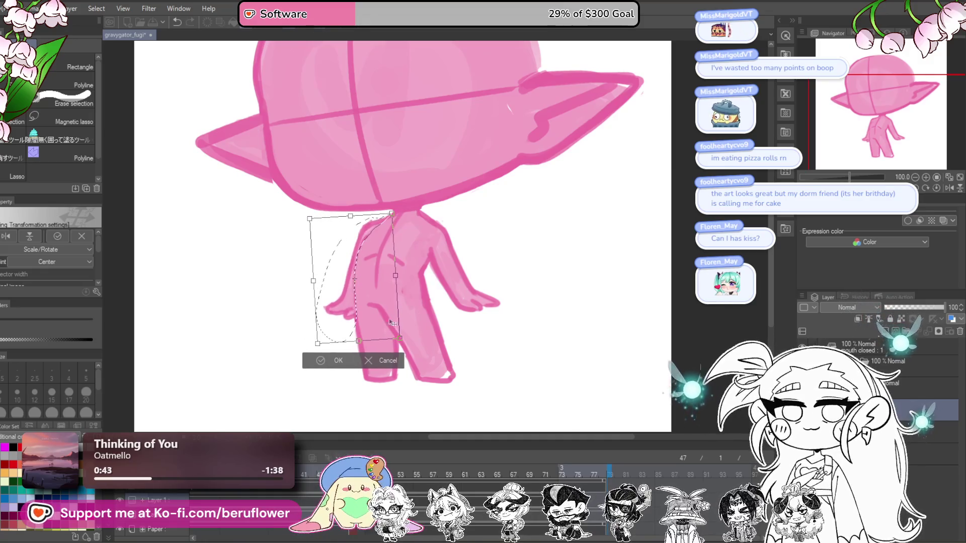
pyautogui.moveTo(378, 322); pyautogui.dragTo(380, 321)
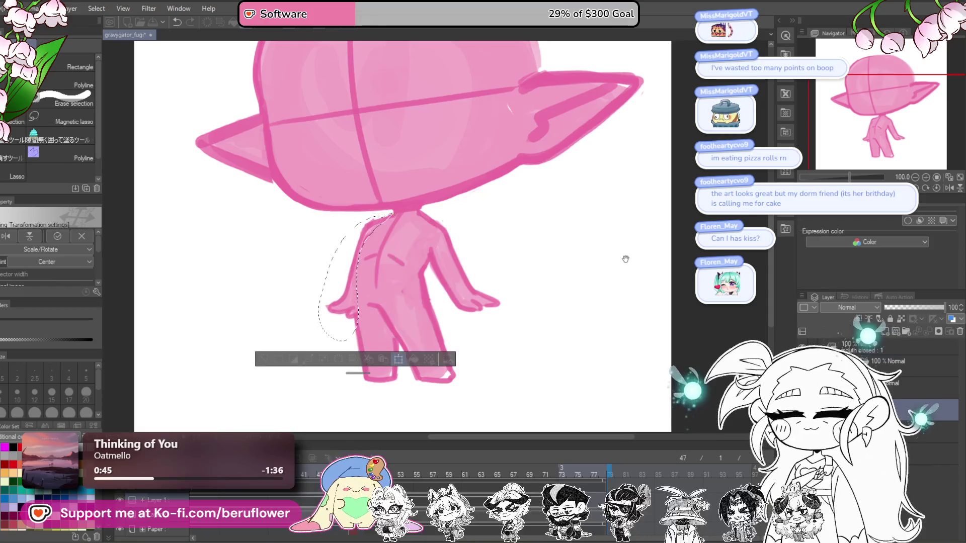
pyautogui.moveTo(625, 255); pyautogui.dragTo(606, 282)
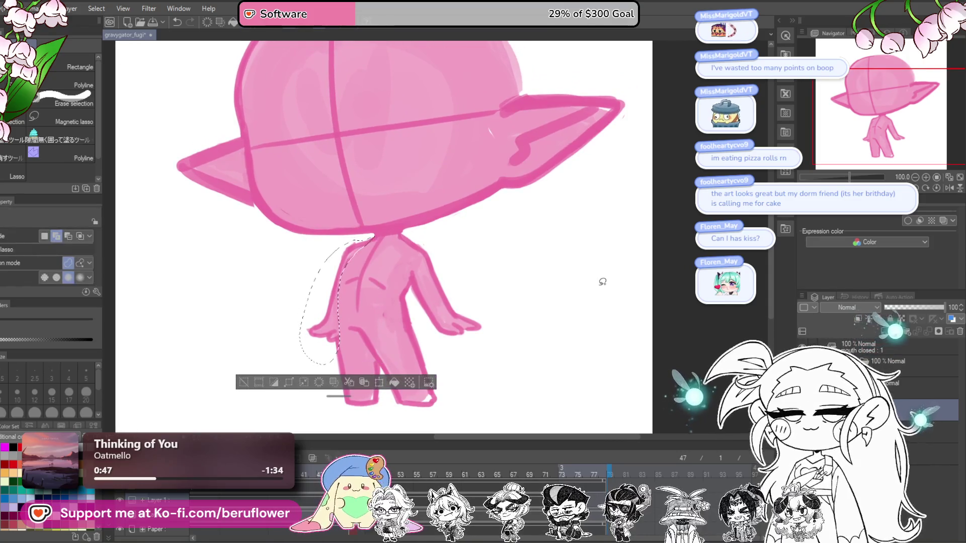
pyautogui.press('Return')
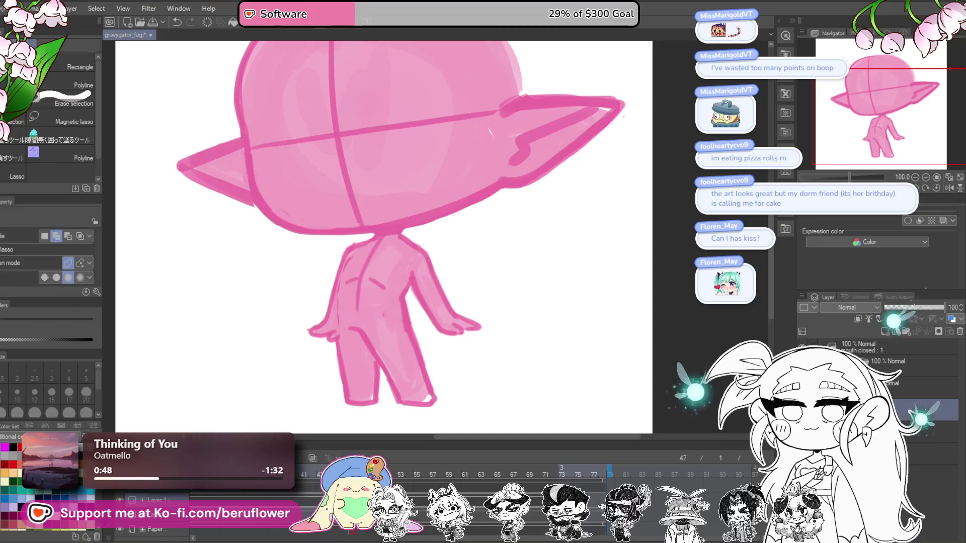
pyautogui.press('p')
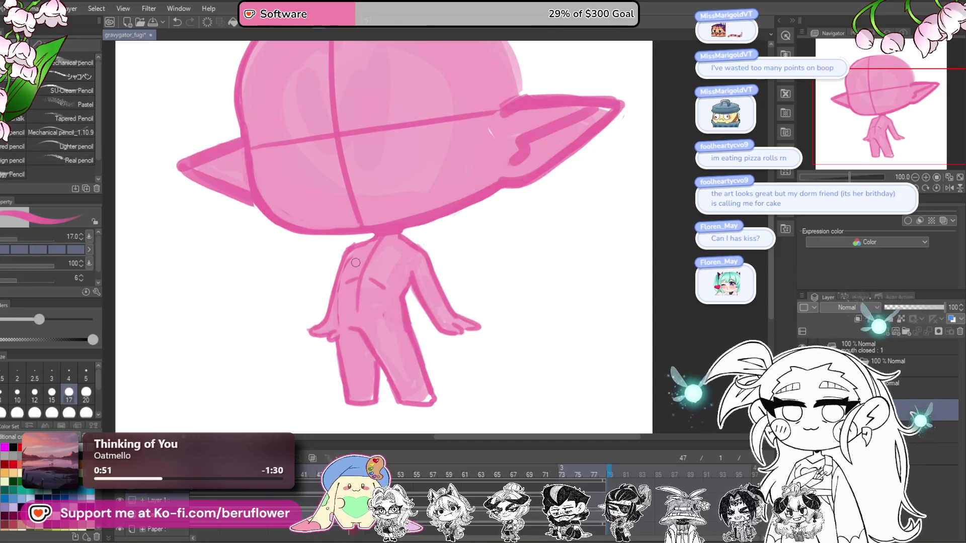
pyautogui.scroll(2, 355, 263)
pyautogui.scroll(2, 383, 236)
pyautogui.scroll(2, 405, 215)
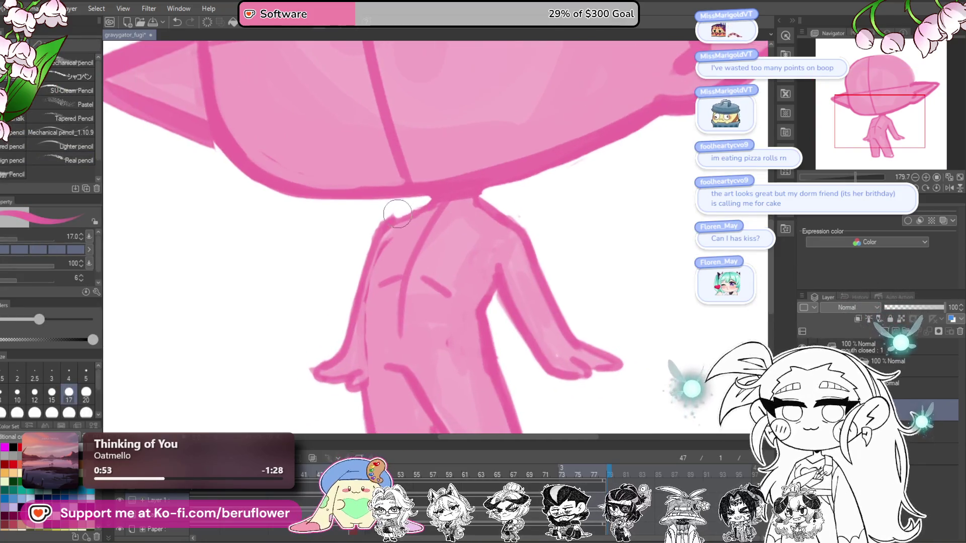
pyautogui.moveTo(468, 196); pyautogui.dragTo(496, 186)
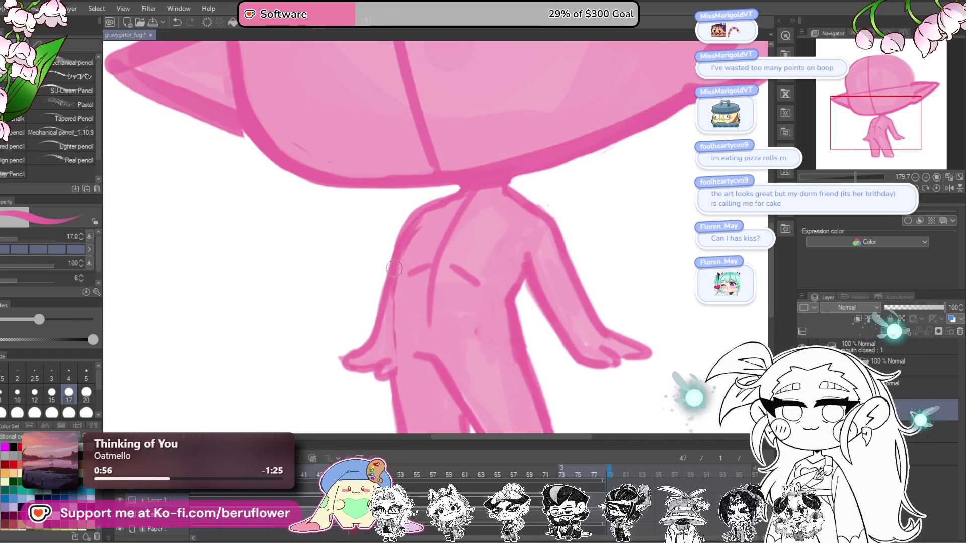
pyautogui.moveTo(422, 231); pyautogui.dragTo(395, 172)
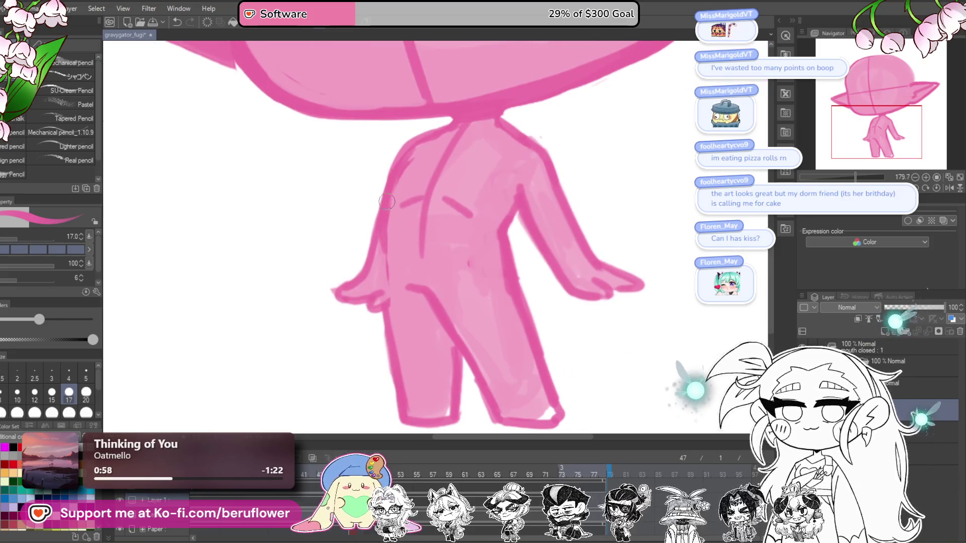
pyautogui.moveTo(425, 376); pyautogui.dragTo(411, 322)
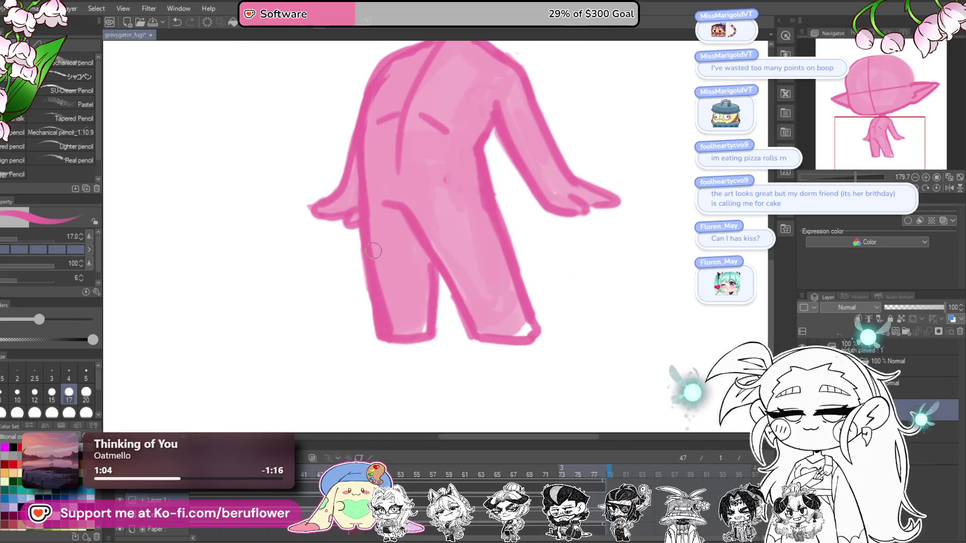
pyautogui.scroll(-4, 375, 338)
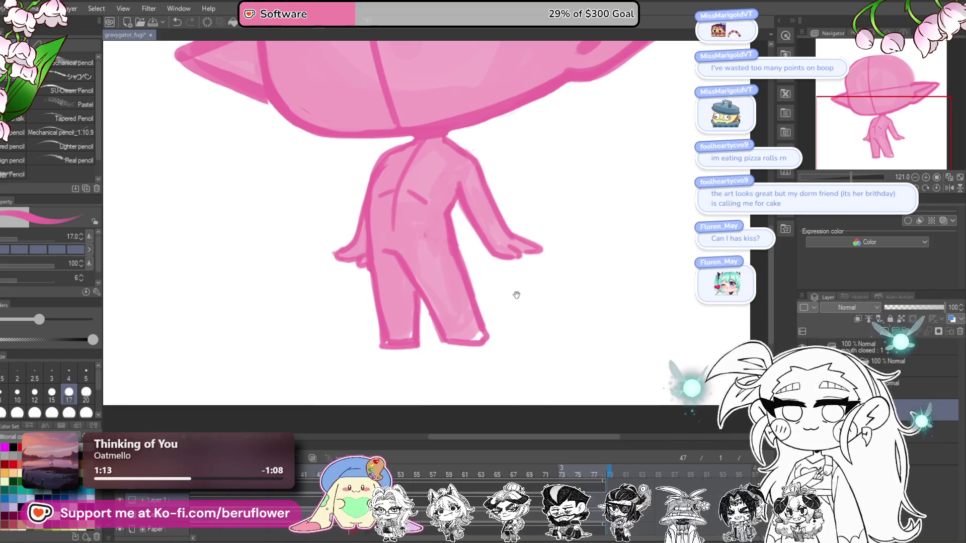
pyautogui.moveTo(512, 295); pyautogui.dragTo(509, 296)
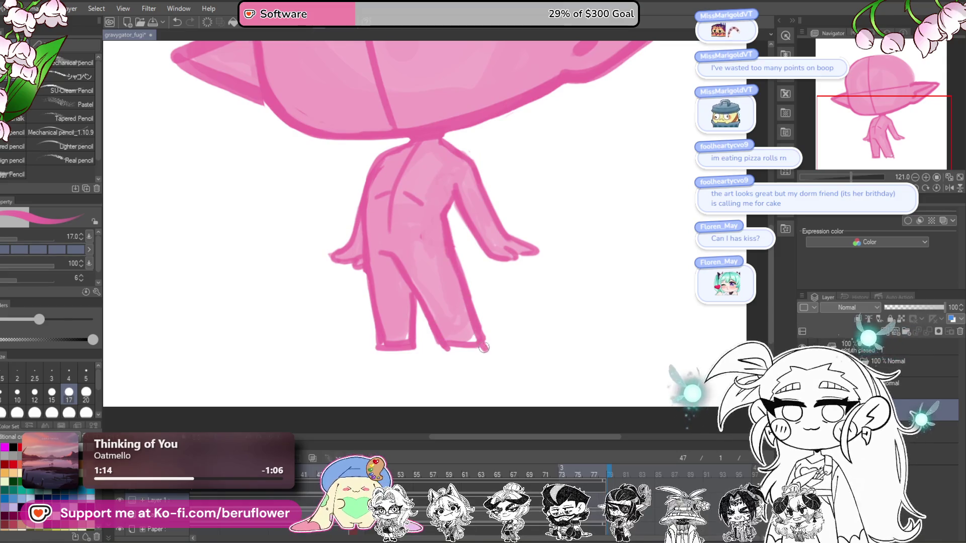
pyautogui.hotkey('ctrl', '0')
pyautogui.scroll(3, 424, 310)
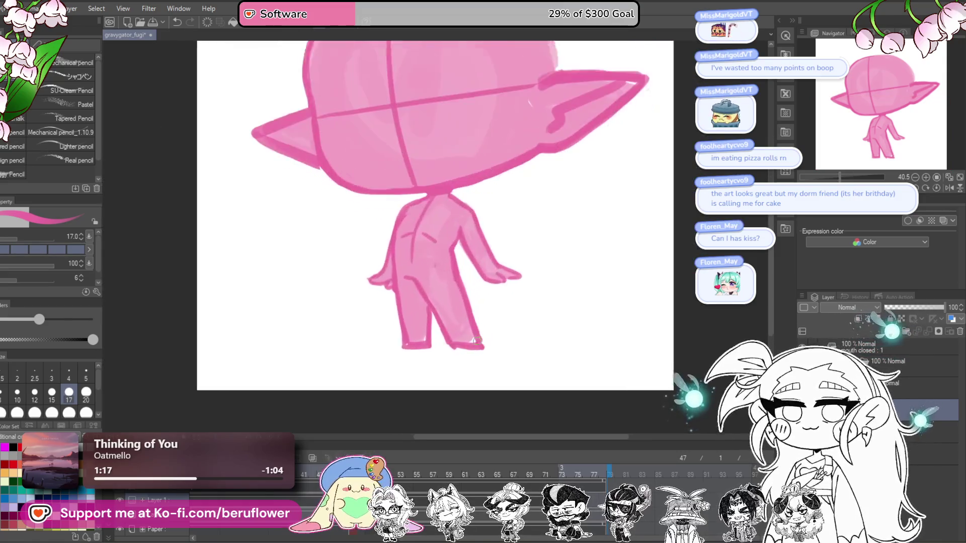
pyautogui.moveTo(558, 279); pyautogui.dragTo(535, 395)
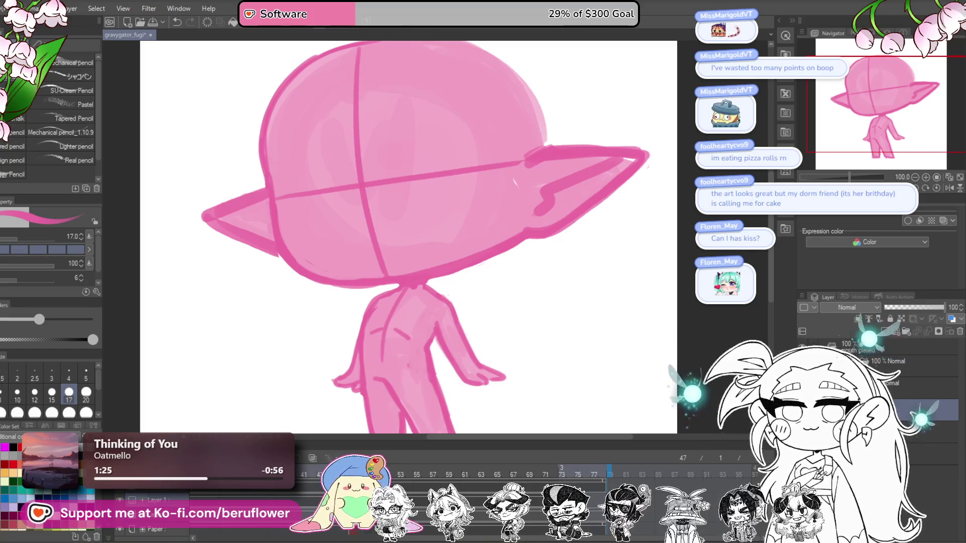
# At pencil size 30, trace a thicker dark pink outline along the head's lower edge
pyautogui.moveTo(599, 183)
pyautogui.mouseDown()
pyautogui.moveTo(613, 120)
pyautogui.moveTo(597, 190)
pyautogui.mouseUp()
pyautogui.moveTo(501, 135); pyautogui.dragTo(410, 202)
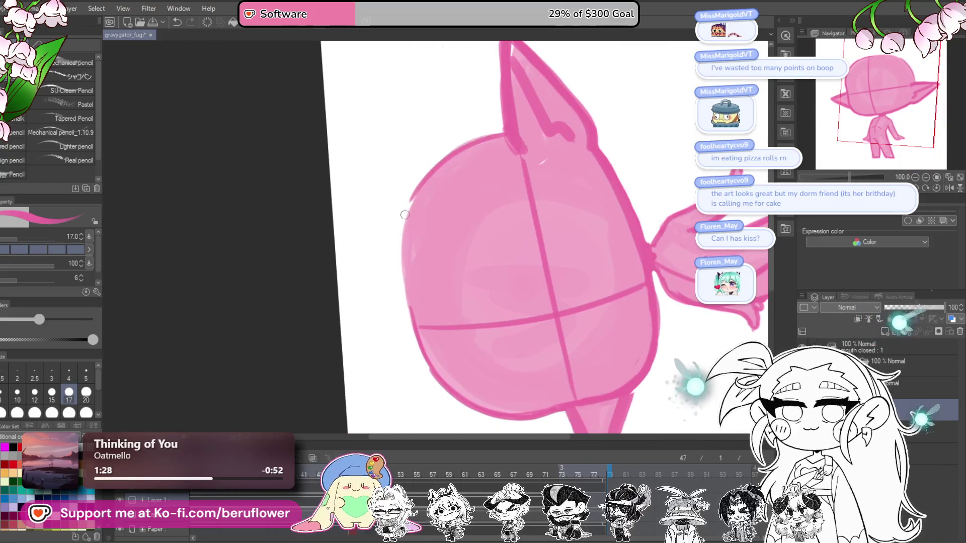
pyautogui.press(']')
pyautogui.press(']')
pyautogui.press(']')
pyautogui.moveTo(503, 132); pyautogui.dragTo(398, 262)
pyautogui.moveTo(410, 191); pyautogui.dragTo(416, 340)
pyautogui.moveTo(398, 246); pyautogui.dragTo(437, 380)
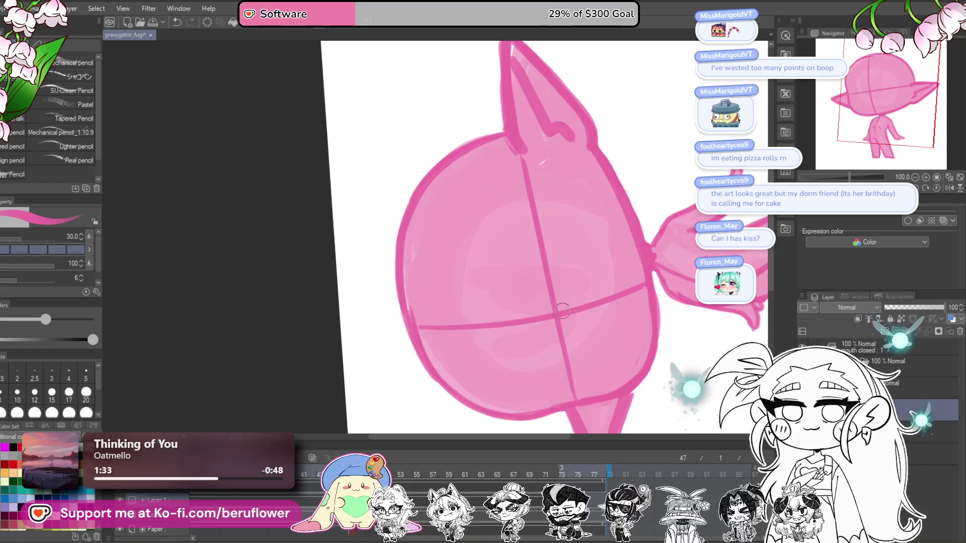
# Trace the ear's lower edge in thick dark pink, then reset the canvas rotation to upright
pyautogui.click(946, 190)
pyautogui.scroll(-5, 511, 272)
pyautogui.scroll(2, 511, 272)
pyautogui.moveTo(511, 272); pyautogui.dragTo(457, 219)
pyautogui.scroll(4, 477, 218)
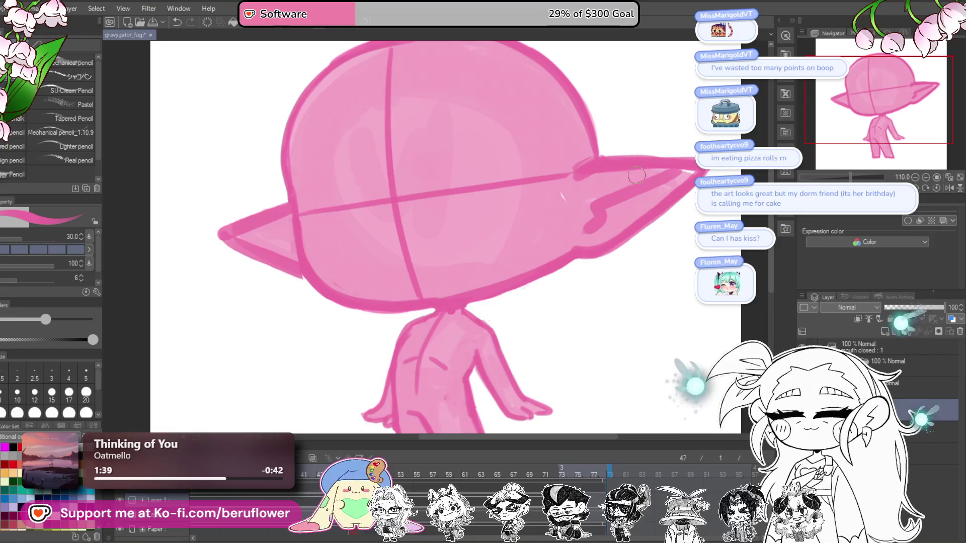
pyautogui.moveTo(453, 211); pyautogui.dragTo(503, 244)
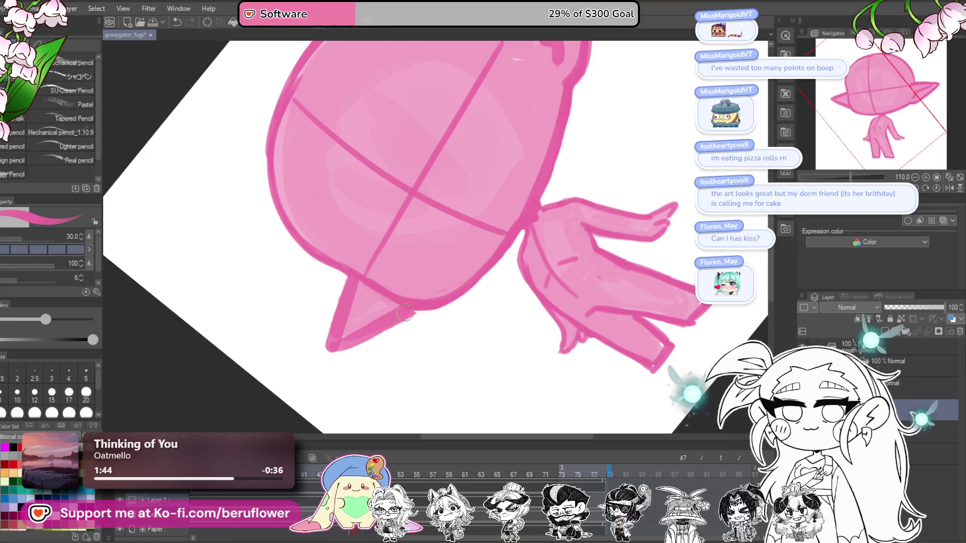
pyautogui.scroll(2, 421, 308)
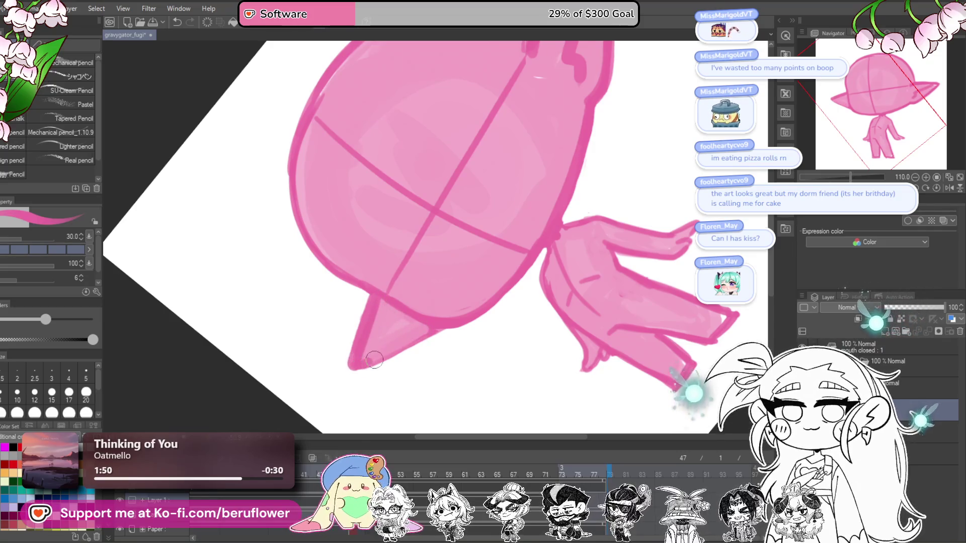
pyautogui.moveTo(372, 361); pyautogui.dragTo(428, 333)
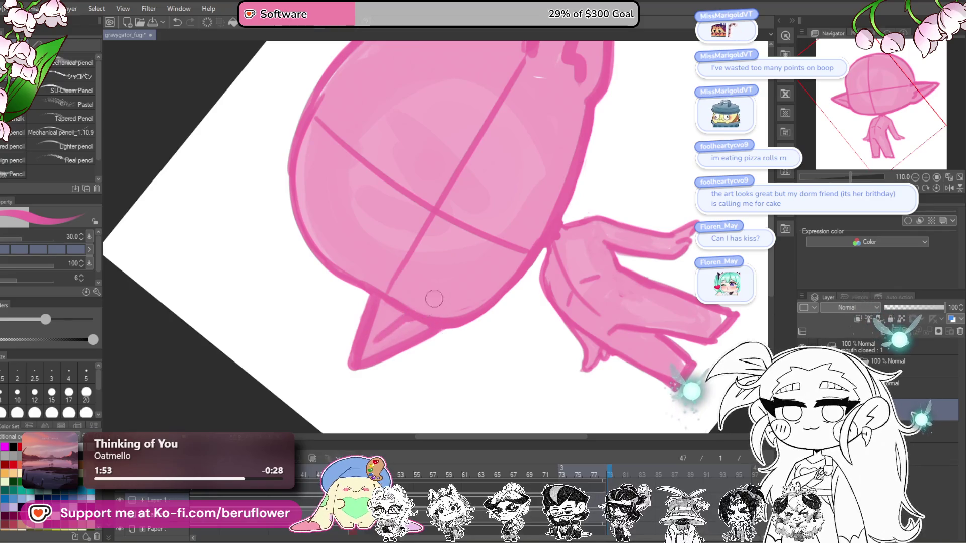
pyautogui.press('-')
pyautogui.click(936, 188)
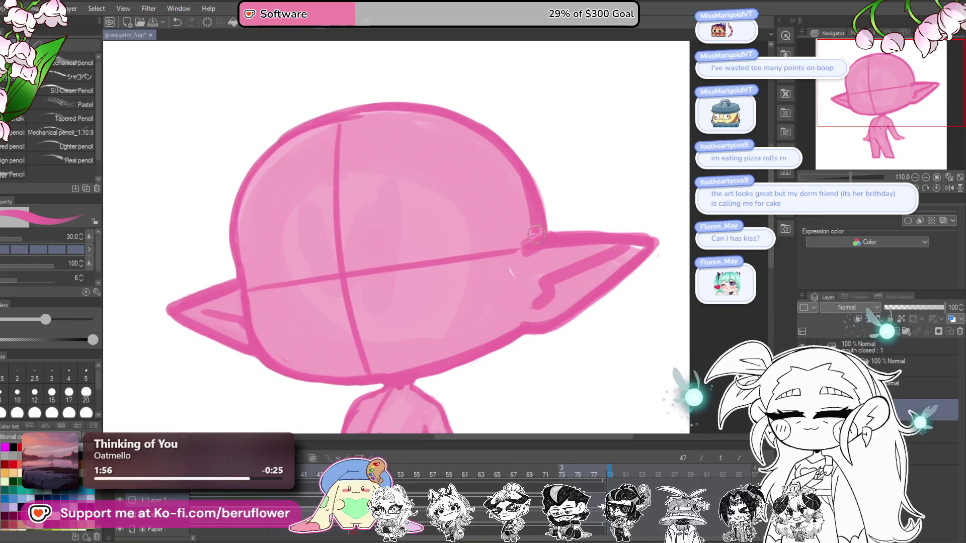
pyautogui.moveTo(606, 268)
pyautogui.mouseDown()
pyautogui.moveTo(619, 157)
pyautogui.moveTo(603, 258)
pyautogui.moveTo(597, 209)
pyautogui.moveTo(583, 281)
pyautogui.mouseUp()
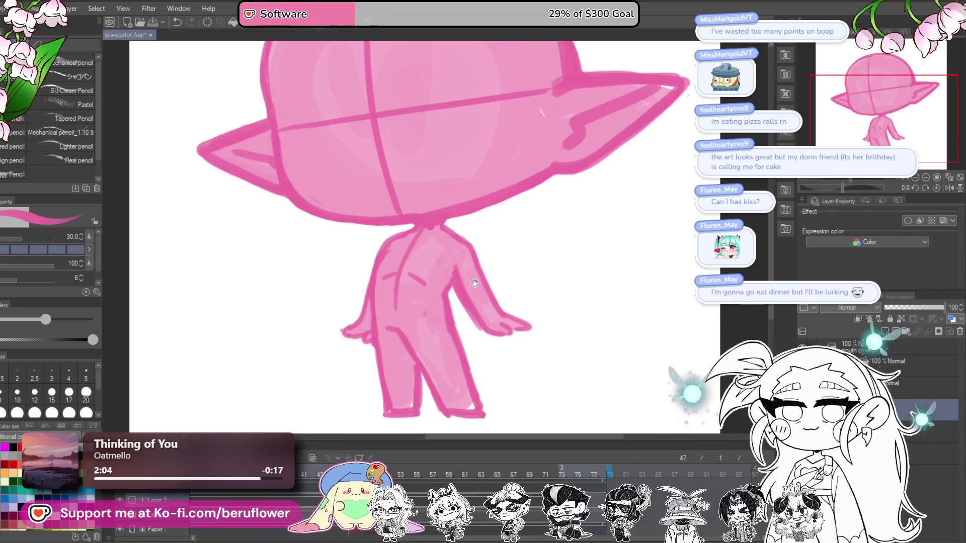
pyautogui.moveTo(474, 283); pyautogui.dragTo(475, 290)
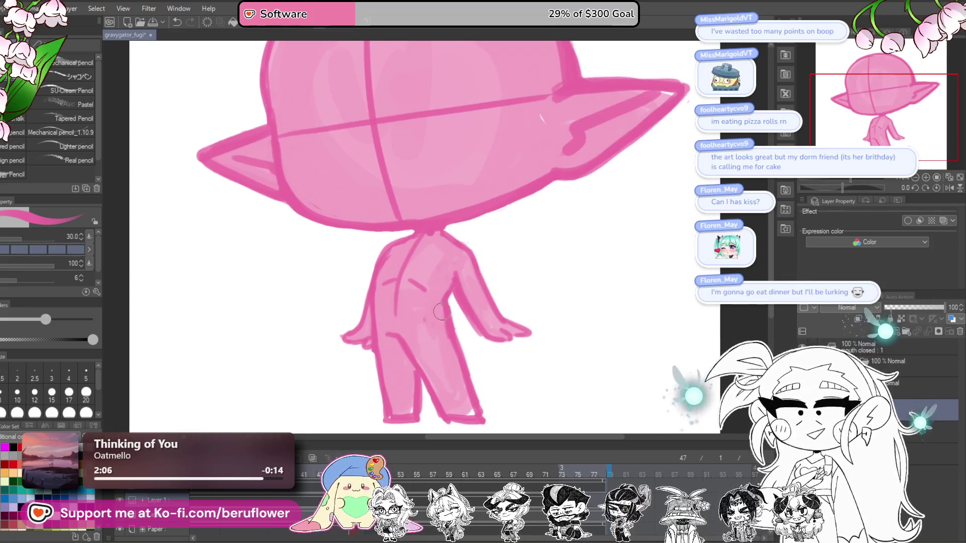
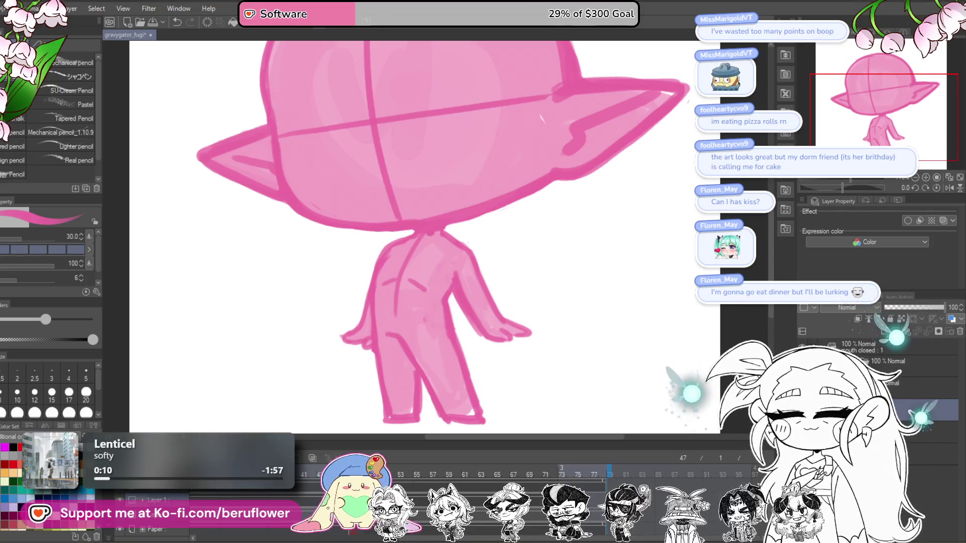
# Mirror the view to check the pink sketch, set the Liquify brush to 500, then flip back
pyautogui.scroll(-3, 550, 151)
pyautogui.scroll(2, 550, 151)
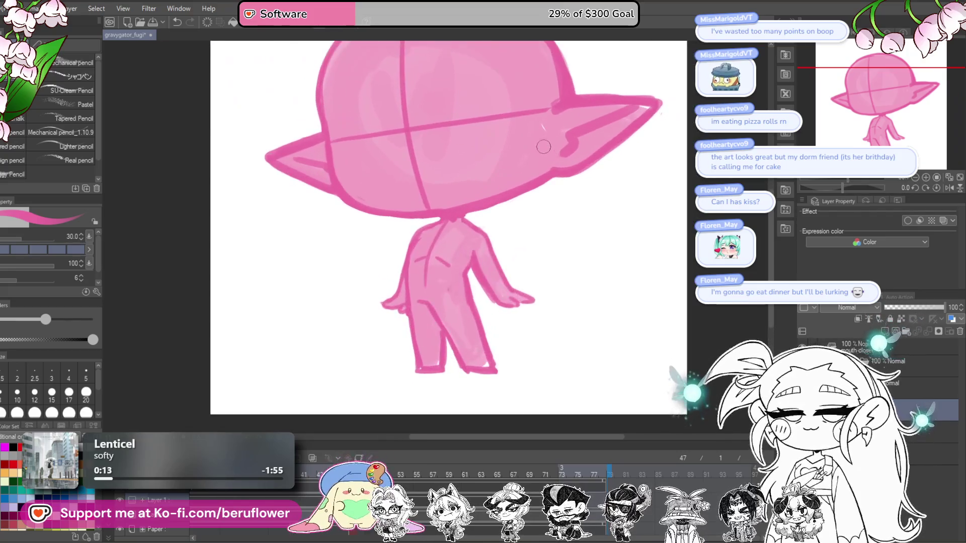
pyautogui.moveTo(443, 151)
pyautogui.mouseDown()
pyautogui.moveTo(516, 208)
pyautogui.moveTo(513, 234)
pyautogui.moveTo(549, 229)
pyautogui.mouseUp()
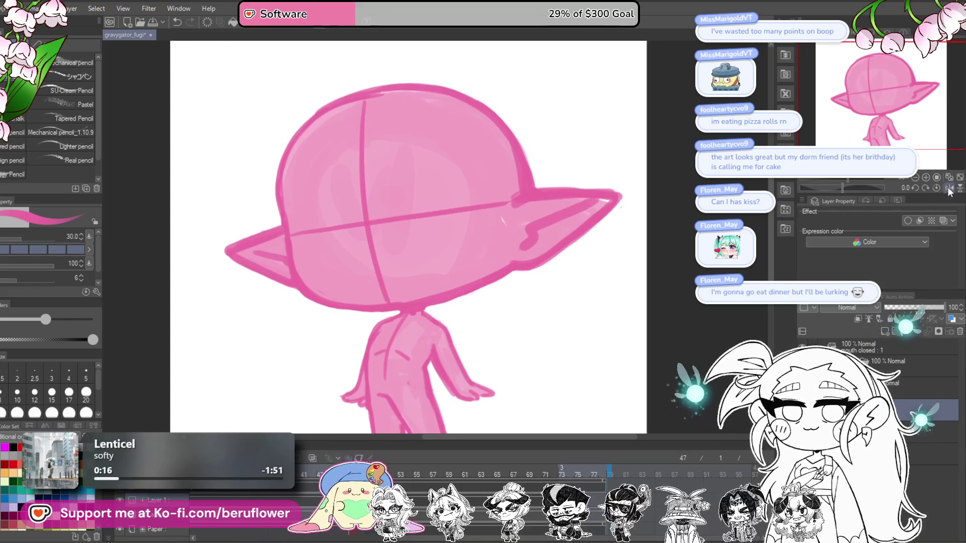
pyautogui.click(950, 188)
pyautogui.moveTo(369, 291); pyautogui.dragTo(367, 305)
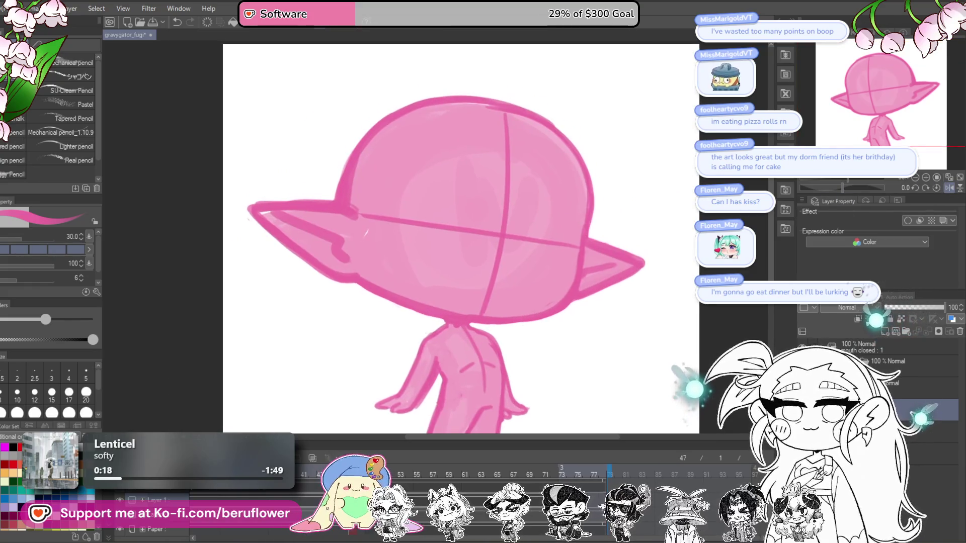
pyautogui.press('j')
pyautogui.moveTo(624, 195); pyautogui.dragTo(559, 198)
pyautogui.press(']')
pyautogui.press(']')
pyautogui.press(']')
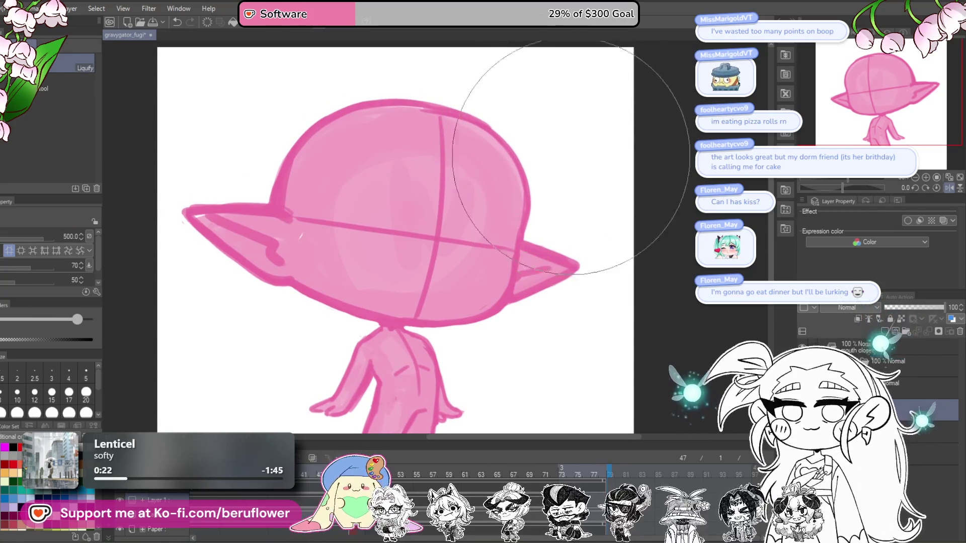
pyautogui.moveTo(608, 215); pyautogui.dragTo(619, 271)
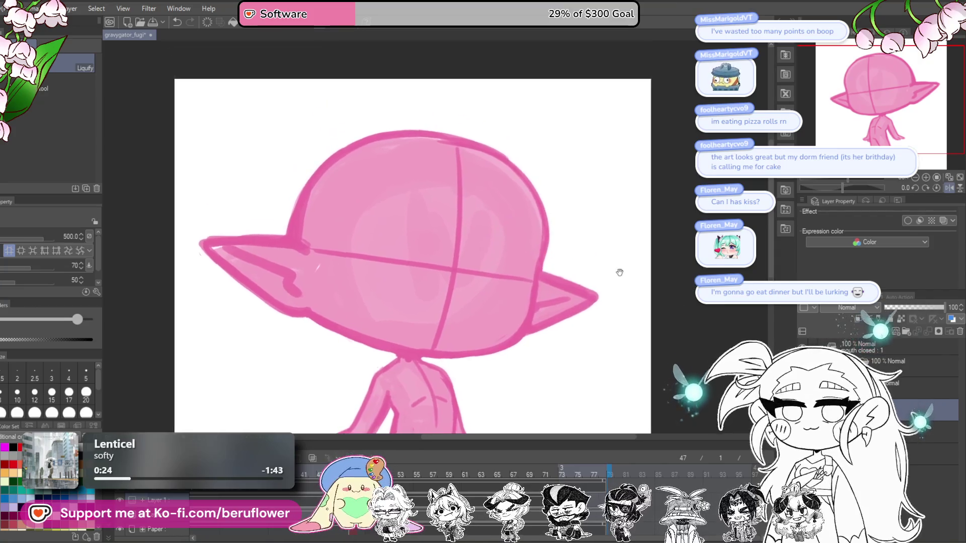
pyautogui.click(950, 188)
# Shrink the brush to 50 and return to the pencil brush
pyautogui.scroll(-4, 542, 341)
pyautogui.scroll(2, 541, 341)
pyautogui.scroll(1, 542, 340)
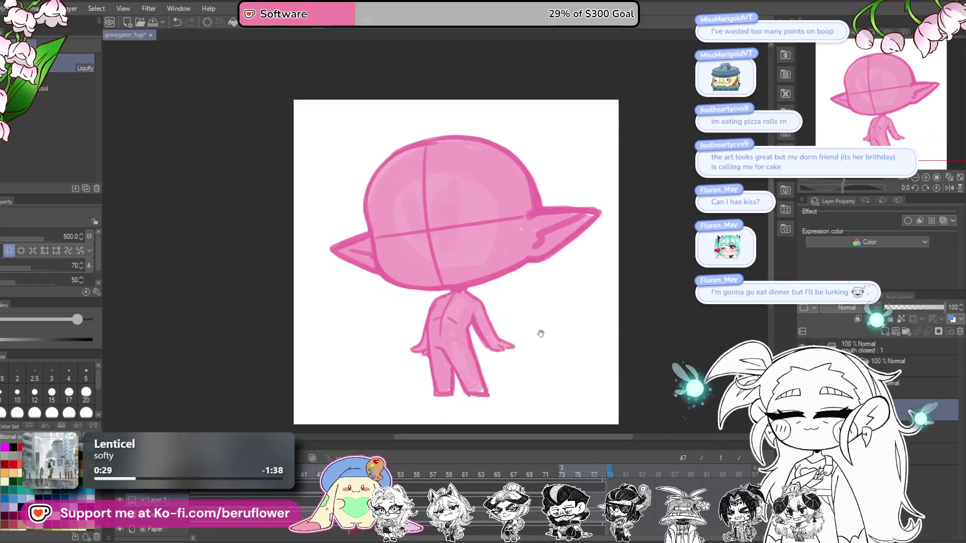
pyautogui.scroll(2, 417, 357)
pyautogui.press('[')
pyautogui.press('[')
pyautogui.press('[')
pyautogui.press('[')
pyautogui.scroll(-3, 535, 327)
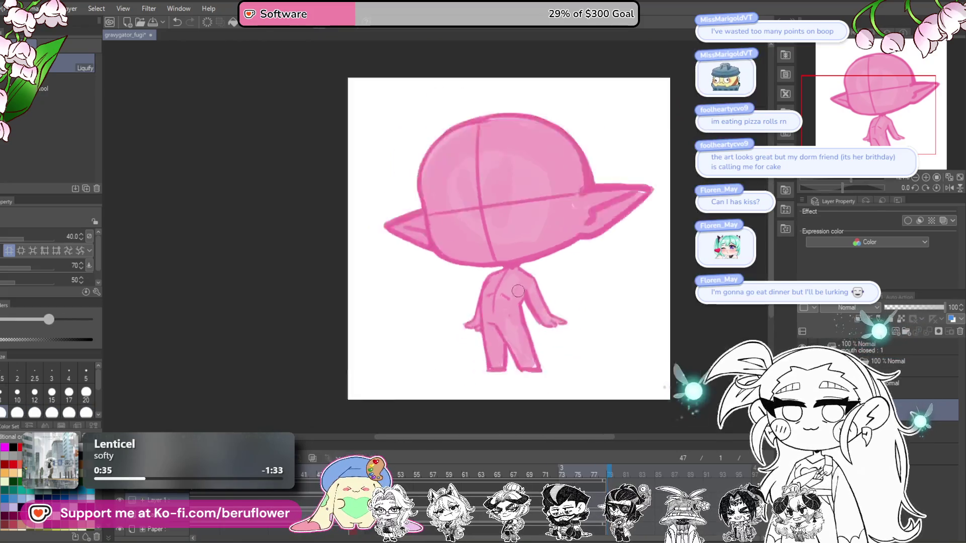
pyautogui.scroll(3, 560, 318)
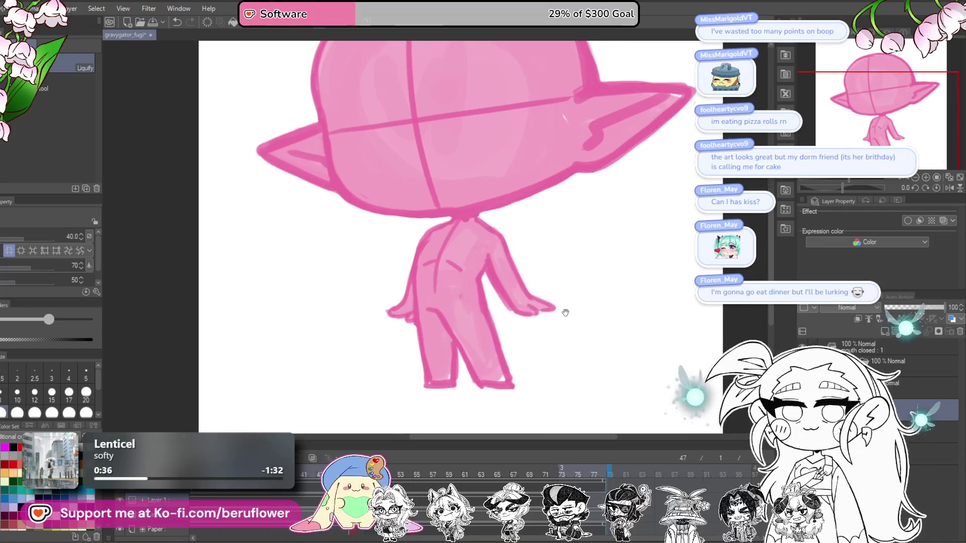
pyautogui.moveTo(565, 311); pyautogui.dragTo(544, 332)
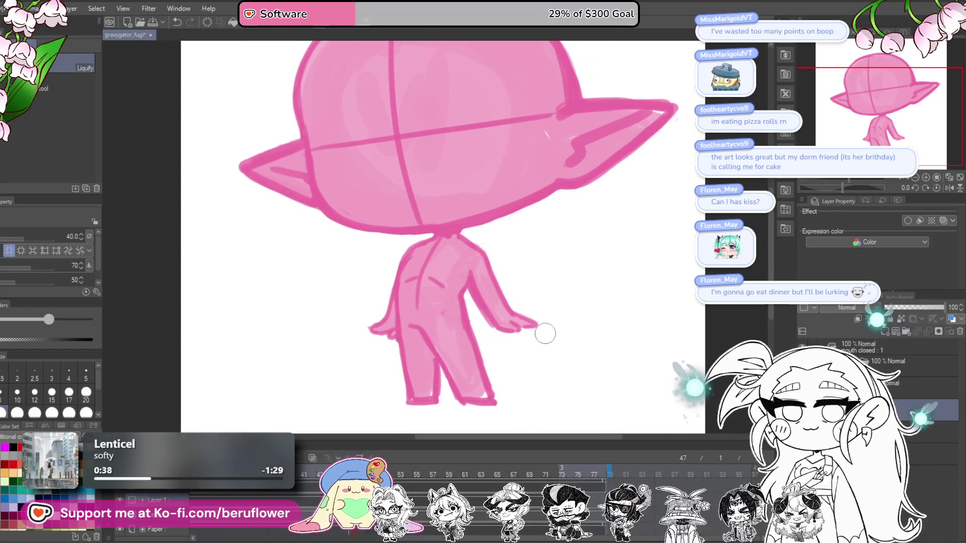
pyautogui.scroll(-3, 534, 334)
pyautogui.scroll(2, 534, 333)
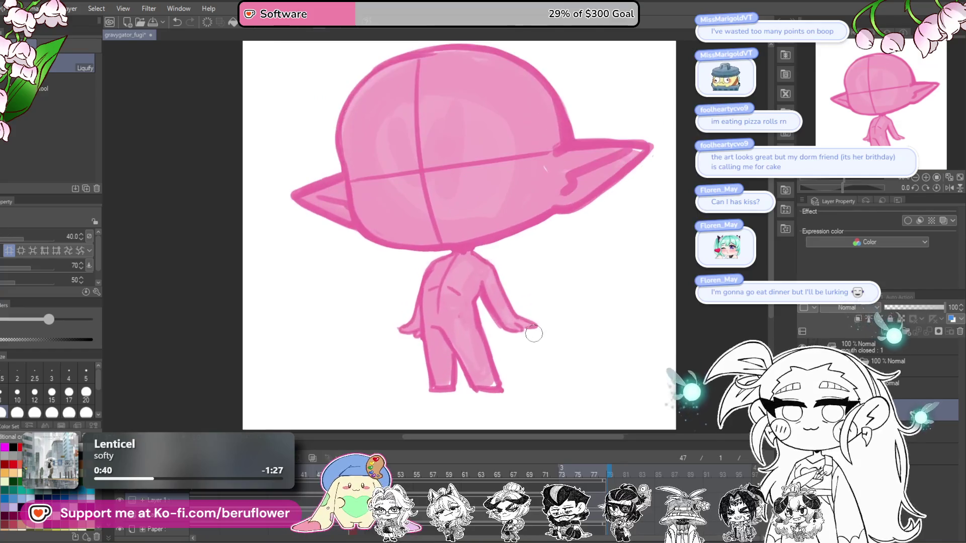
pyautogui.scroll(1, 528, 330)
pyautogui.press('p')
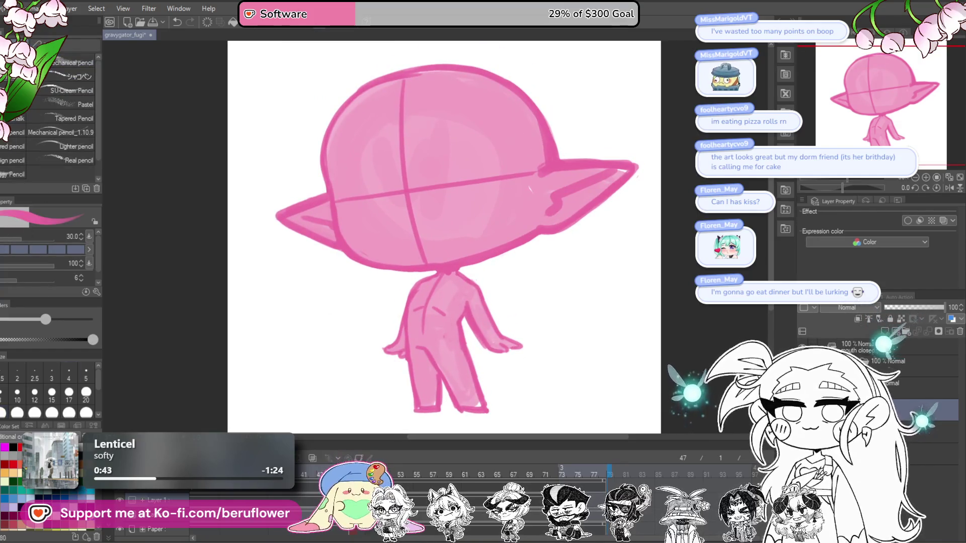
pyautogui.moveTo(458, 230)
pyautogui.mouseDown()
pyautogui.moveTo(449, 289)
pyautogui.moveTo(445, 254)
pyautogui.mouseUp()
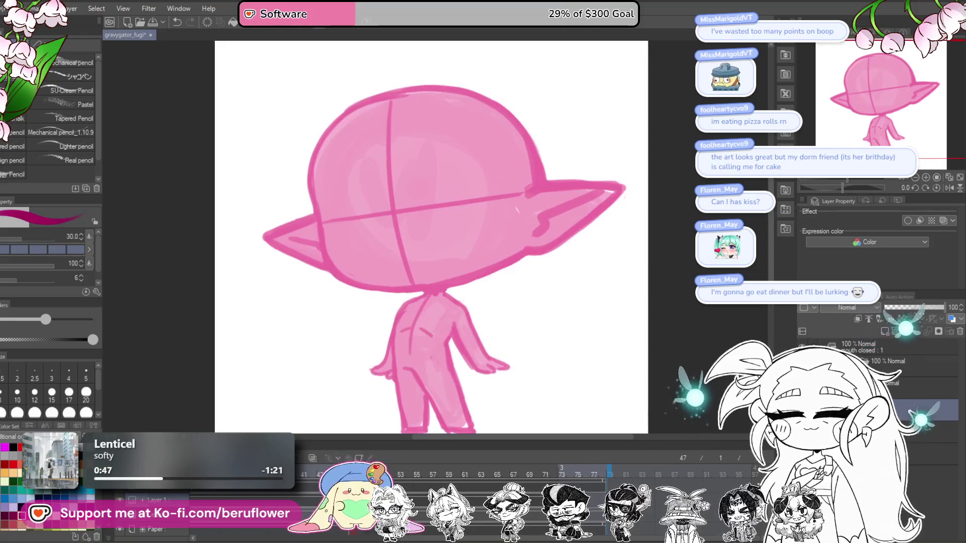
# Scale the whole pink sketch down slightly with free transform (Ctrl+T)
pyautogui.hotkey('ctrl', 't')
pyautogui.scroll(-3, 518, 328)
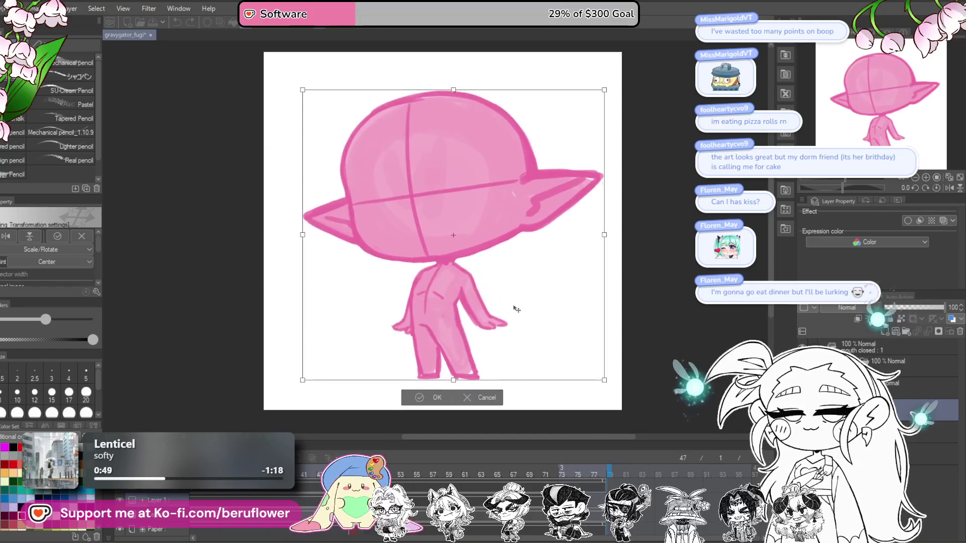
pyautogui.scroll(2, 518, 328)
pyautogui.moveTo(605, 108); pyautogui.dragTo(596, 114)
pyautogui.press('Return')
# Try a pink stroke across the hat top, undo it, and change the colour to blue
pyautogui.moveTo(563, 172); pyautogui.dragTo(564, 179)
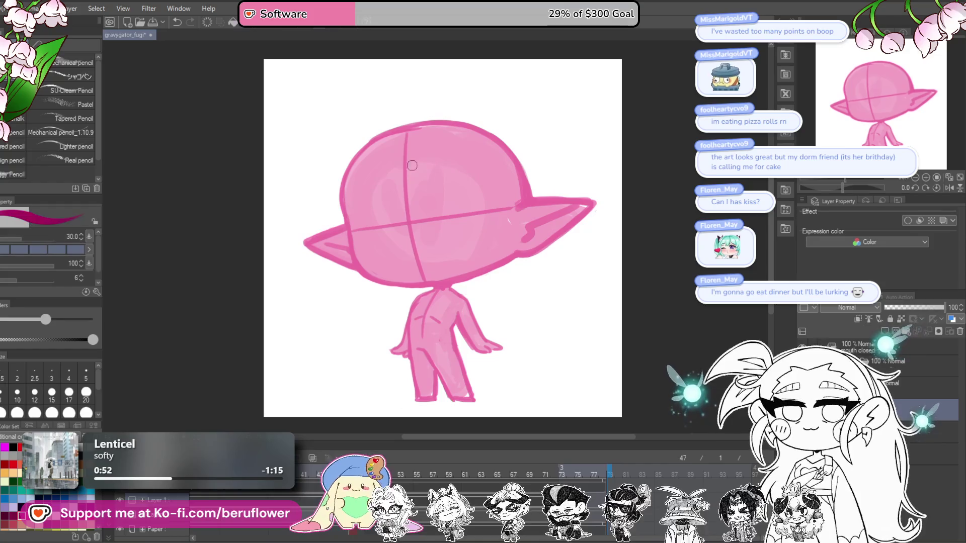
pyautogui.moveTo(345, 181); pyautogui.dragTo(501, 151)
pyautogui.hotkey('ctrl', 'z')
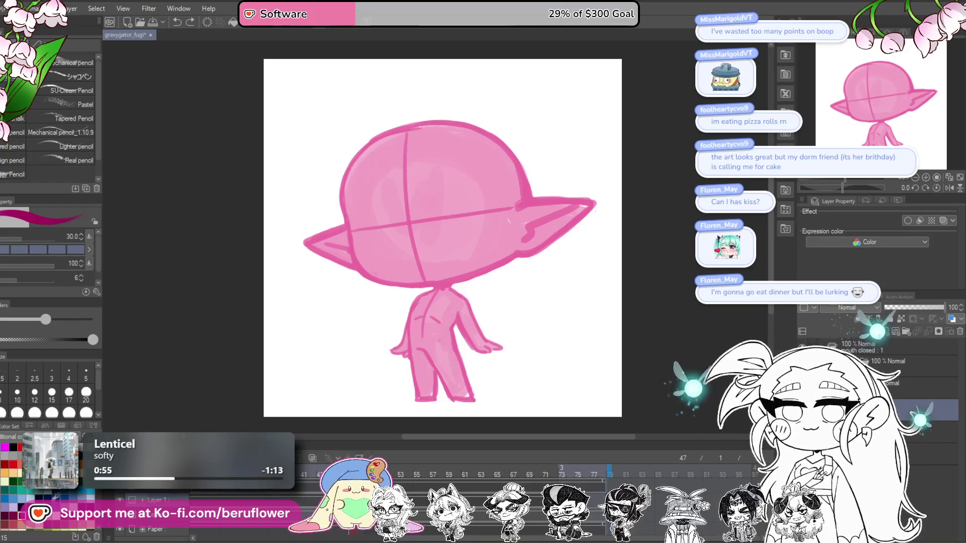
pyautogui.click(73, 499)
# Sketch a first blue band across the head, then undo it
pyautogui.moveTo(342, 173); pyautogui.dragTo(524, 157)
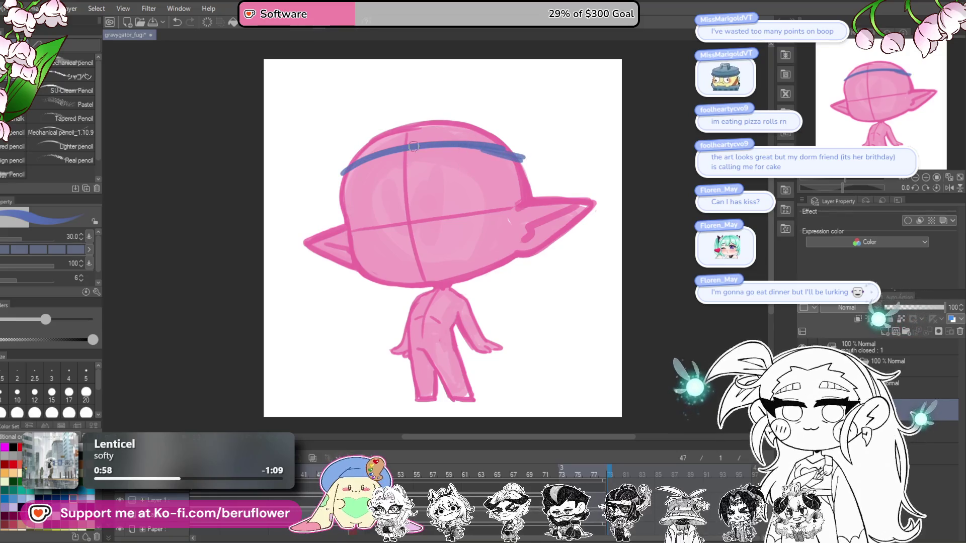
pyautogui.moveTo(362, 165); pyautogui.dragTo(518, 156)
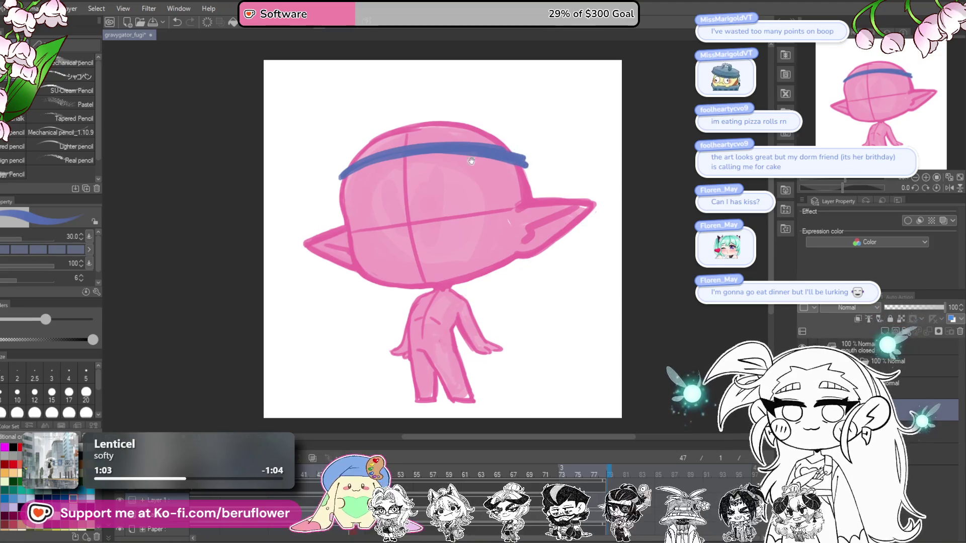
pyautogui.moveTo(465, 154)
pyautogui.mouseDown()
pyautogui.moveTo(499, 174)
pyautogui.moveTo(533, 172)
pyautogui.mouseUp()
pyautogui.hotkey('ctrl', 'z')
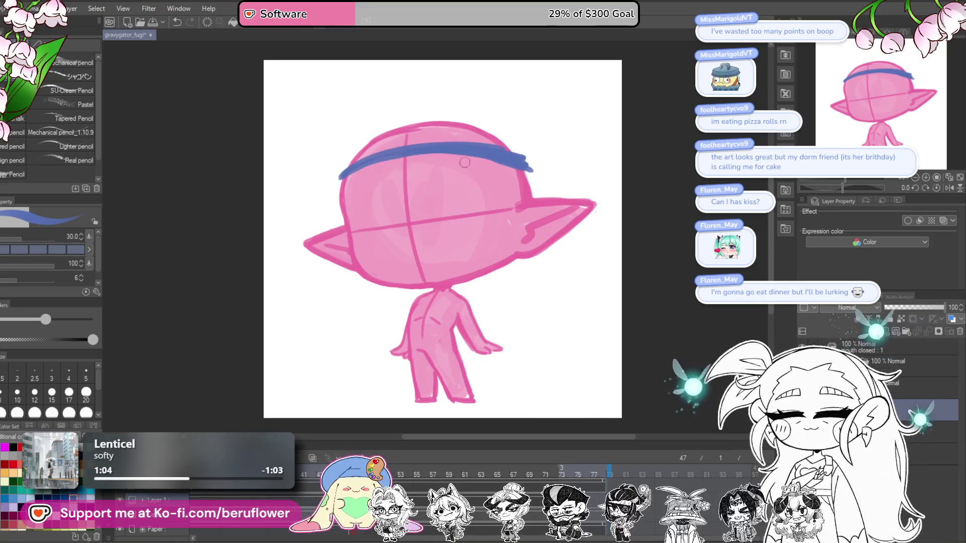
pyautogui.moveTo(474, 162); pyautogui.dragTo(482, 168)
pyautogui.hotkey('ctrl', 'z')
pyautogui.hotkey('ctrl', 'z')
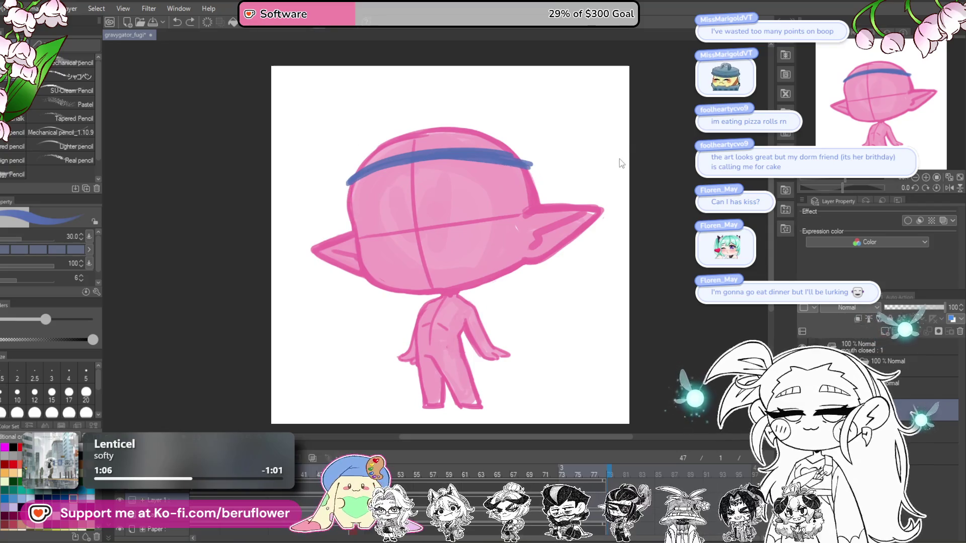
pyautogui.hotkey('ctrl', 'z')
pyautogui.hotkey('ctrl', 'z')
pyautogui.hotkey('ctrl', 'z')
# Try an angled band line with the view rotated, then reset rotation and undo it
pyautogui.moveTo(850, 188); pyautogui.dragTo(828, 187)
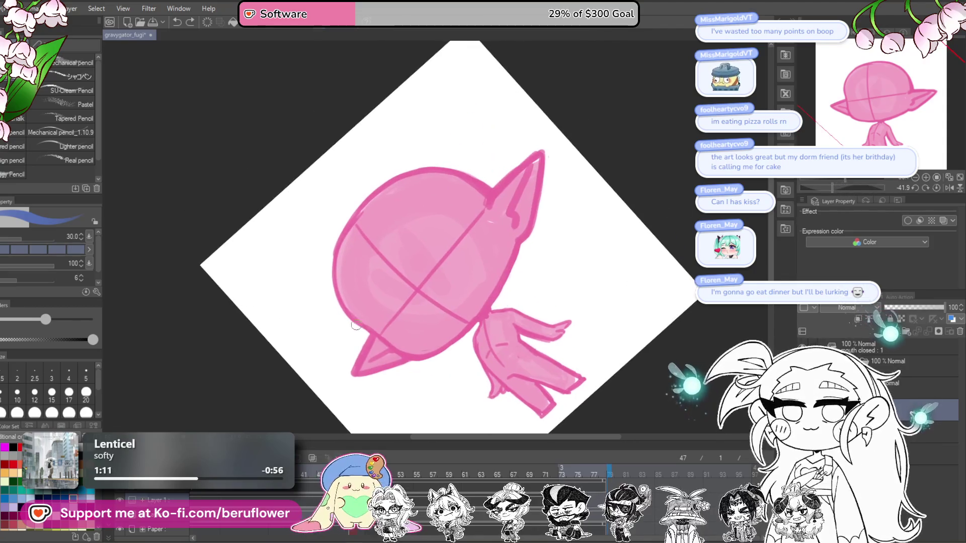
pyautogui.moveTo(358, 299); pyautogui.dragTo(482, 183)
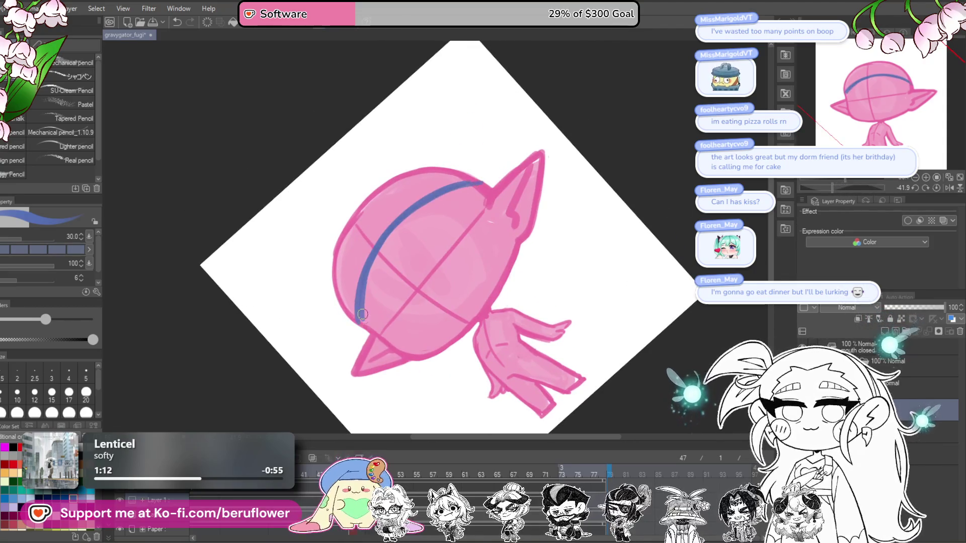
pyautogui.moveTo(358, 316); pyautogui.dragTo(359, 330)
pyautogui.click(937, 187)
pyautogui.hotkey('ctrl', 'z')
pyautogui.hotkey('ctrl', 'z')
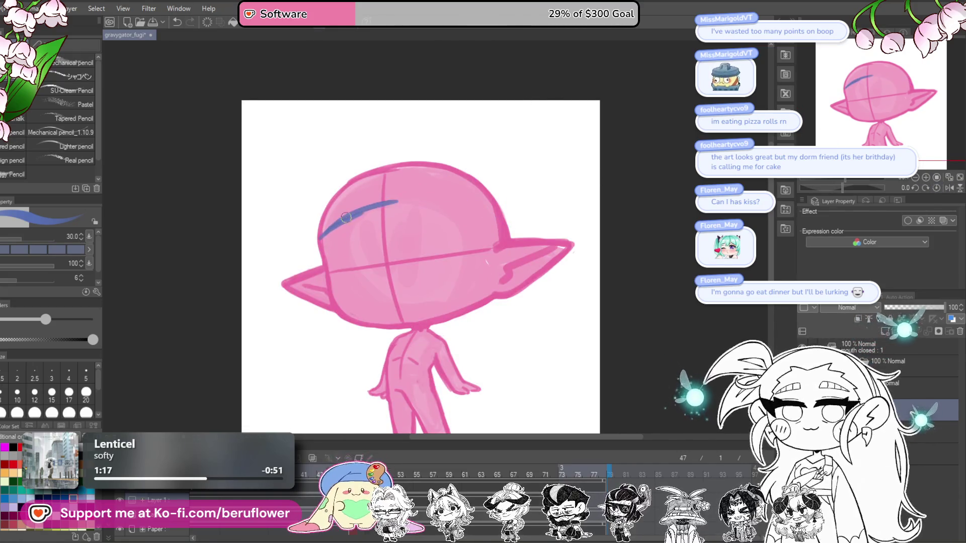
# Draw the blue beanie band across the forehead, down toward the right ear
pyautogui.moveTo(370, 211); pyautogui.dragTo(440, 204)
pyautogui.moveTo(495, 232); pyautogui.dragTo(507, 244)
pyautogui.moveTo(324, 235)
pyautogui.mouseDown()
pyautogui.moveTo(348, 238)
pyautogui.moveTo(371, 185)
pyautogui.mouseUp()
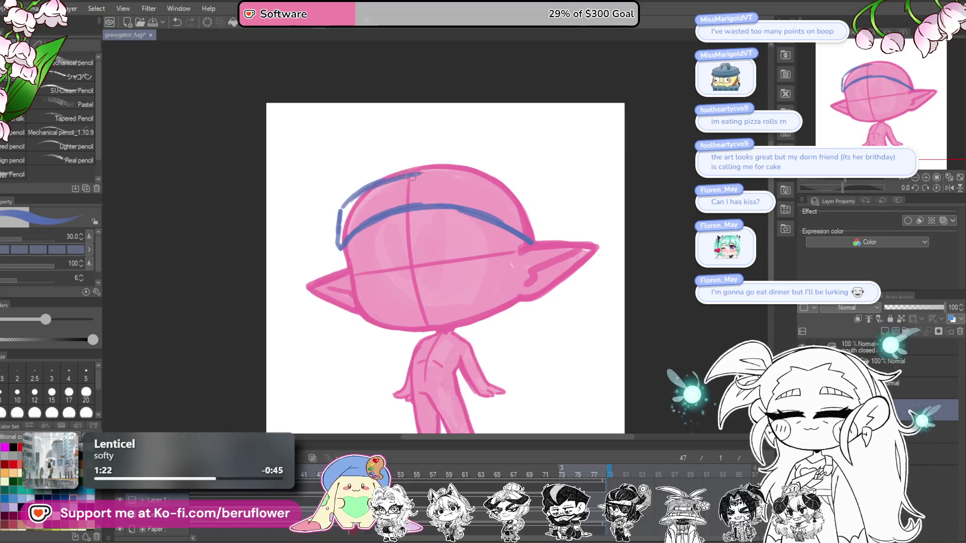
pyautogui.moveTo(487, 182); pyautogui.dragTo(545, 219)
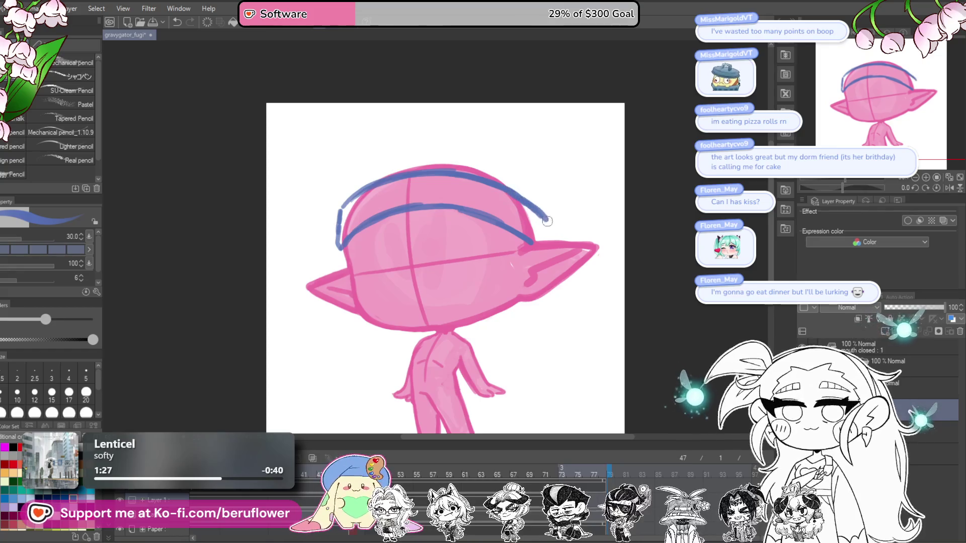
# Sketch the beanie's rounded top arc down to the ear, removing stray strokes
pyautogui.moveTo(529, 181); pyautogui.dragTo(541, 195)
pyautogui.moveTo(370, 223)
pyautogui.mouseDown()
pyautogui.moveTo(392, 192)
pyautogui.moveTo(451, 160)
pyautogui.moveTo(557, 202)
pyautogui.mouseUp()
pyautogui.hotkey('ctrl', 'z')
pyautogui.moveTo(520, 173); pyautogui.dragTo(568, 231)
pyautogui.moveTo(618, 200)
pyautogui.mouseDown()
pyautogui.moveTo(622, 177)
pyautogui.moveTo(597, 213)
pyautogui.moveTo(551, 189)
pyautogui.mouseUp()
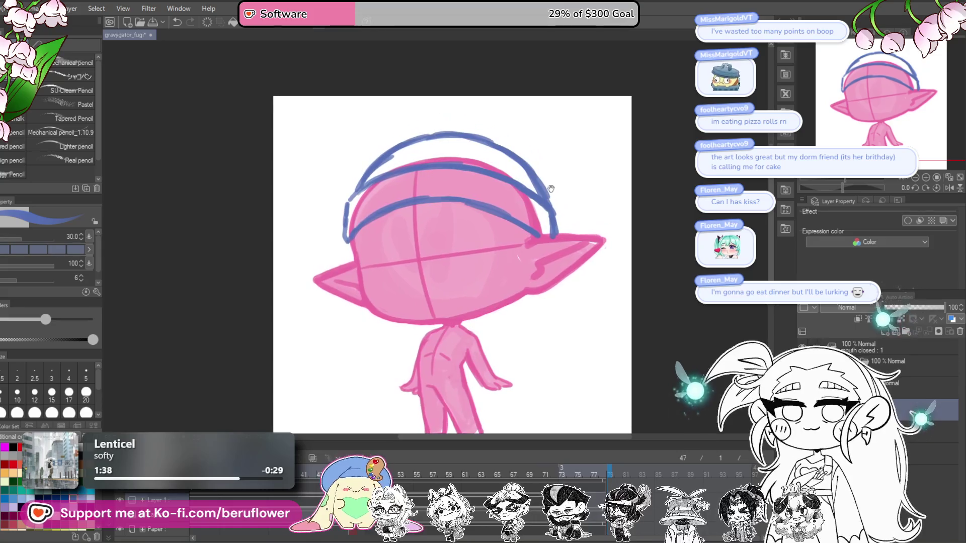
pyautogui.moveTo(449, 240); pyautogui.dragTo(451, 208)
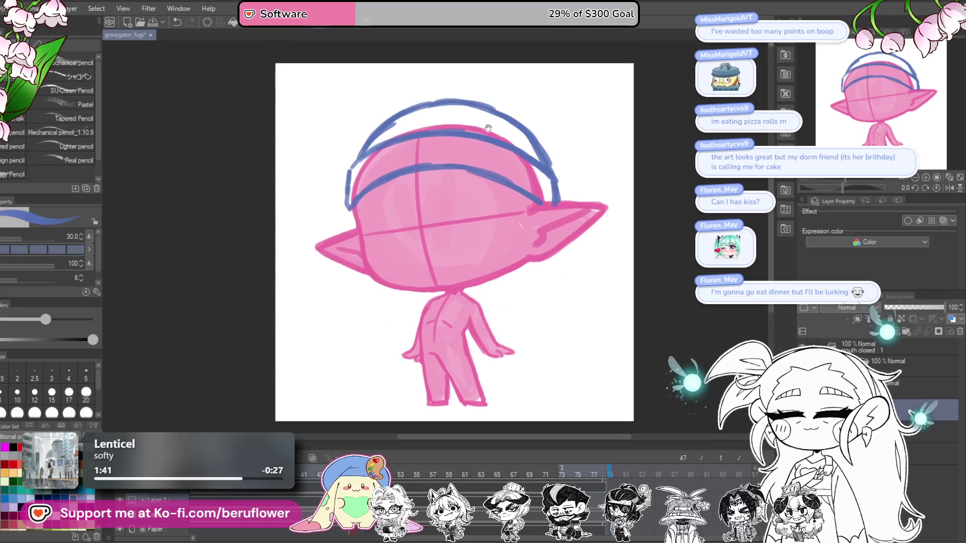
pyautogui.hotkey('ctrl', 'z')
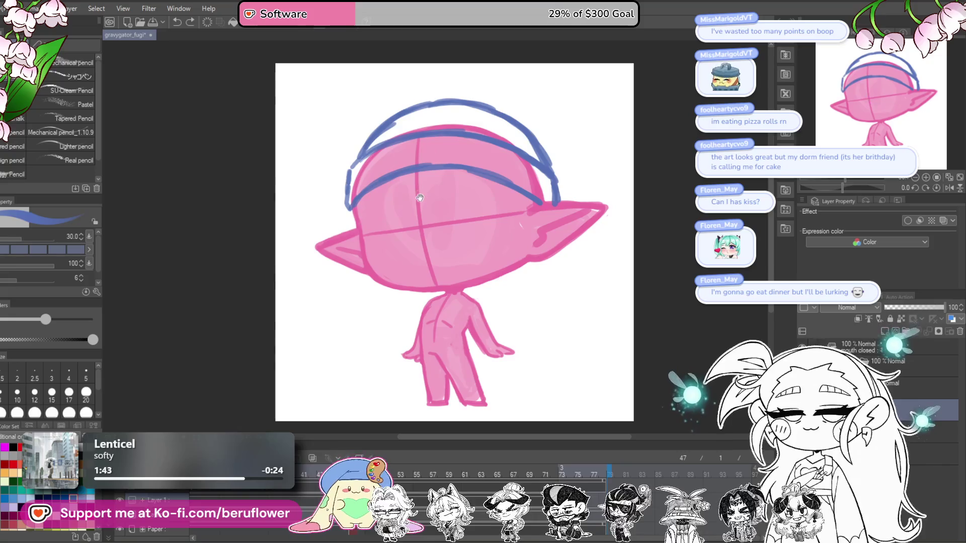
# Draw blue fringe strands down the centre of the head, redrawing the first one
pyautogui.moveTo(441, 172); pyautogui.dragTo(398, 251)
pyautogui.moveTo(444, 173); pyautogui.dragTo(408, 250)
pyautogui.hotkey('ctrl', 'z')
pyautogui.moveTo(452, 172); pyautogui.dragTo(402, 247)
pyautogui.moveTo(413, 182)
pyautogui.mouseDown()
pyautogui.moveTo(397, 256)
pyautogui.moveTo(457, 169)
pyautogui.mouseUp()
pyautogui.moveTo(426, 201)
pyautogui.mouseDown()
pyautogui.moveTo(454, 216)
pyautogui.moveTo(361, 252)
pyautogui.mouseUp()
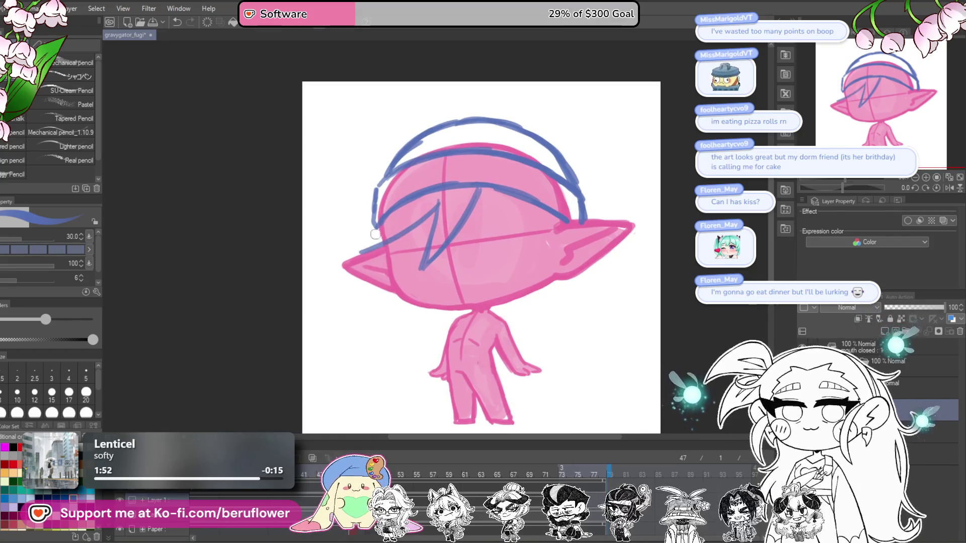
# Draw the left hair strand from the ear up to the fringe, curling its end
pyautogui.moveTo(598, 181); pyautogui.dragTo(582, 189)
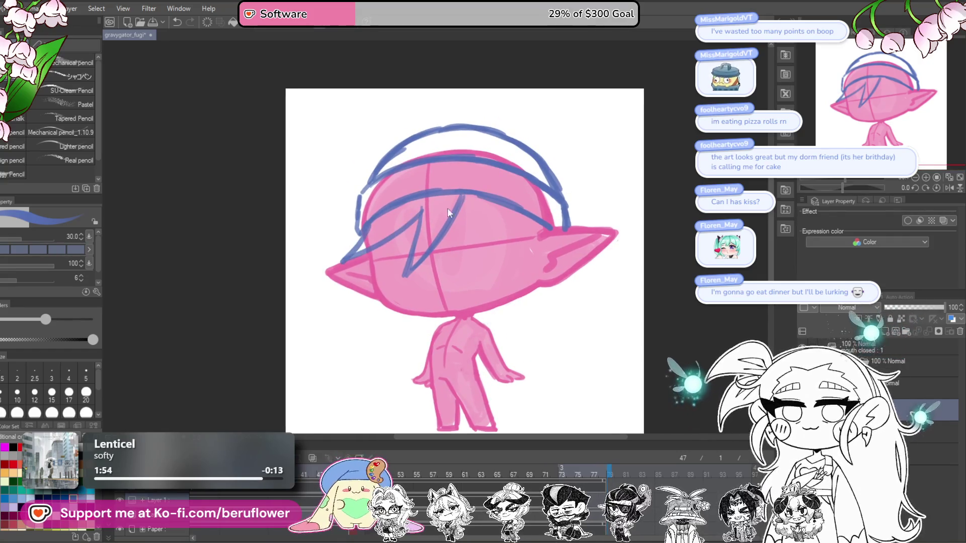
pyautogui.hotkey('ctrl', 'z')
pyautogui.moveTo(344, 275); pyautogui.dragTo(422, 209)
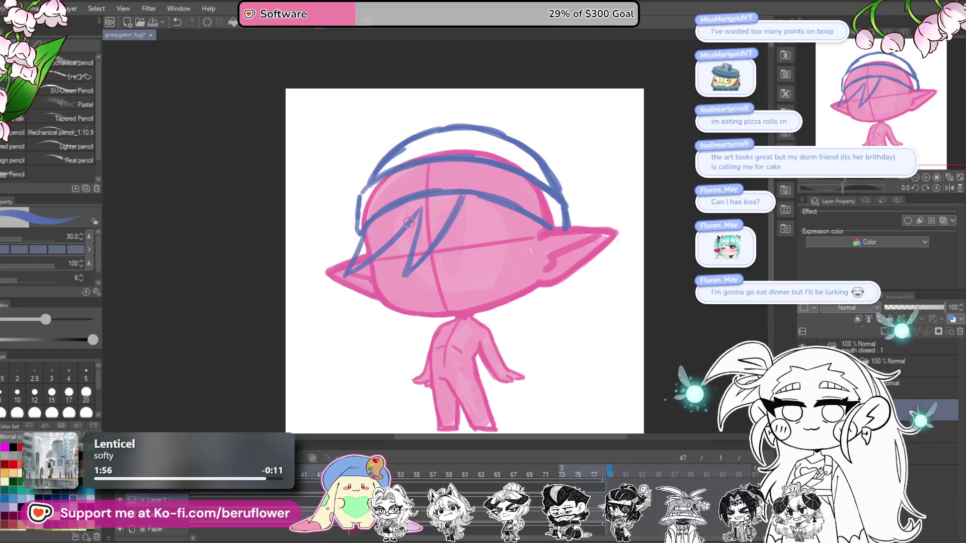
pyautogui.moveTo(558, 178); pyautogui.dragTo(563, 187)
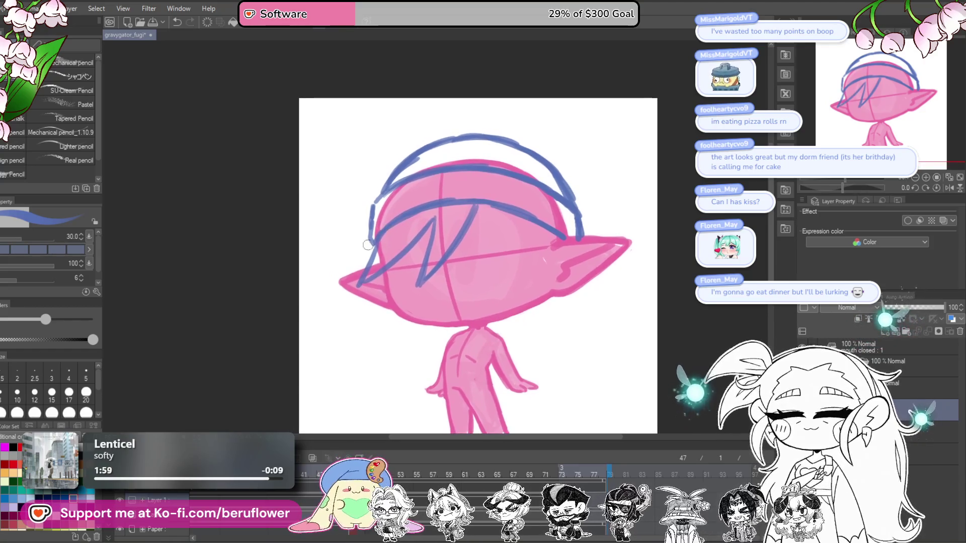
pyautogui.moveTo(343, 245); pyautogui.dragTo(363, 275)
pyautogui.moveTo(506, 217); pyautogui.dragTo(458, 209)
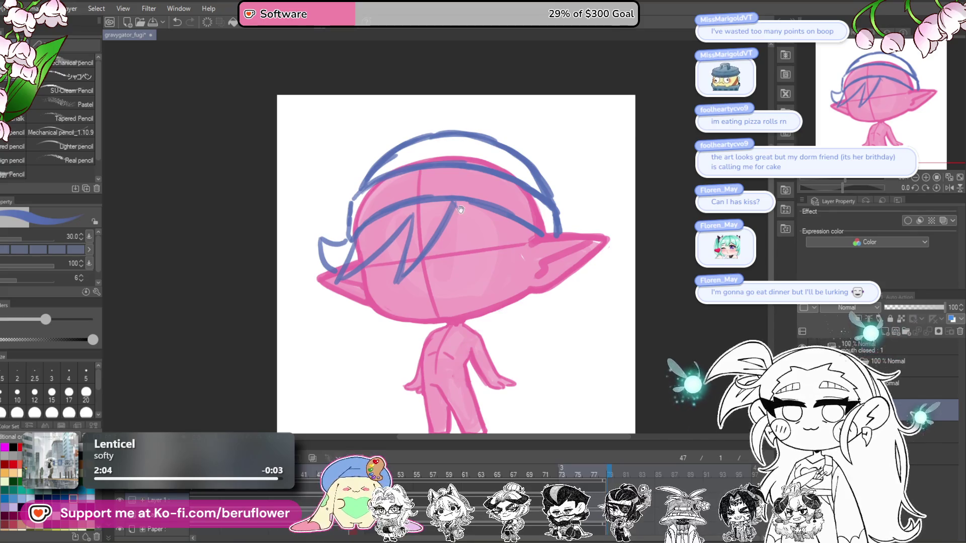
# Trim the left strand's lower end and sketch more strands down the left side
pyautogui.moveTo(432, 227); pyautogui.dragTo(450, 198)
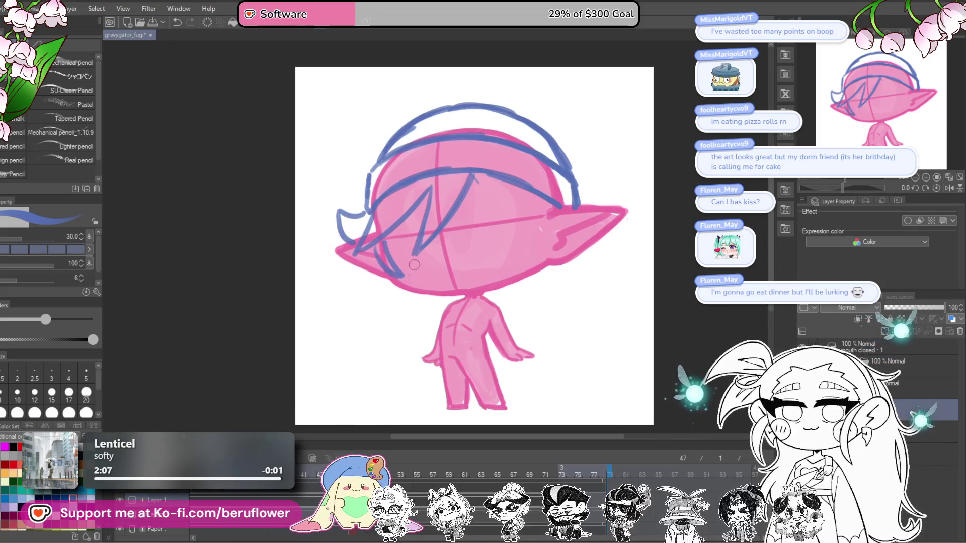
pyautogui.moveTo(401, 274)
pyautogui.mouseDown()
pyautogui.moveTo(391, 259)
pyautogui.moveTo(400, 265)
pyautogui.mouseUp()
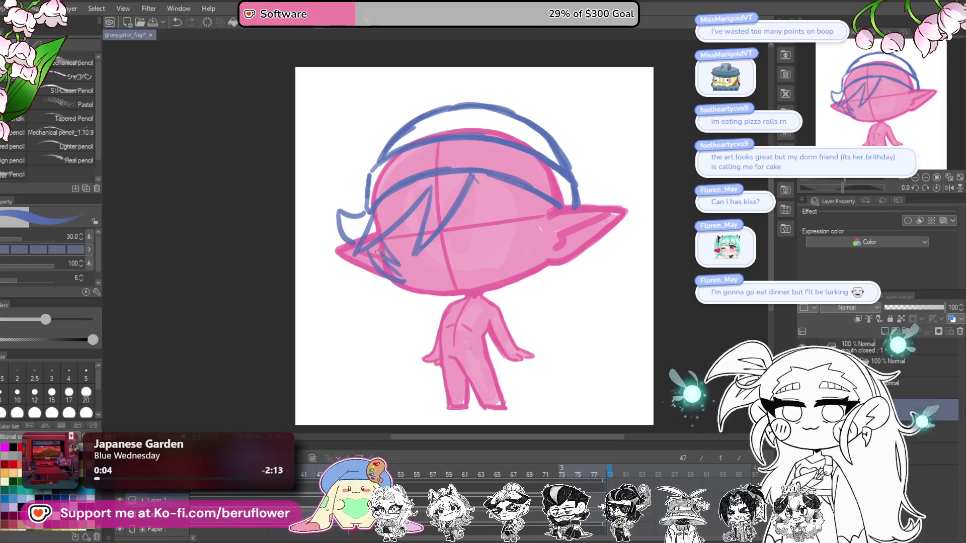
pyautogui.moveTo(366, 254); pyautogui.dragTo(407, 317)
pyautogui.moveTo(539, 205); pyautogui.dragTo(543, 243)
# Draw several strands curving down past the right ear
pyautogui.moveTo(465, 195); pyautogui.dragTo(516, 221)
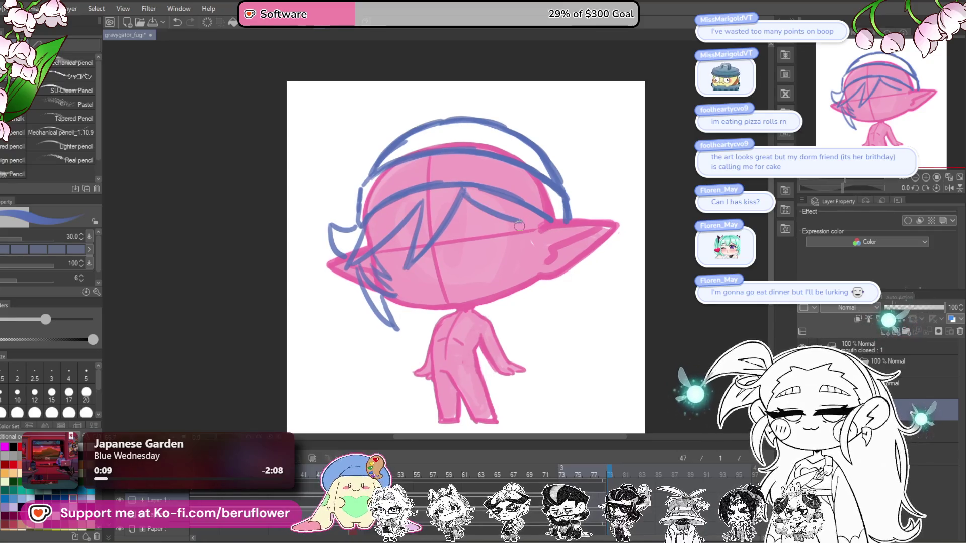
pyautogui.moveTo(528, 229); pyautogui.dragTo(526, 221)
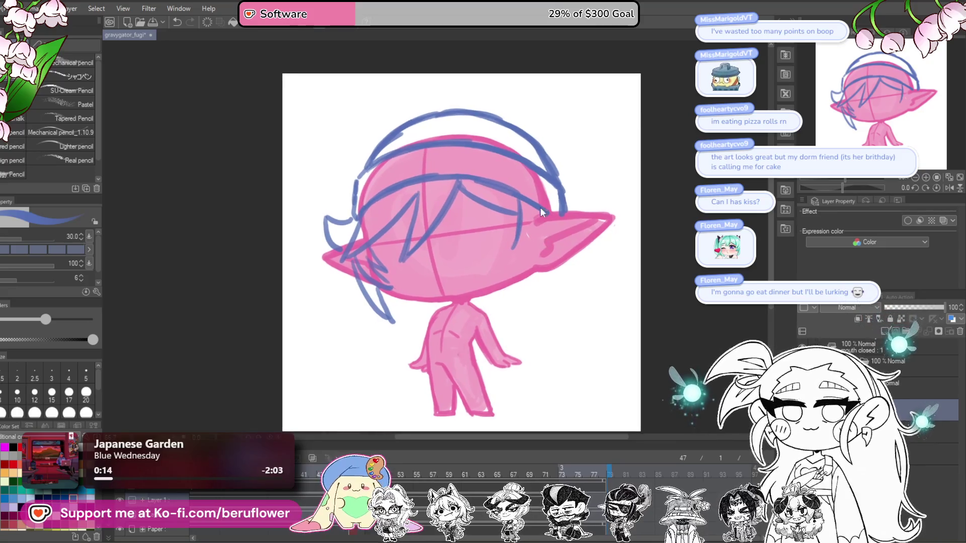
pyautogui.moveTo(519, 211); pyautogui.dragTo(502, 250)
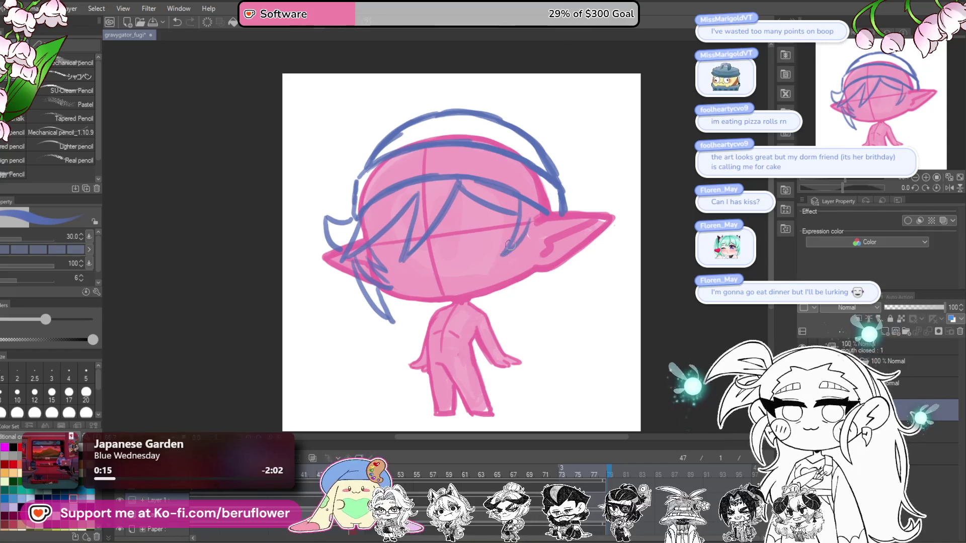
pyautogui.moveTo(543, 223)
pyautogui.mouseDown()
pyautogui.moveTo(535, 217)
pyautogui.moveTo(508, 262)
pyautogui.mouseUp()
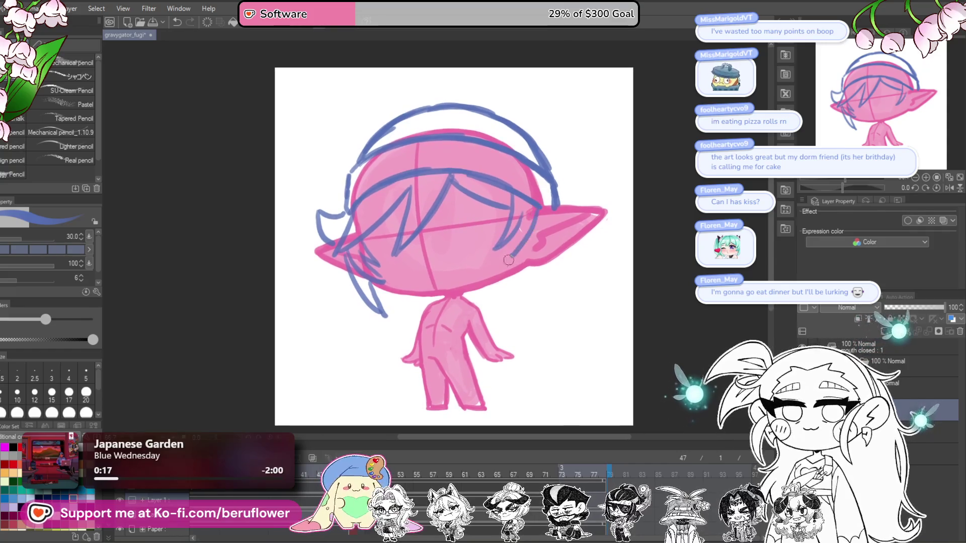
pyautogui.moveTo(539, 211); pyautogui.dragTo(508, 312)
pyautogui.hotkey('ctrl', 'z')
pyautogui.moveTo(540, 211); pyautogui.dragTo(499, 302)
pyautogui.moveTo(519, 248); pyautogui.dragTo(510, 279)
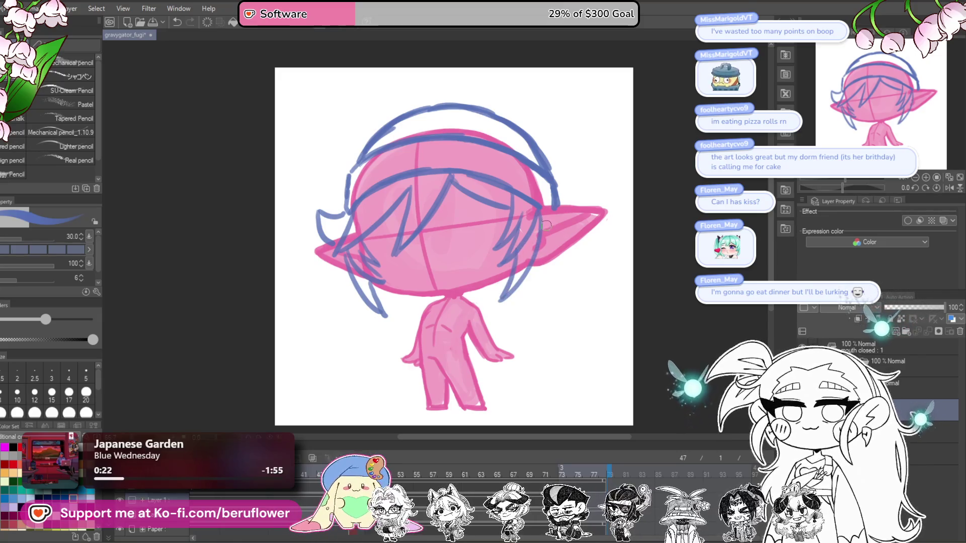
# Add a small hook at the right end of the blue band
pyautogui.moveTo(543, 317); pyautogui.dragTo(528, 313)
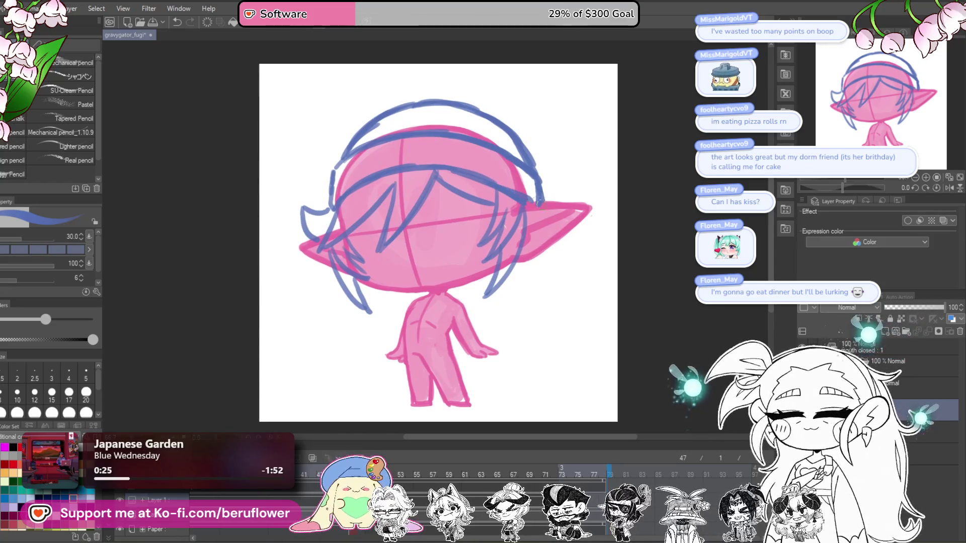
pyautogui.moveTo(592, 258); pyautogui.dragTo(597, 281)
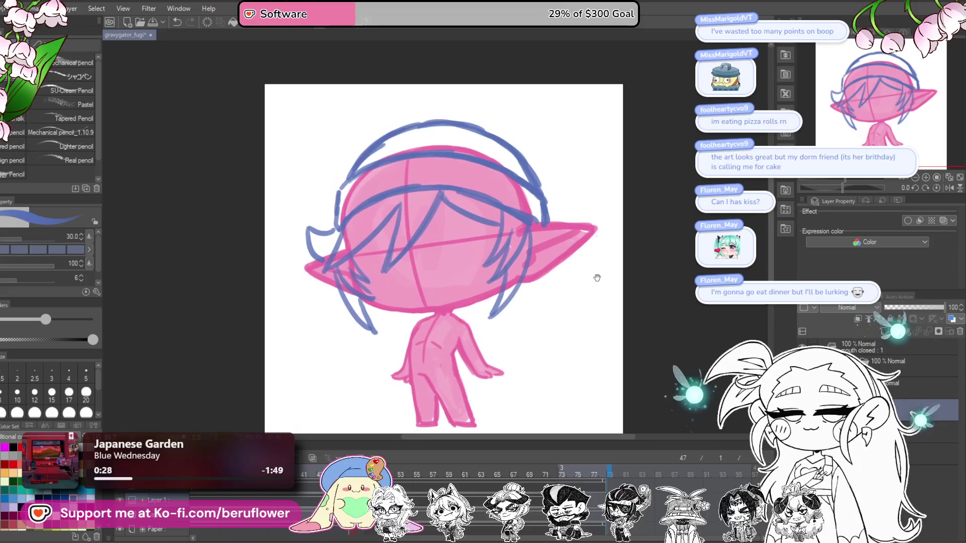
pyautogui.moveTo(546, 209)
pyautogui.mouseDown()
pyautogui.moveTo(563, 211)
pyautogui.moveTo(510, 220)
pyautogui.mouseUp()
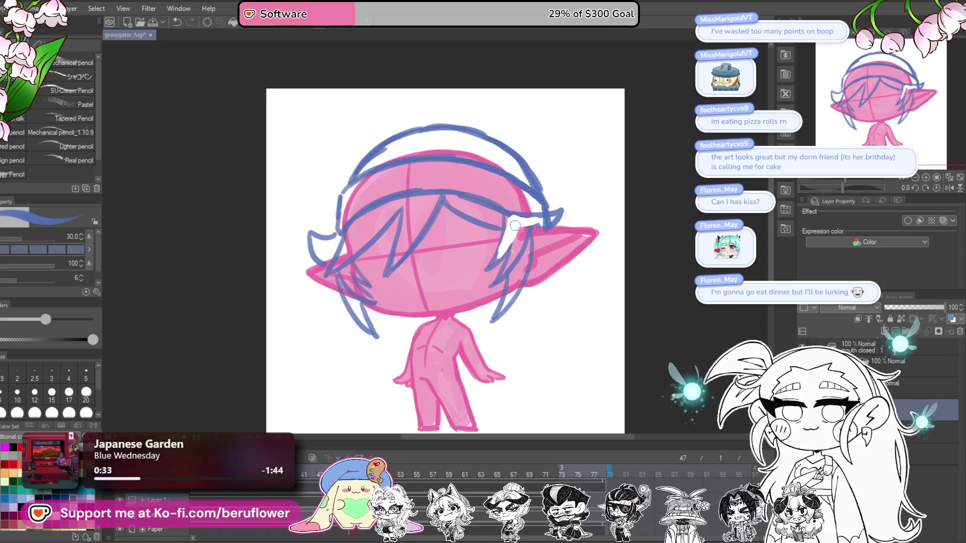
# Paint white over the fringe, central and left hair strands
pyautogui.moveTo(514, 227); pyautogui.dragTo(539, 216)
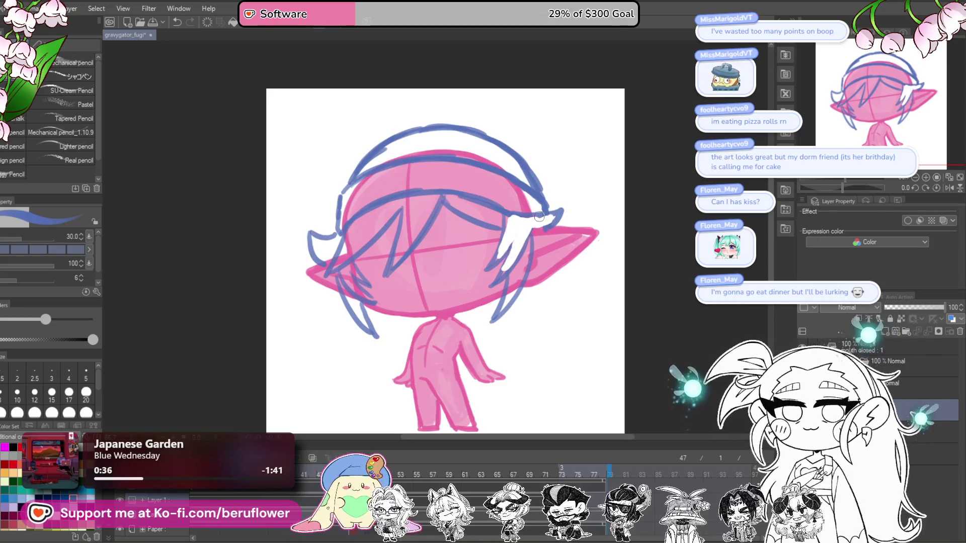
pyautogui.moveTo(508, 234)
pyautogui.mouseDown()
pyautogui.moveTo(485, 220)
pyautogui.moveTo(536, 186)
pyautogui.mouseUp()
pyautogui.moveTo(484, 202)
pyautogui.mouseDown()
pyautogui.moveTo(473, 259)
pyautogui.moveTo(508, 213)
pyautogui.moveTo(439, 240)
pyautogui.mouseUp()
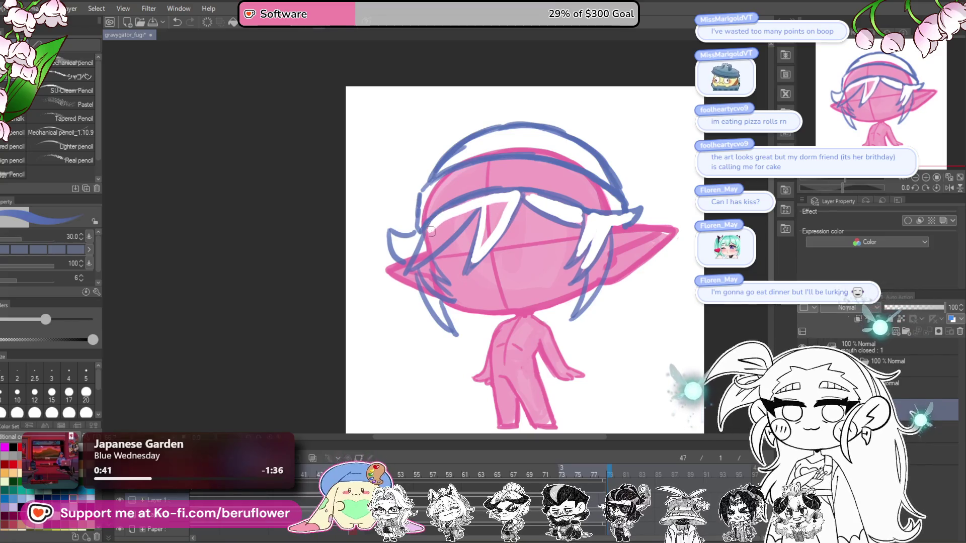
pyautogui.moveTo(503, 203); pyautogui.dragTo(478, 252)
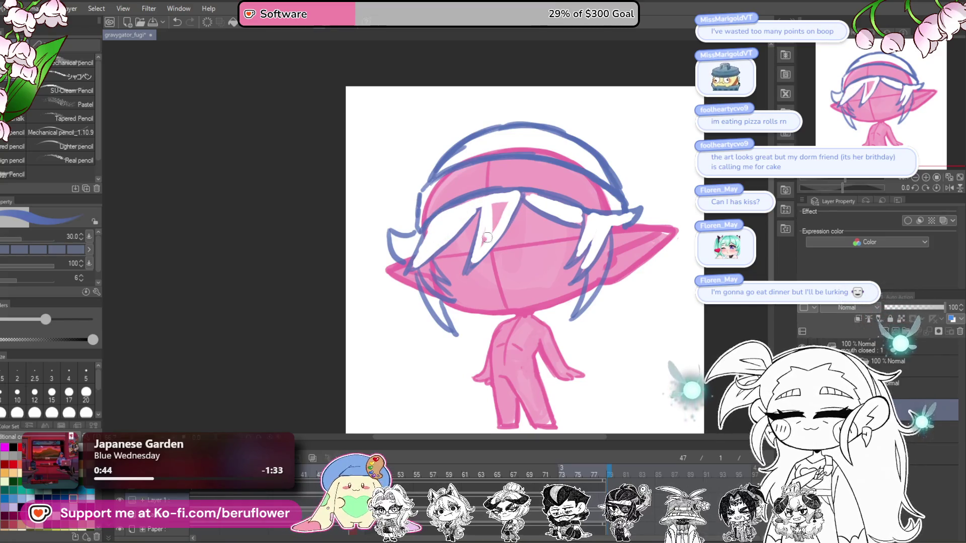
pyautogui.moveTo(558, 199); pyautogui.dragTo(611, 189)
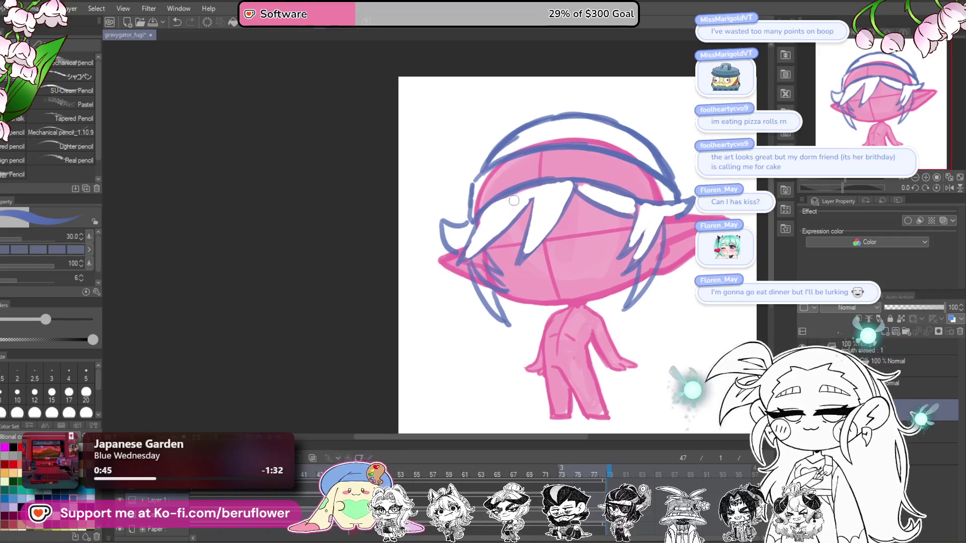
pyautogui.moveTo(512, 201); pyautogui.dragTo(495, 200)
pyautogui.moveTo(478, 257)
pyautogui.mouseDown()
pyautogui.moveTo(464, 271)
pyautogui.moveTo(465, 262)
pyautogui.moveTo(434, 247)
pyautogui.moveTo(408, 250)
pyautogui.mouseUp()
# Extend the white down the right strand and add blue strokes near the shoulder and right strand
pyautogui.moveTo(556, 244); pyautogui.dragTo(541, 297)
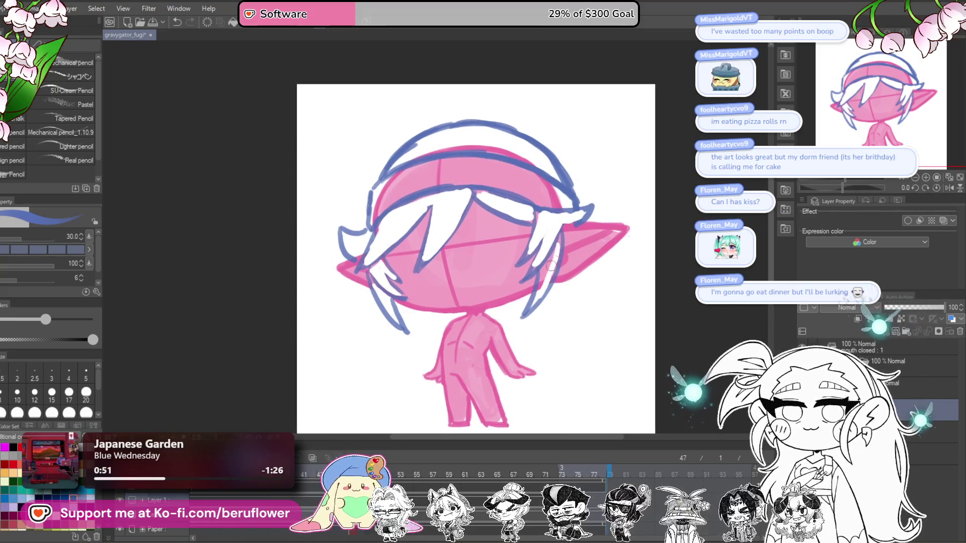
pyautogui.moveTo(558, 241); pyautogui.dragTo(548, 279)
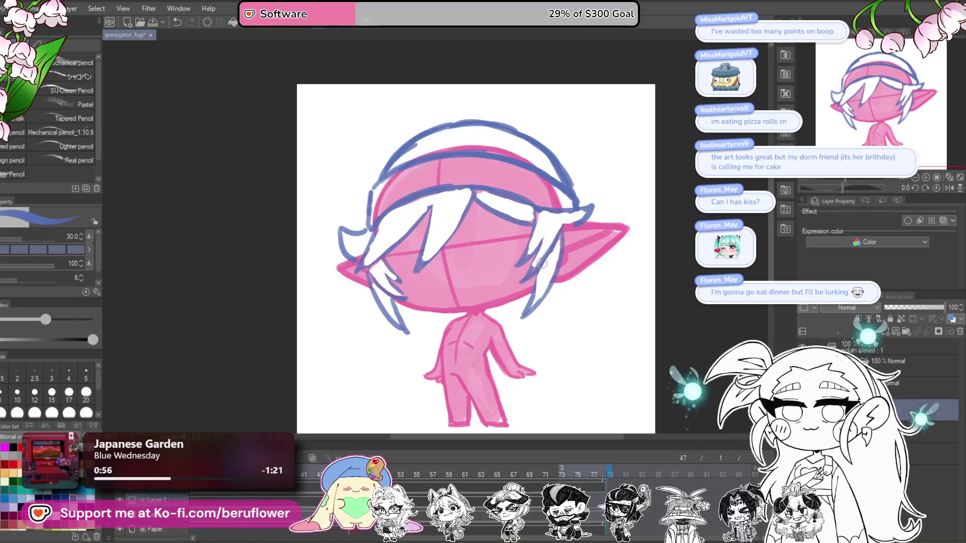
pyautogui.moveTo(596, 327); pyautogui.dragTo(590, 303)
pyautogui.moveTo(405, 288); pyautogui.dragTo(436, 304)
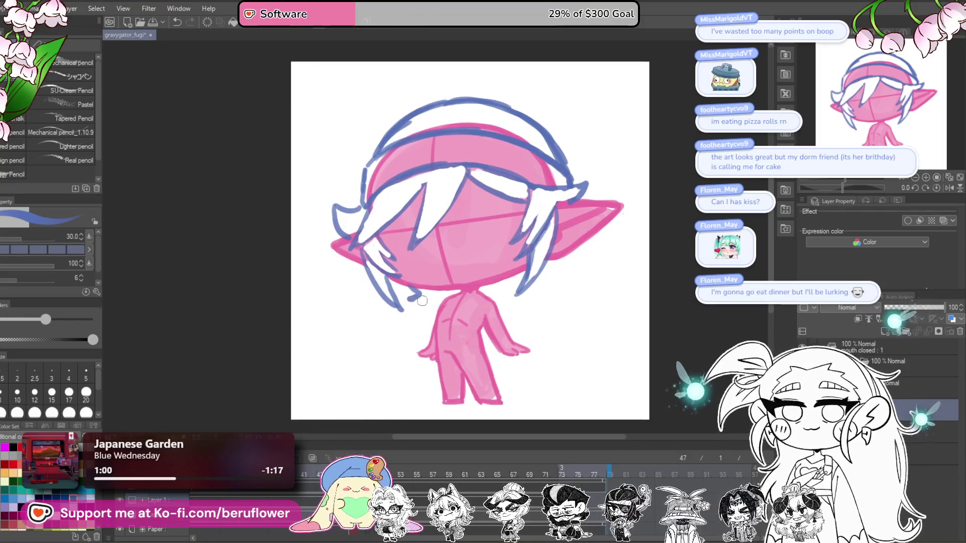
pyautogui.moveTo(605, 271); pyautogui.dragTo(597, 277)
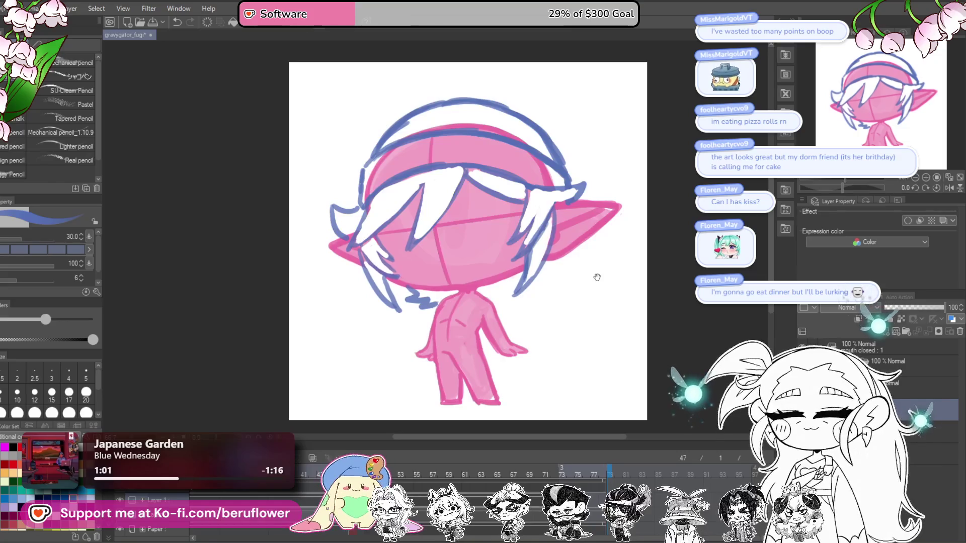
pyautogui.moveTo(573, 247); pyautogui.dragTo(563, 261)
pyautogui.moveTo(548, 293); pyautogui.dragTo(548, 295)
# Undo the stray blue curl and small stroke beside the right hair
pyautogui.moveTo(594, 219); pyautogui.dragTo(584, 210)
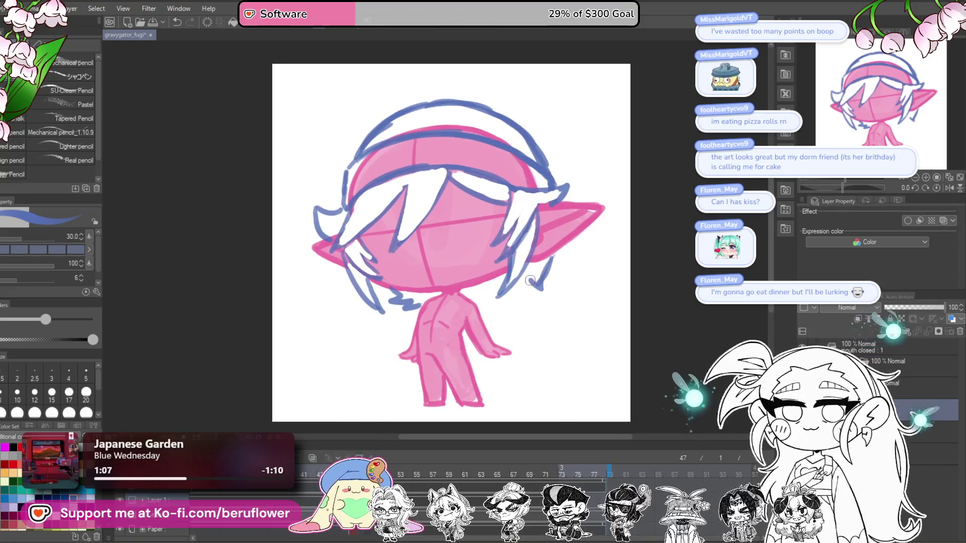
pyautogui.hotkey('ctrl', 'z')
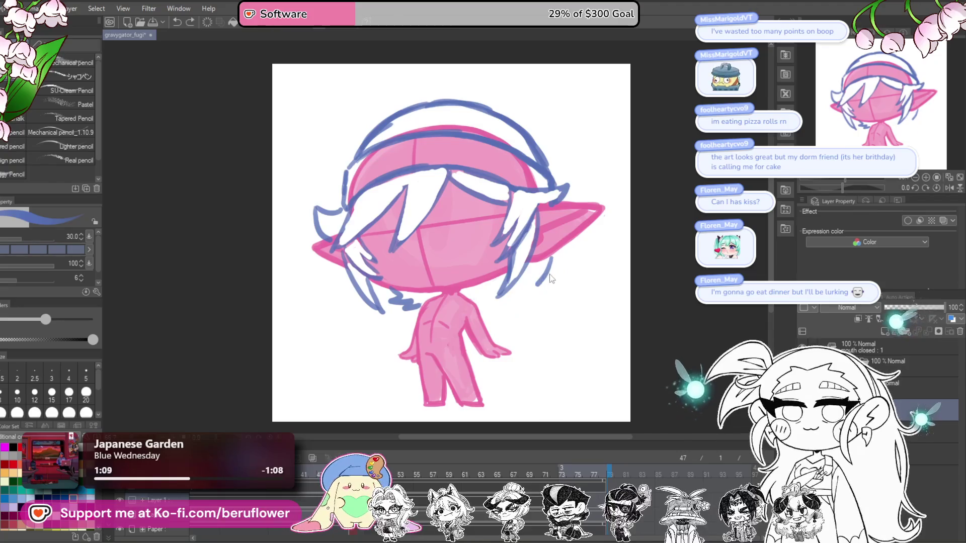
pyautogui.hotkey('ctrl', 'z')
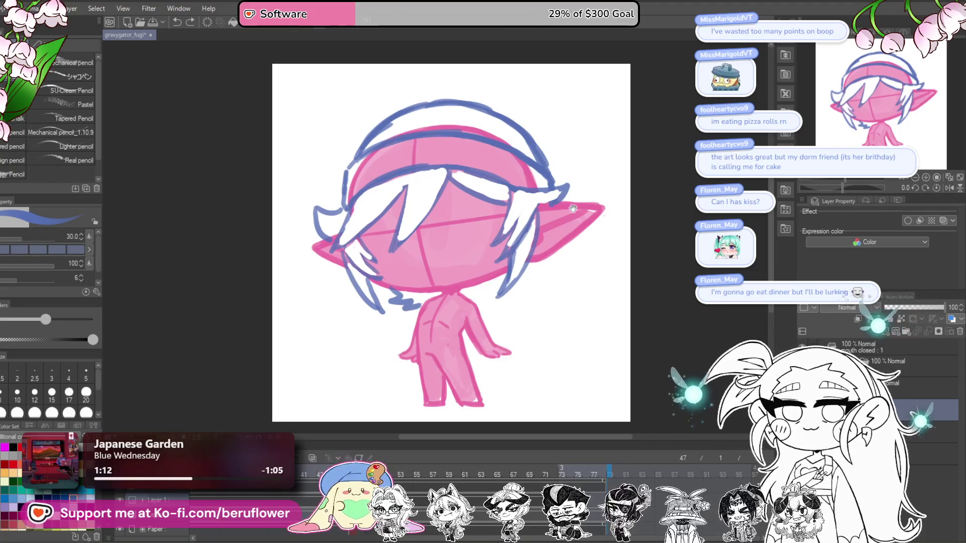
pyautogui.moveTo(561, 238); pyautogui.dragTo(570, 225)
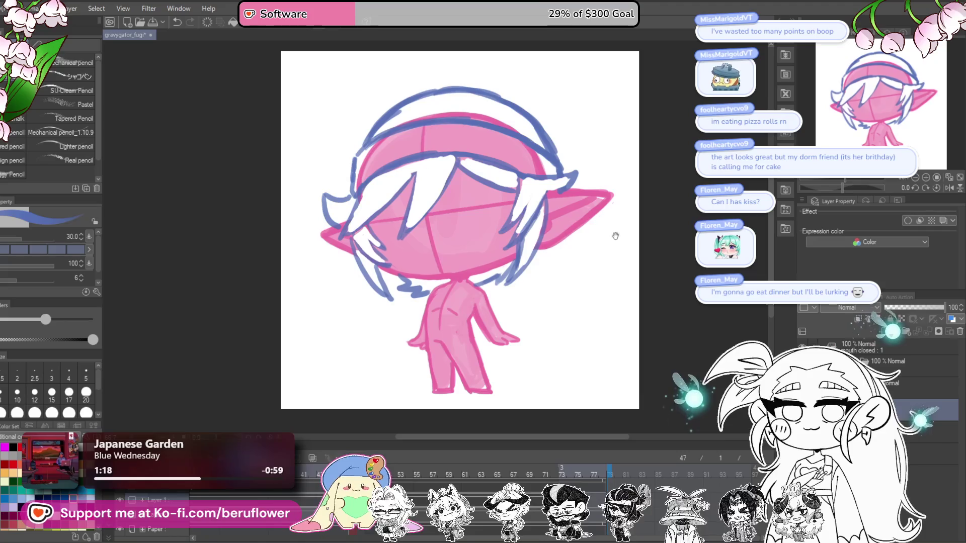
pyautogui.moveTo(600, 249); pyautogui.dragTo(598, 250)
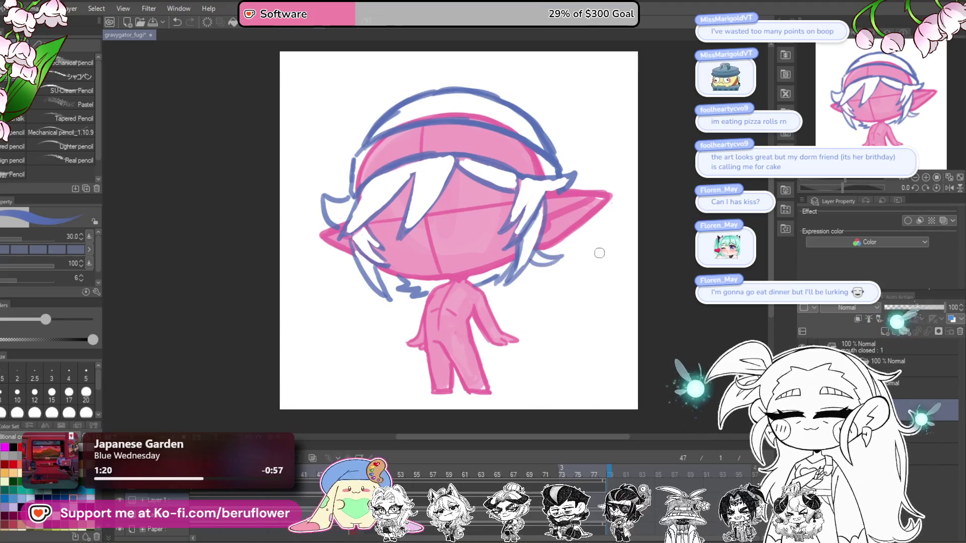
pyautogui.moveTo(606, 191); pyautogui.dragTo(631, 216)
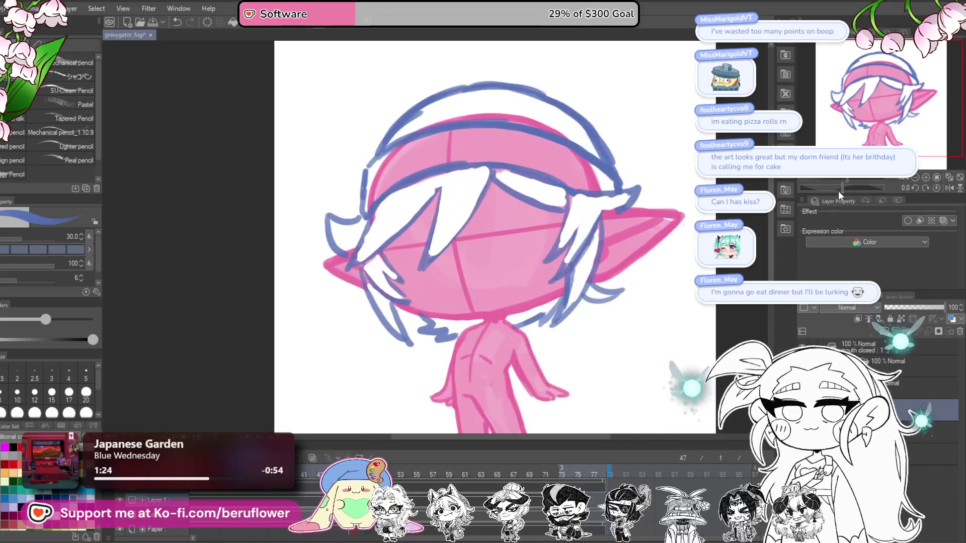
pyautogui.moveTo(839, 186); pyautogui.dragTo(831, 187)
# Paint white along the hair's left and upper-left edges
pyautogui.moveTo(653, 220); pyautogui.dragTo(661, 220)
pyautogui.moveTo(559, 144); pyautogui.dragTo(411, 299)
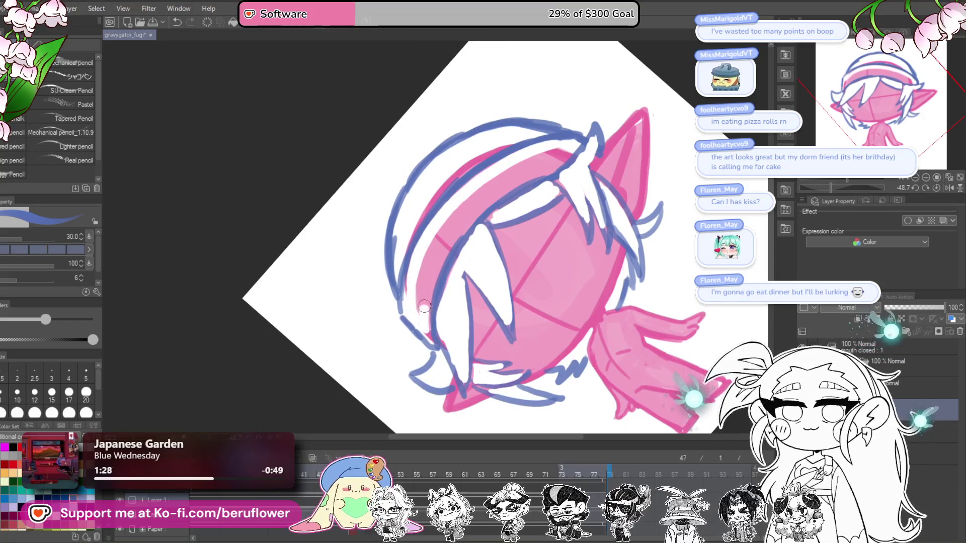
pyautogui.moveTo(528, 161); pyautogui.dragTo(420, 314)
pyautogui.moveTo(486, 188)
pyautogui.mouseDown()
pyautogui.moveTo(419, 307)
pyautogui.moveTo(559, 156)
pyautogui.mouseUp()
pyautogui.moveTo(458, 234)
pyautogui.mouseDown()
pyautogui.moveTo(563, 162)
pyautogui.moveTo(465, 201)
pyautogui.mouseUp()
pyautogui.moveTo(523, 145); pyautogui.dragTo(423, 223)
pyautogui.moveTo(405, 267); pyautogui.dragTo(403, 282)
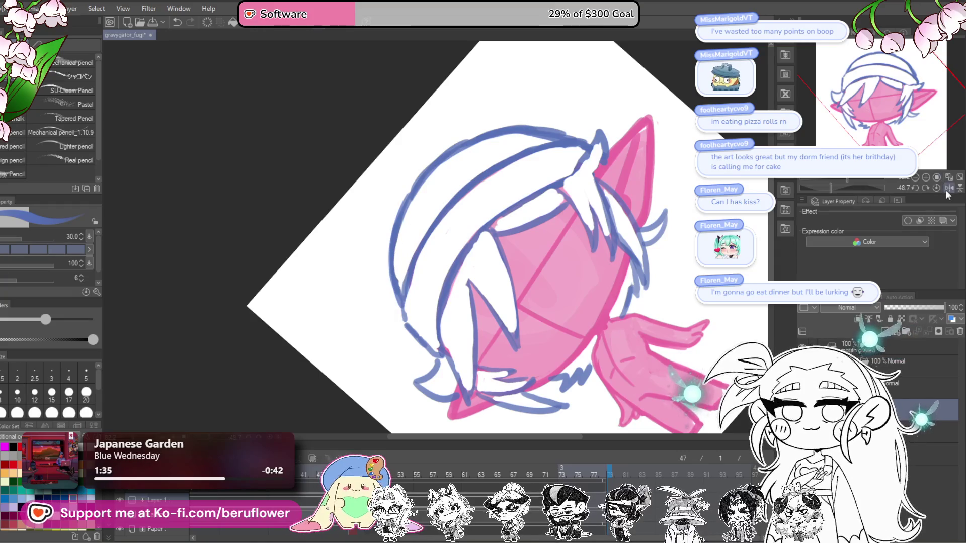
# Redraw the blue upper-left outline of the beanie and top-left hair with the view upright
pyautogui.hotkey('ctrl', 'alt', '0')
pyautogui.moveTo(677, 244); pyautogui.dragTo(766, 172)
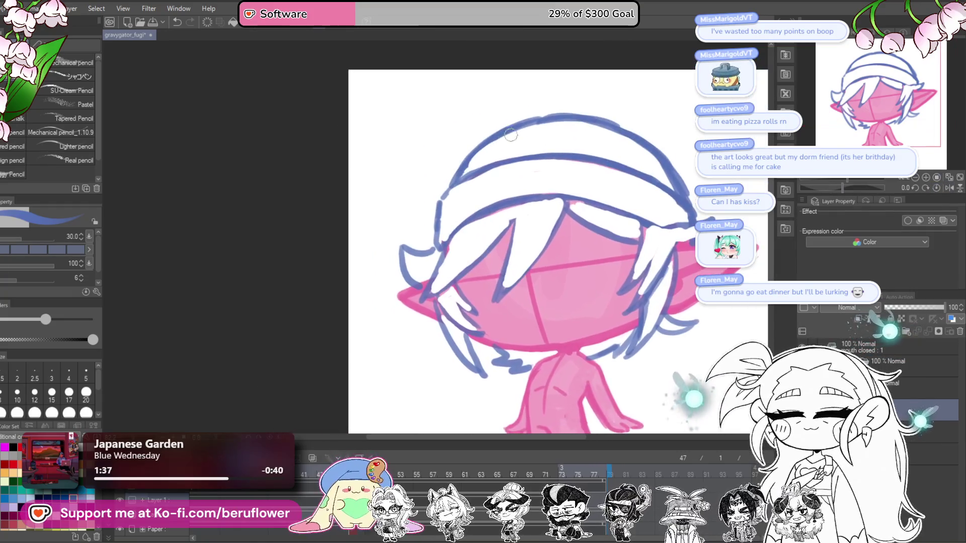
pyautogui.moveTo(520, 123); pyautogui.dragTo(431, 248)
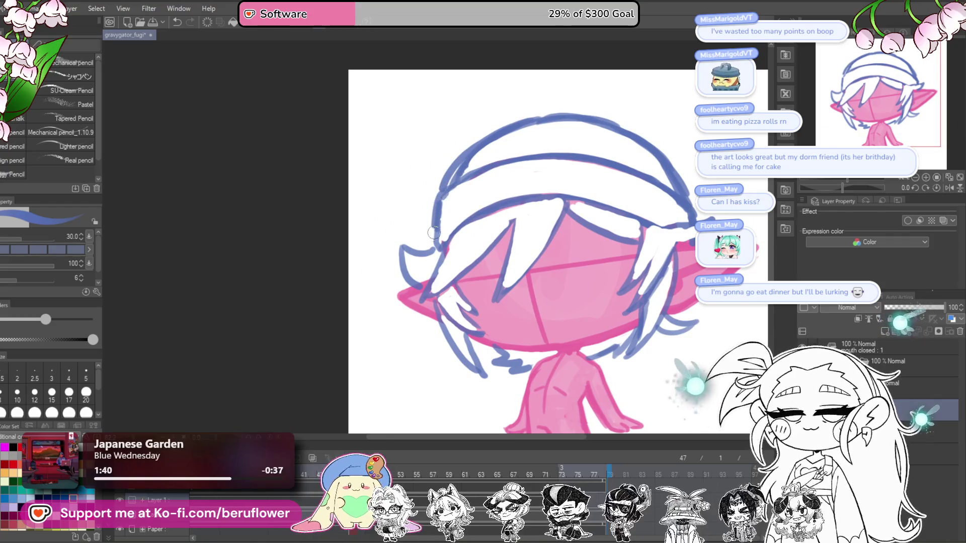
pyautogui.moveTo(553, 121)
pyautogui.mouseDown()
pyautogui.moveTo(464, 170)
pyautogui.moveTo(628, 289)
pyautogui.mouseUp()
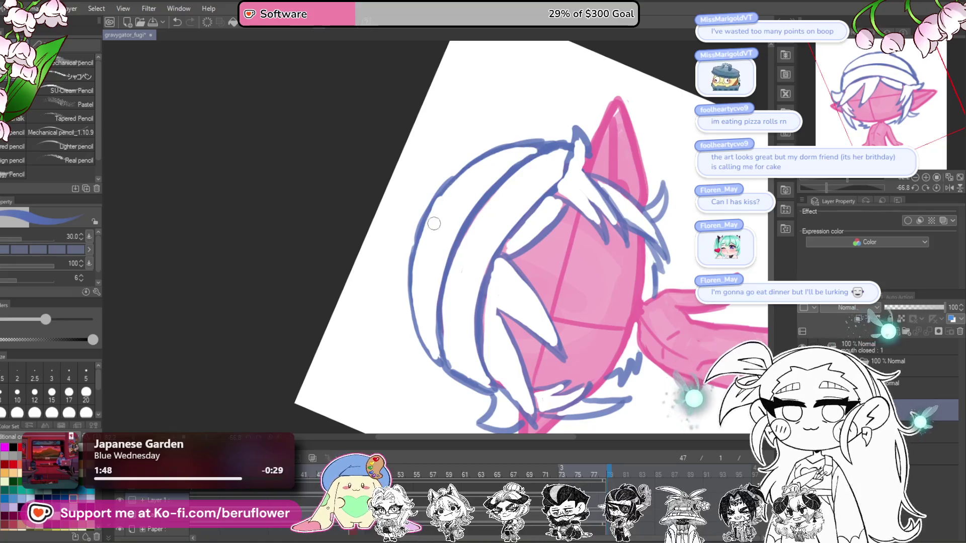
pyautogui.scroll(-3, 430, 217)
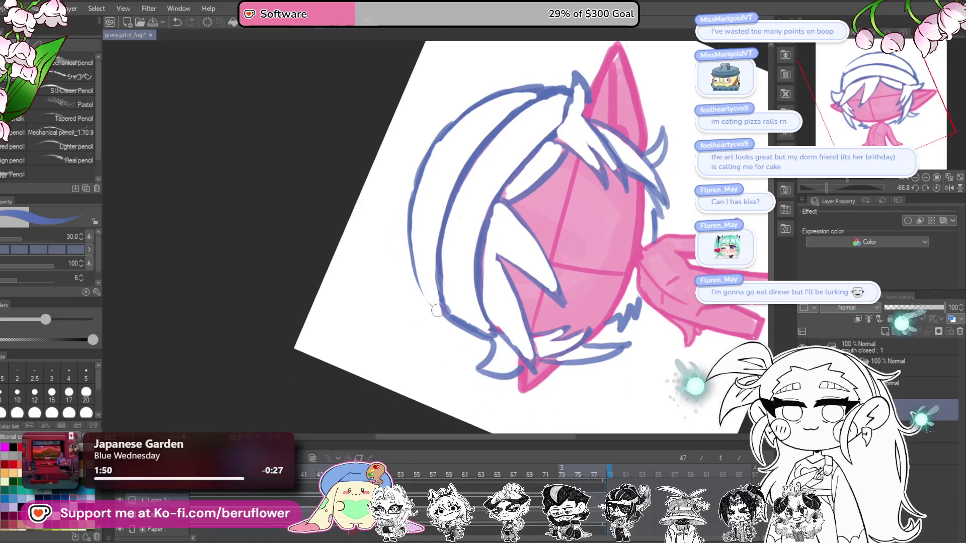
pyautogui.moveTo(426, 207)
pyautogui.mouseDown()
pyautogui.moveTo(449, 212)
pyautogui.moveTo(473, 325)
pyautogui.mouseUp()
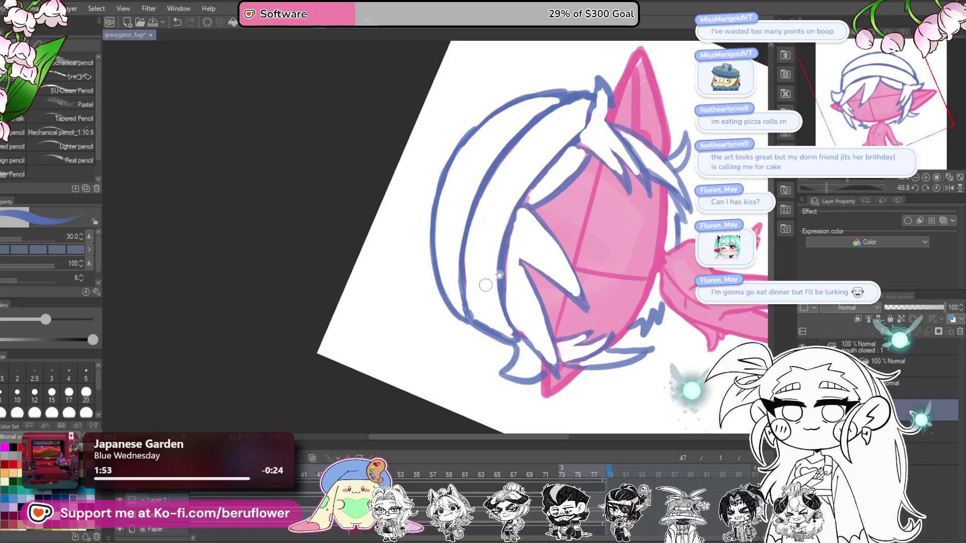
pyautogui.click(926, 185)
pyautogui.scroll(2, 498, 230)
pyautogui.scroll(2, 498, 230)
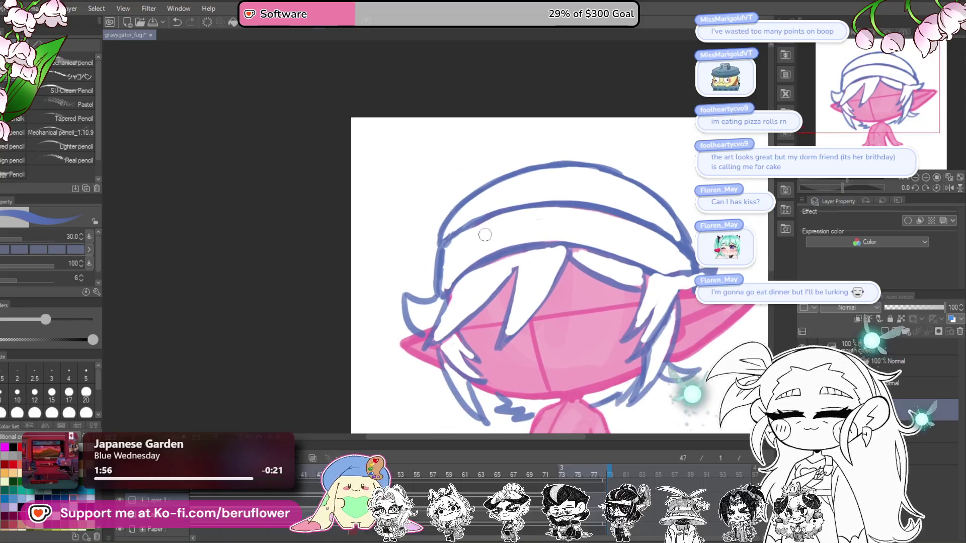
# Paint out the thick blue line on the left hair under the beanie
pyautogui.moveTo(438, 269); pyautogui.dragTo(433, 294)
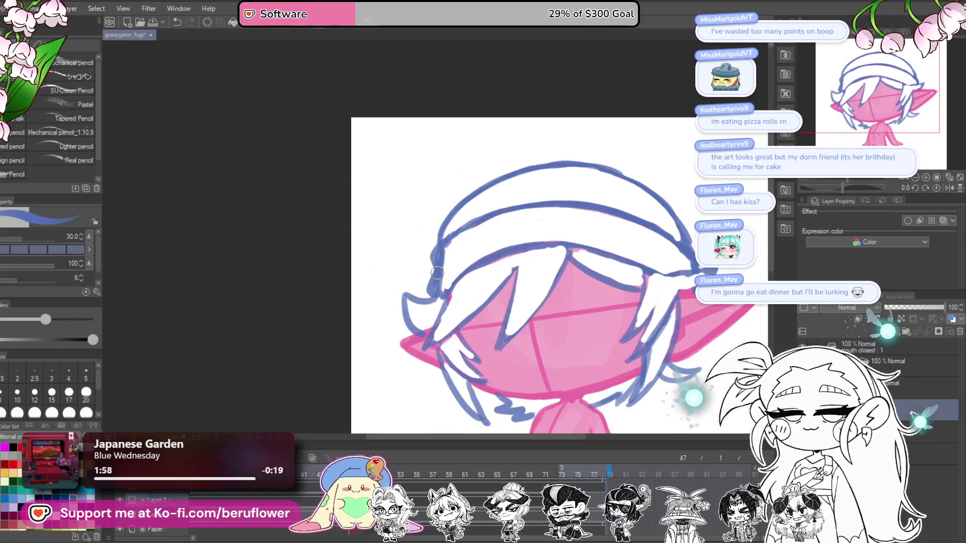
pyautogui.moveTo(441, 253); pyautogui.dragTo(442, 292)
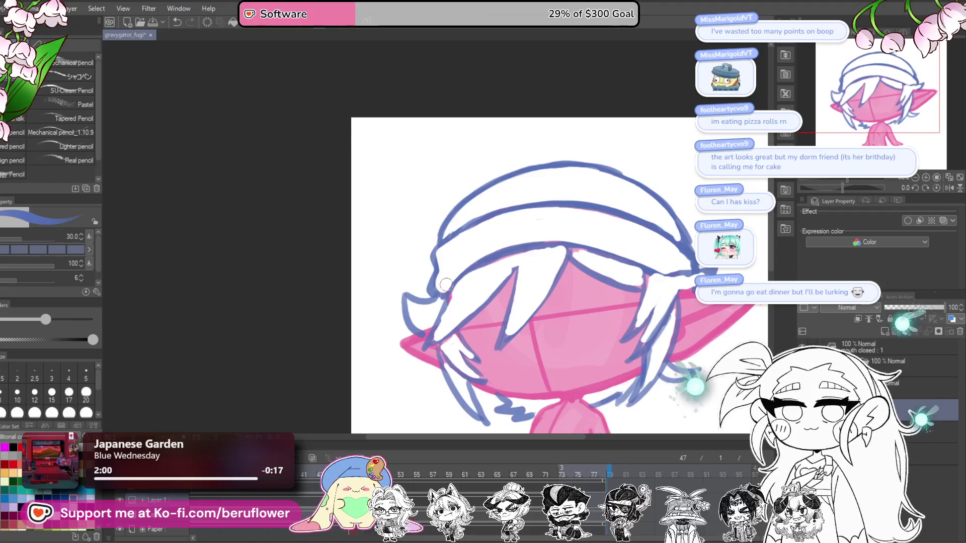
pyautogui.moveTo(566, 283); pyautogui.dragTo(527, 237)
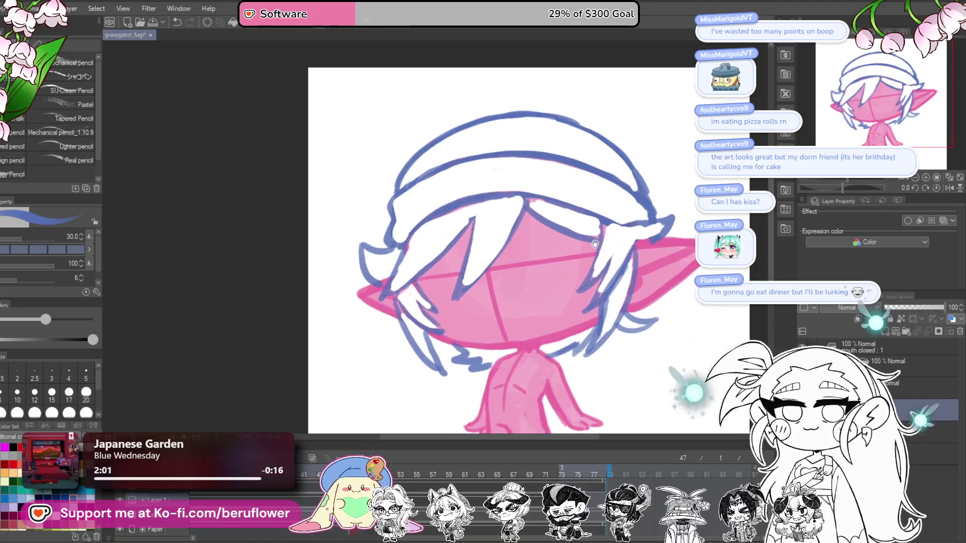
pyautogui.moveTo(464, 132)
pyautogui.mouseDown()
pyautogui.moveTo(530, 145)
pyautogui.moveTo(360, 113)
pyautogui.mouseUp()
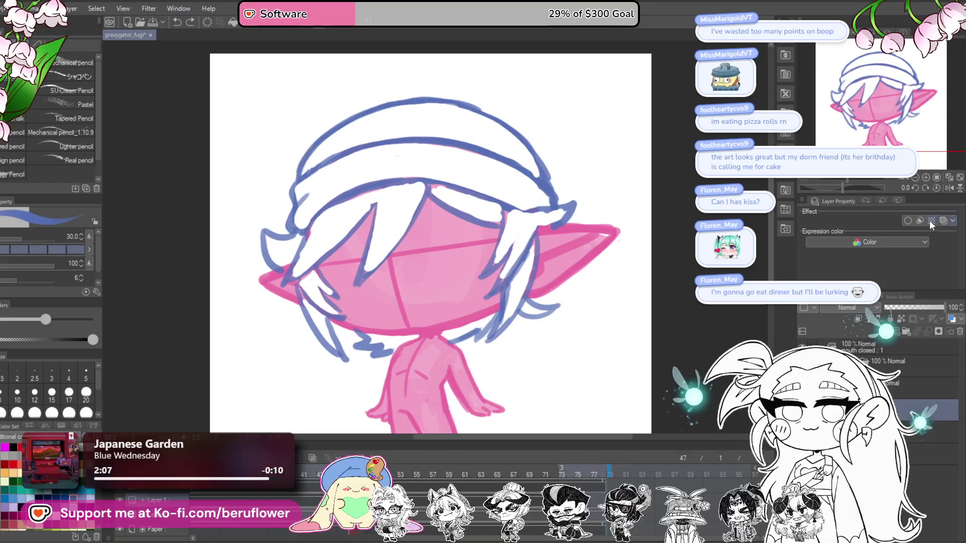
# Mirror the canvas view and switch to an enlarged Liquify brush
pyautogui.click(949, 188)
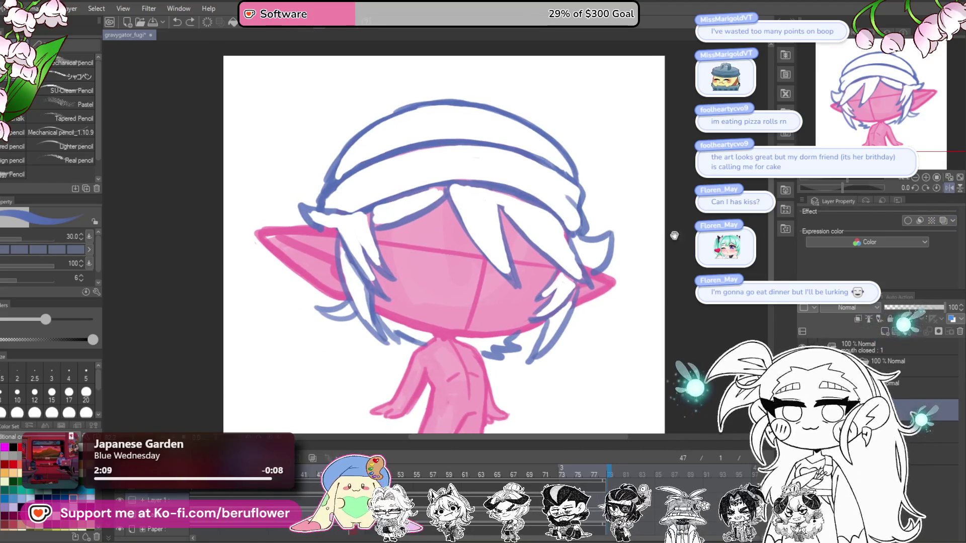
pyautogui.press('j')
pyautogui.moveTo(534, 155); pyautogui.dragTo(514, 175)
pyautogui.moveTo(550, 125)
pyautogui.mouseDown()
pyautogui.moveTo(558, 148)
pyautogui.moveTo(649, 169)
pyautogui.mouseUp()
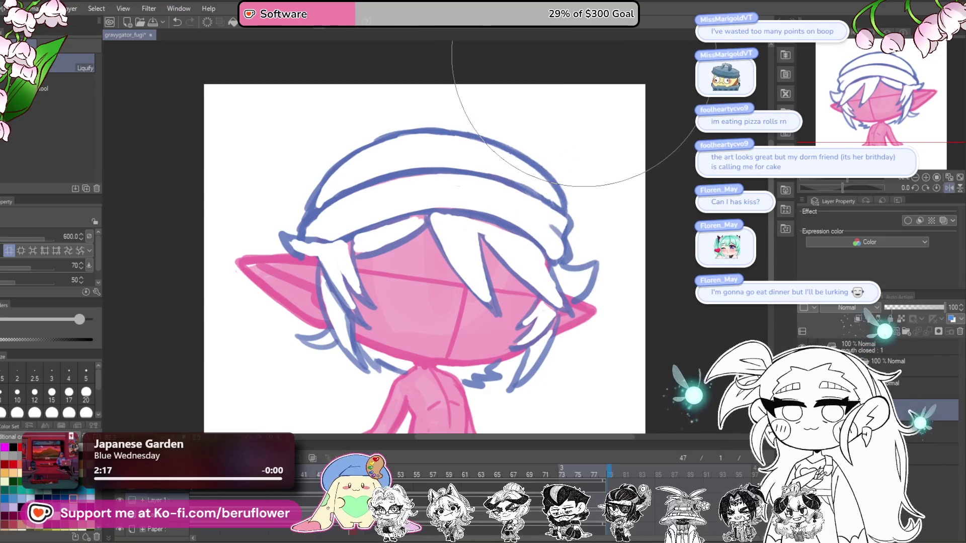
# Pan to the full body and flip the canvas view back to unmirrored
pyautogui.moveTo(573, 61); pyautogui.dragTo(614, 55)
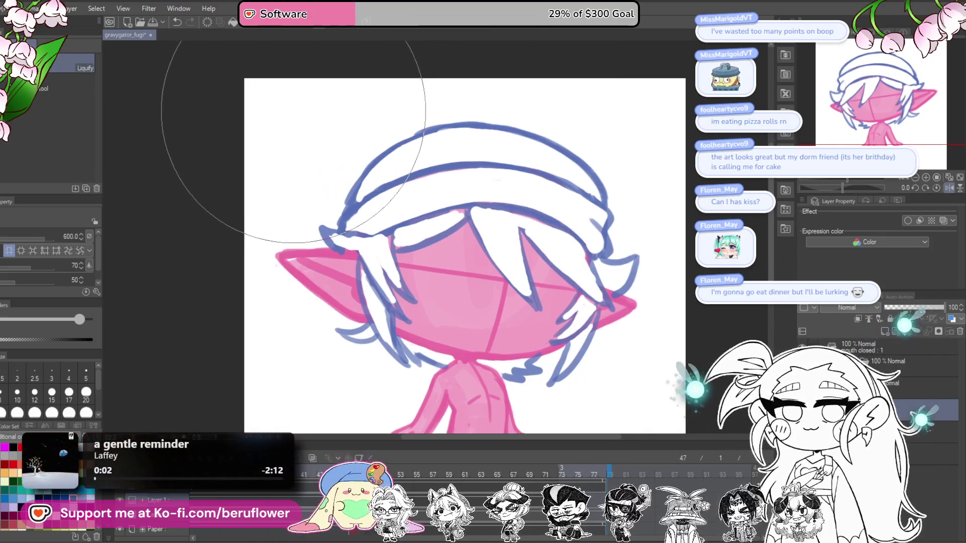
pyautogui.moveTo(682, 109)
pyautogui.mouseDown()
pyautogui.moveTo(648, 72)
pyautogui.moveTo(627, 85)
pyautogui.mouseUp()
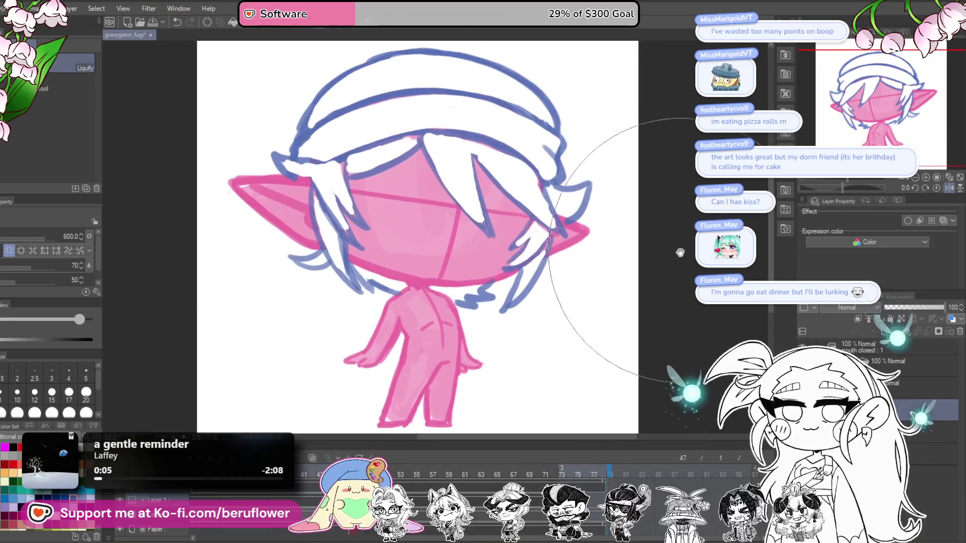
pyautogui.click(949, 188)
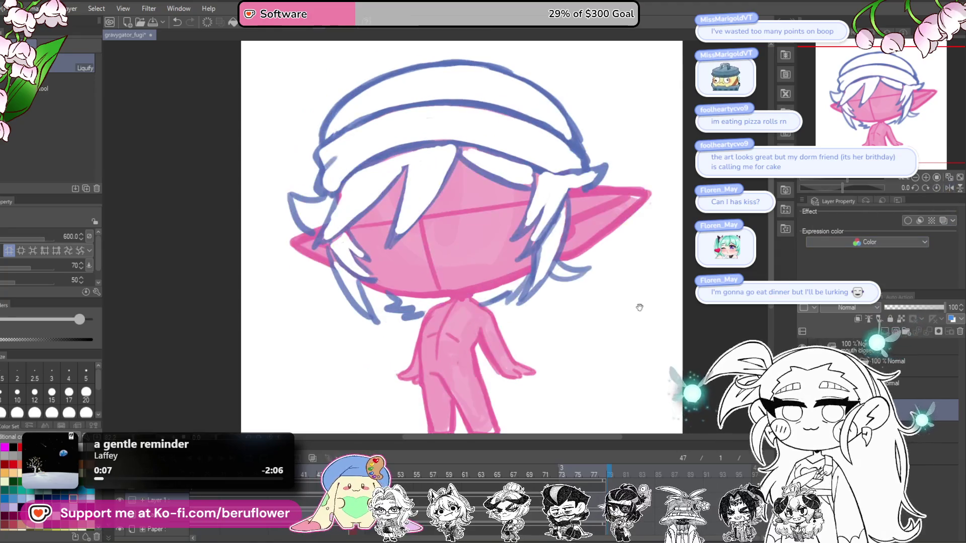
pyautogui.moveTo(645, 303); pyautogui.dragTo(590, 279)
# Switch back to the pencil and zoom out and in to check the sketch
pyautogui.press('p')
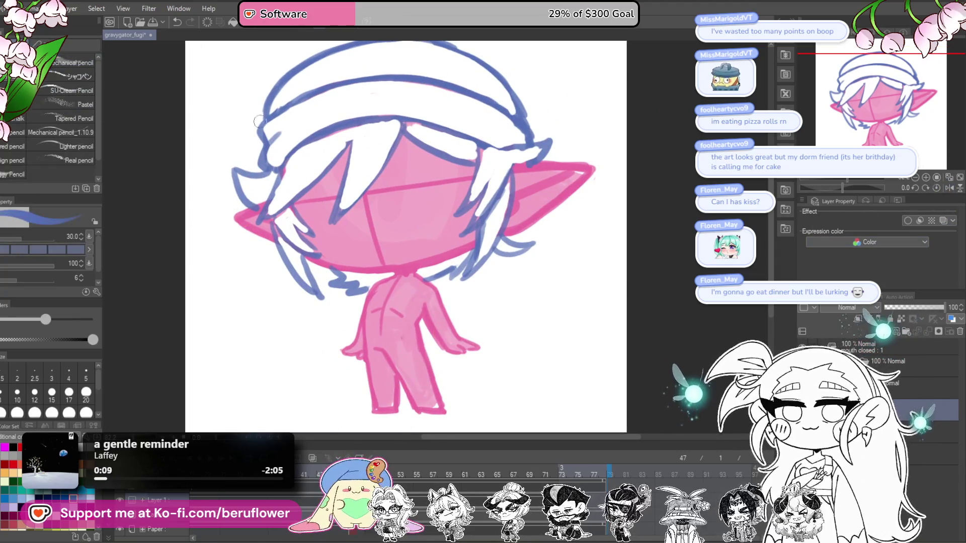
pyautogui.scroll(-3, 538, 220)
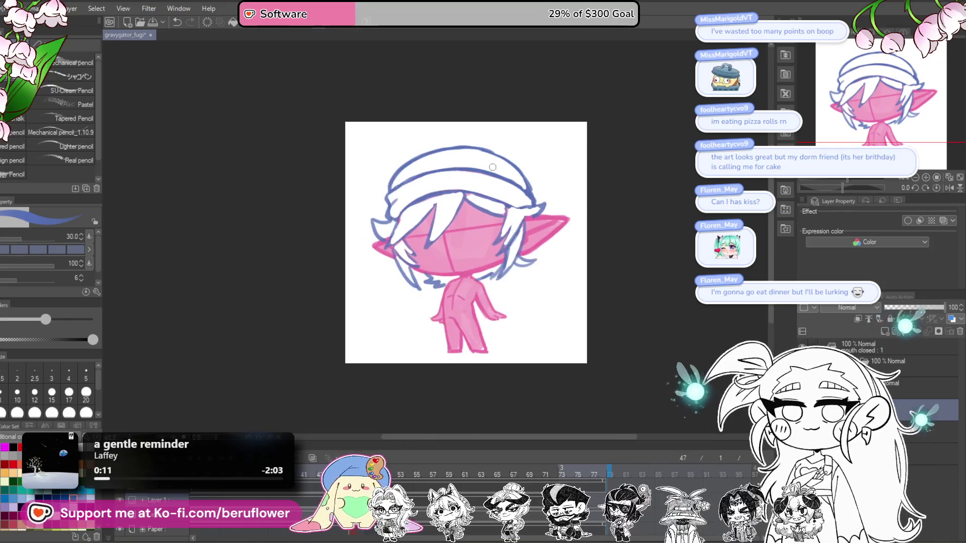
pyautogui.scroll(3, 428, 156)
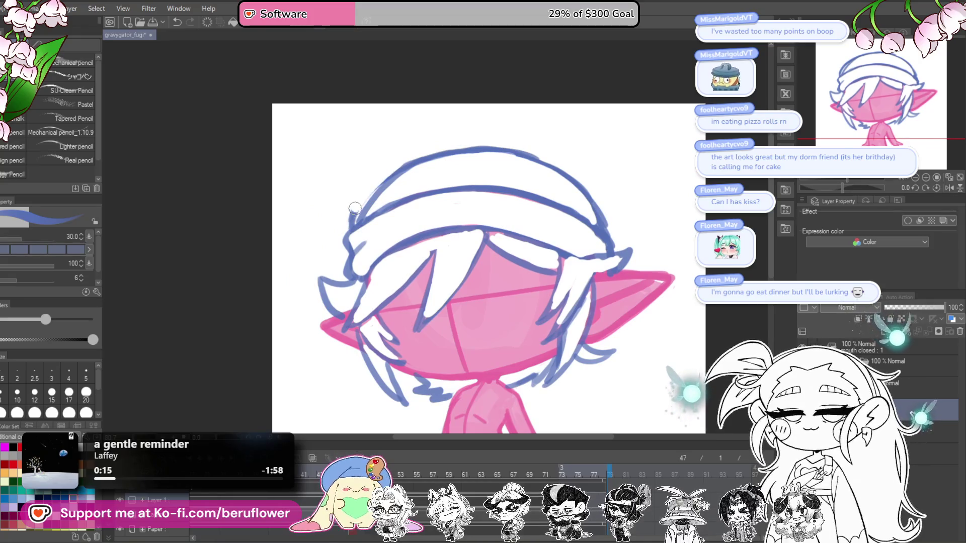
pyautogui.scroll(-4, 417, 138)
pyautogui.scroll(4, 418, 138)
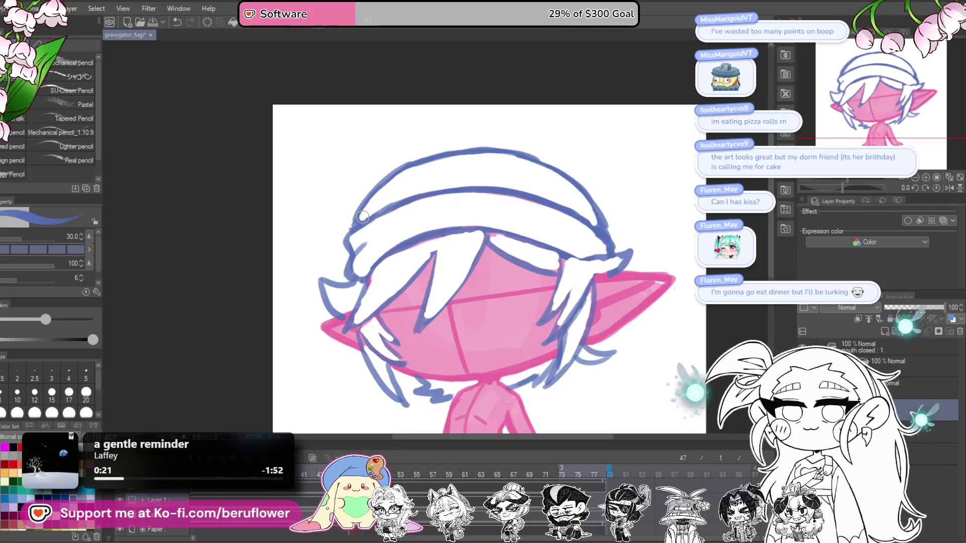
pyautogui.scroll(-2, 559, 158)
pyautogui.scroll(2, 586, 218)
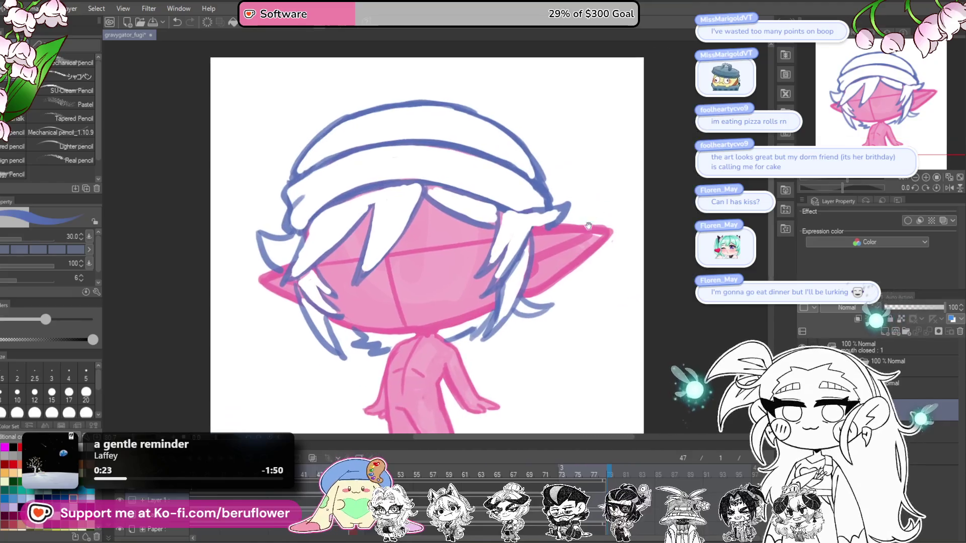
# Begin a freehand lasso outline around the beanie
pyautogui.moveTo(611, 247); pyautogui.dragTo(629, 247)
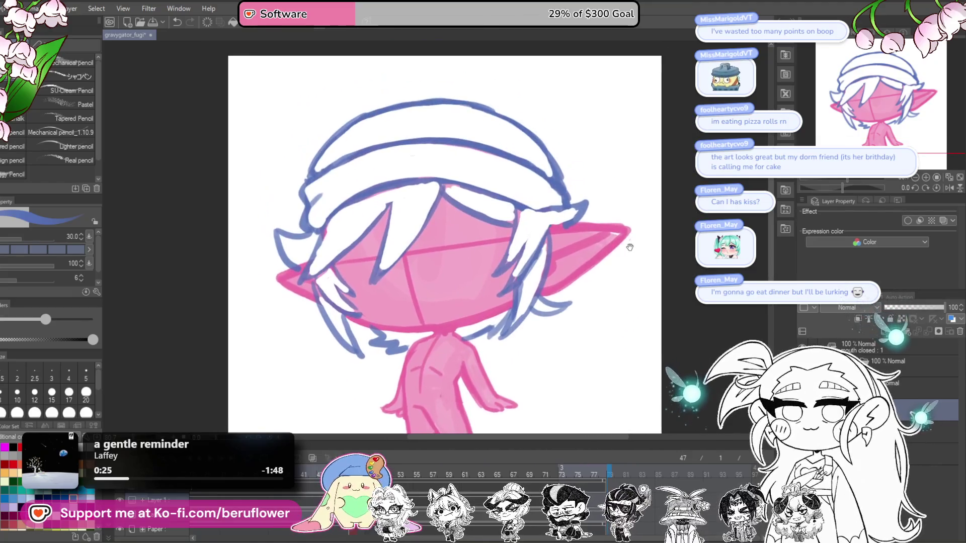
pyautogui.press('m')
pyautogui.moveTo(580, 190)
pyautogui.mouseDown()
pyautogui.moveTo(587, 196)
pyautogui.moveTo(412, 198)
pyautogui.mouseUp()
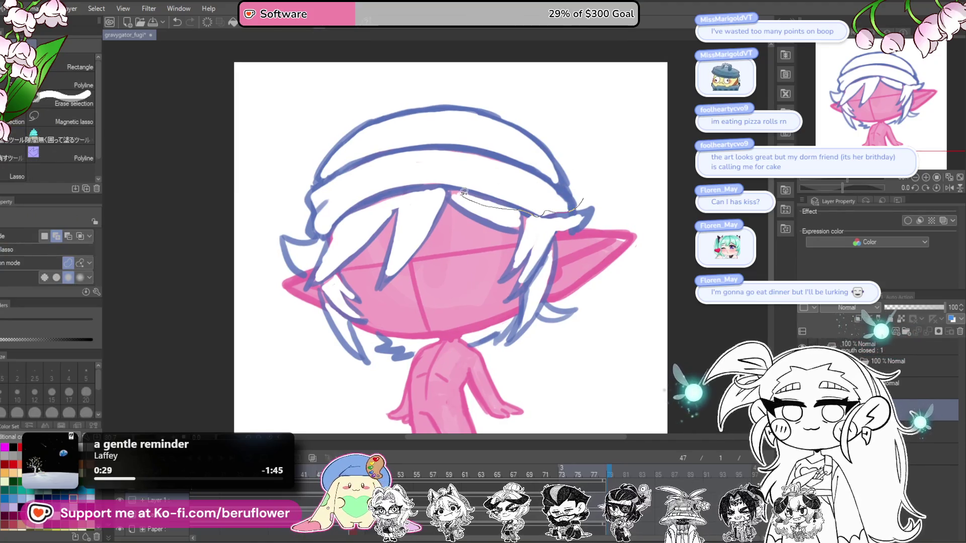
# Lasso the whole beanie, scale it wider on both sides and slightly larger, then apply
pyautogui.moveTo(336, 227); pyautogui.dragTo(586, 198)
pyautogui.hotkey('ctrl', 't')
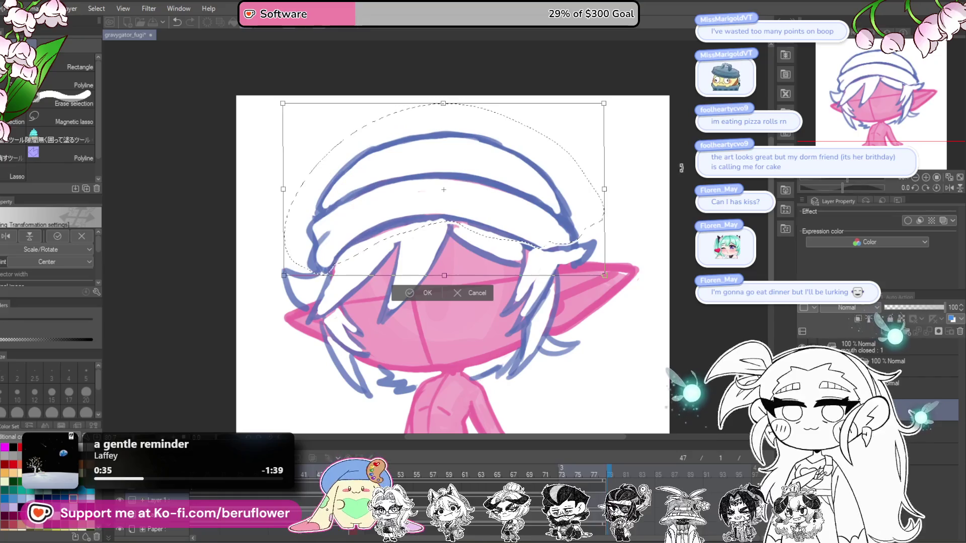
pyautogui.moveTo(605, 191); pyautogui.dragTo(619, 196)
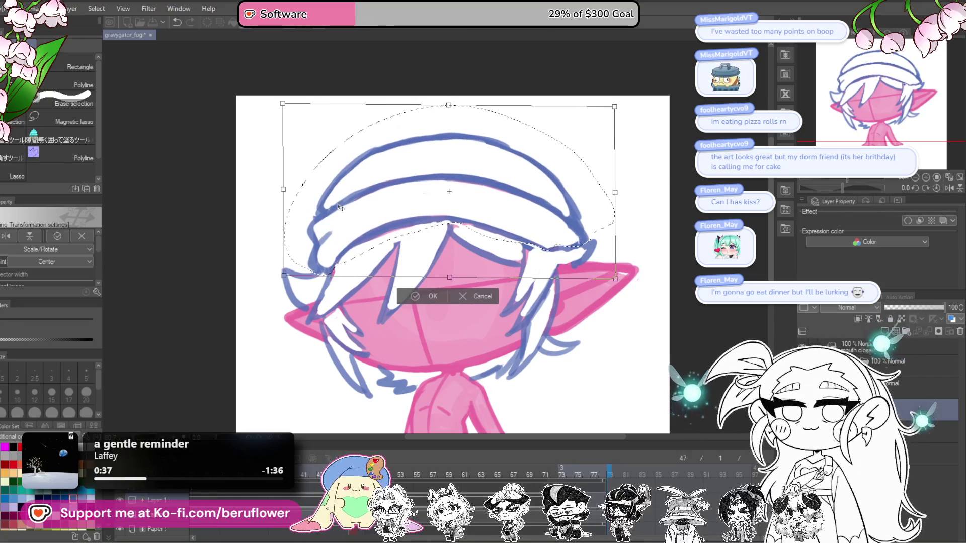
pyautogui.moveTo(284, 191); pyautogui.dragTo(277, 191)
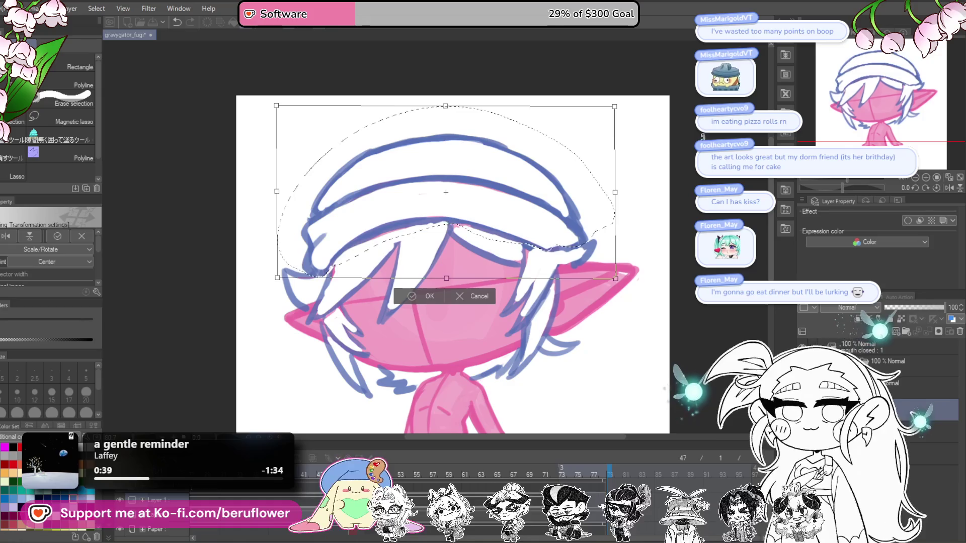
pyautogui.moveTo(615, 106); pyautogui.dragTo(619, 106)
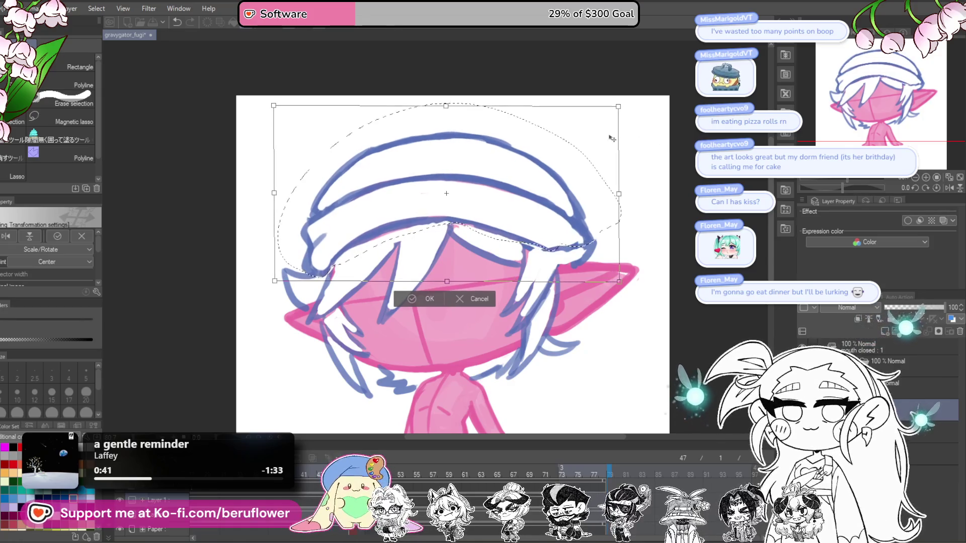
pyautogui.scroll(-3, 619, 183)
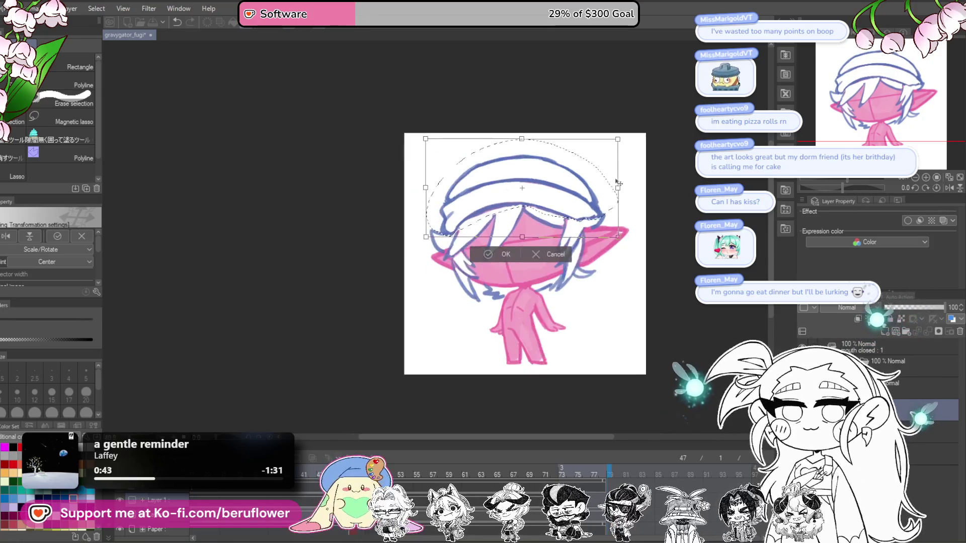
pyautogui.scroll(3, 618, 183)
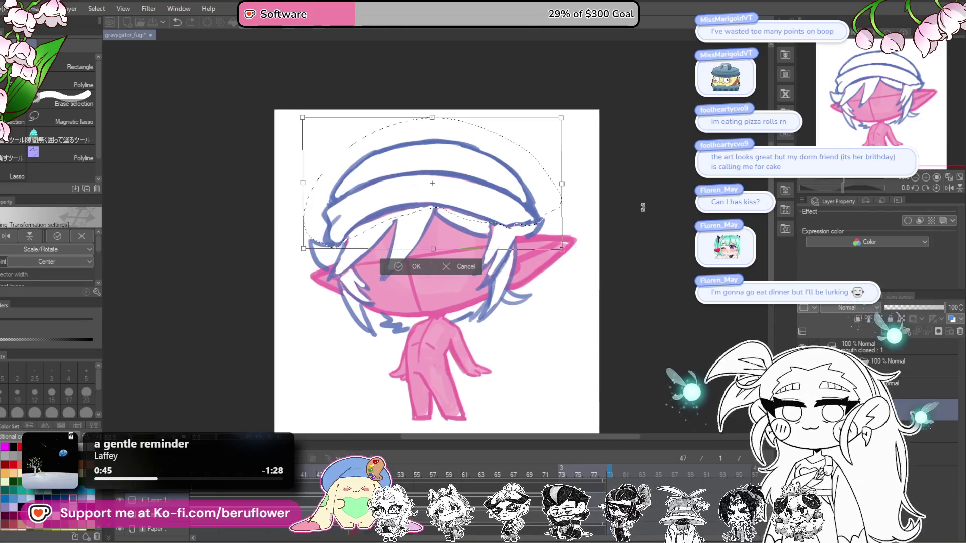
pyautogui.press('Return')
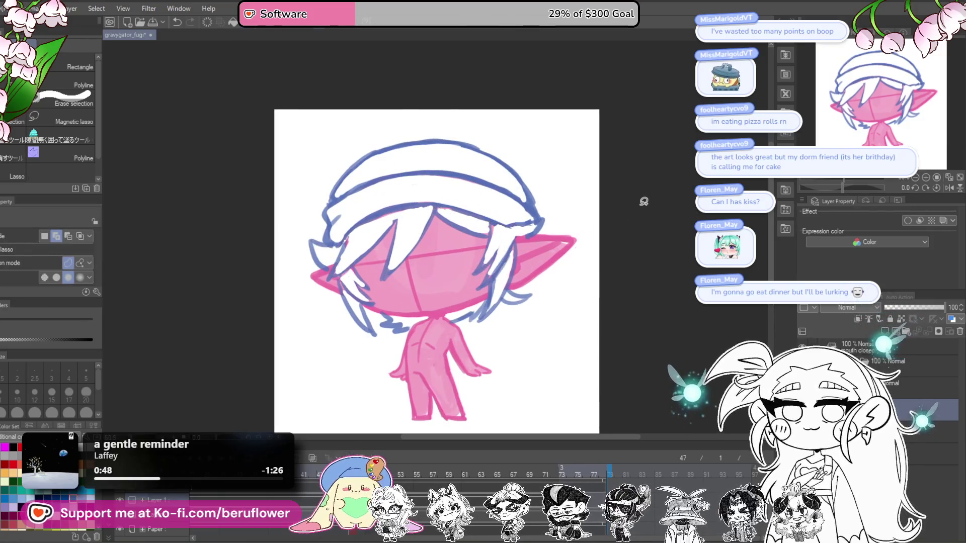
# Lasso the top of the hat, stretch it upward, confirm, and deselect
pyautogui.moveTo(643, 255); pyautogui.dragTo(644, 261)
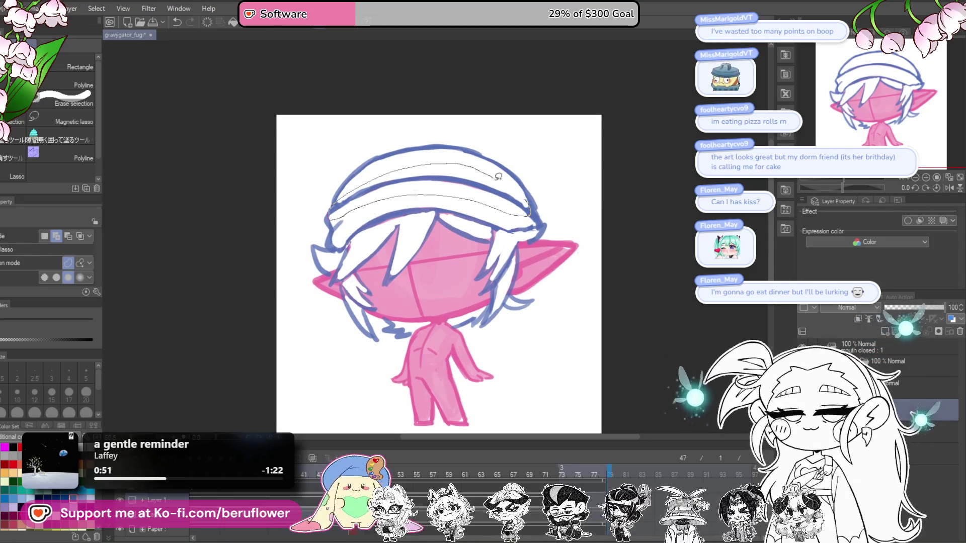
pyautogui.moveTo(497, 174); pyautogui.dragTo(533, 161)
pyautogui.hotkey('ctrl', 't')
pyautogui.moveTo(429, 162); pyautogui.dragTo(429, 159)
pyautogui.press('Return')
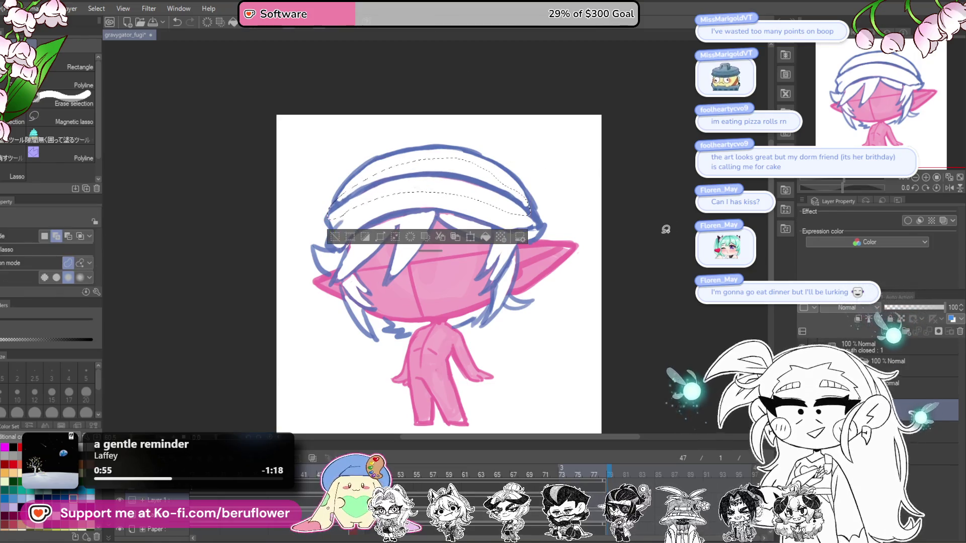
pyautogui.hotkey('ctrl', 'd')
# With the pencil, draw vertical and curved knit rib lines across the hat
pyautogui.moveTo(480, 317); pyautogui.dragTo(448, 308)
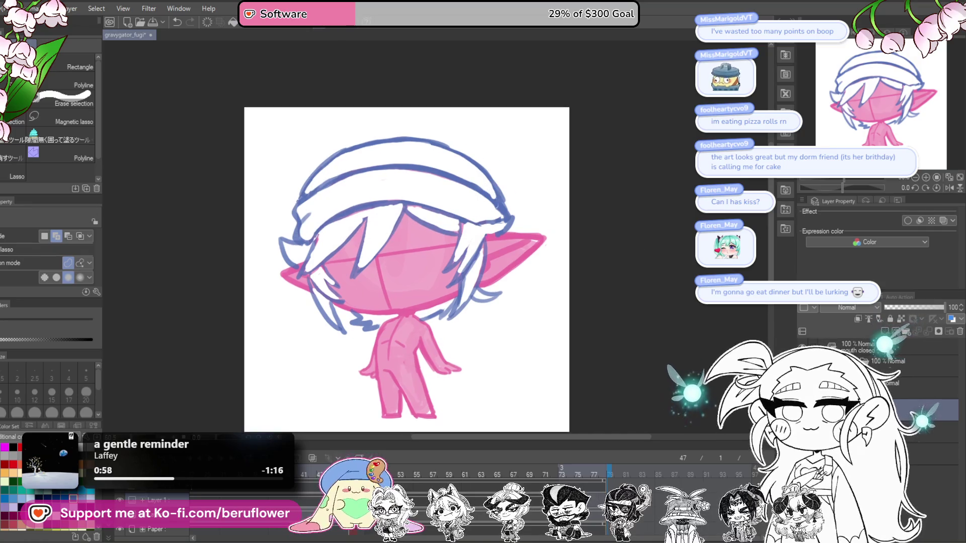
pyautogui.press('p')
pyautogui.moveTo(328, 186)
pyautogui.mouseDown()
pyautogui.moveTo(371, 203)
pyautogui.moveTo(372, 232)
pyautogui.mouseUp()
pyautogui.moveTo(434, 185); pyautogui.dragTo(438, 215)
pyautogui.hotkey('ctrl', 'z')
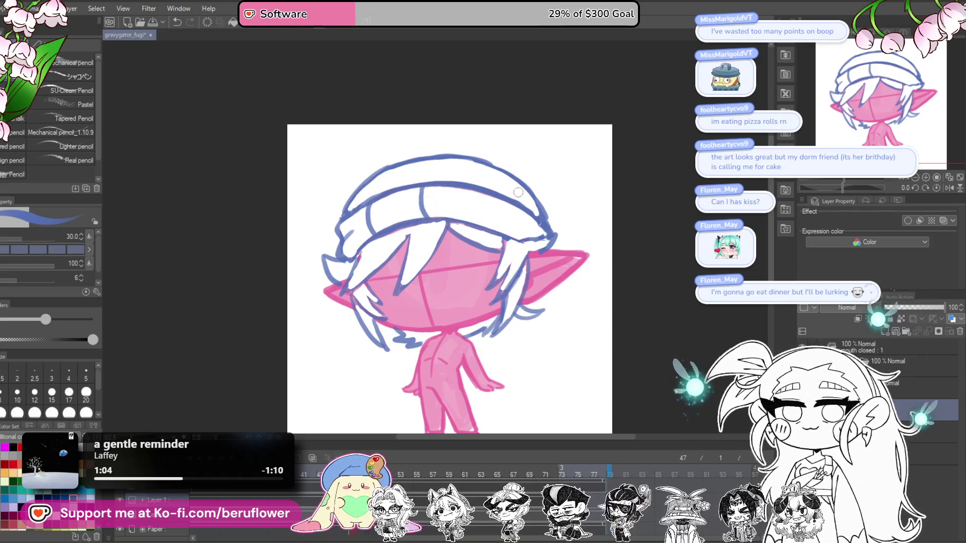
pyautogui.moveTo(492, 190); pyautogui.dragTo(495, 229)
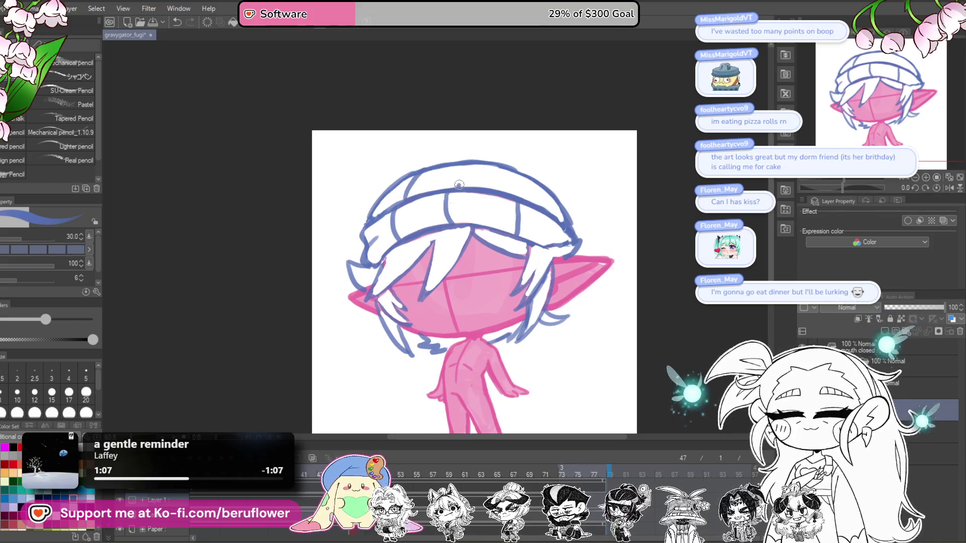
pyautogui.moveTo(473, 161); pyautogui.dragTo(456, 189)
pyautogui.moveTo(504, 165); pyautogui.dragTo(514, 197)
# Trace a line down the hat edge and hatch light blue shading over the hair edge
pyautogui.moveTo(604, 245); pyautogui.dragTo(608, 227)
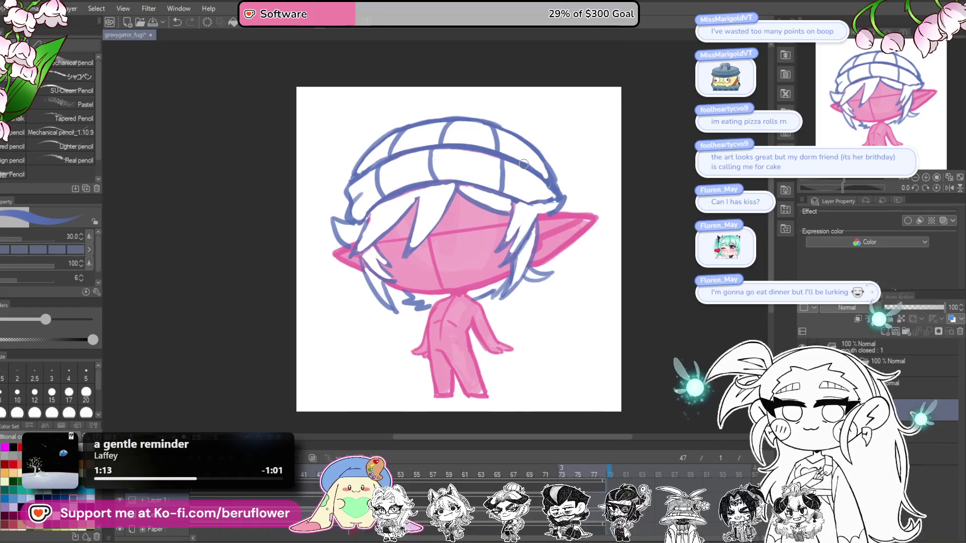
pyautogui.scroll(-2, 524, 164)
pyautogui.scroll(3, 524, 164)
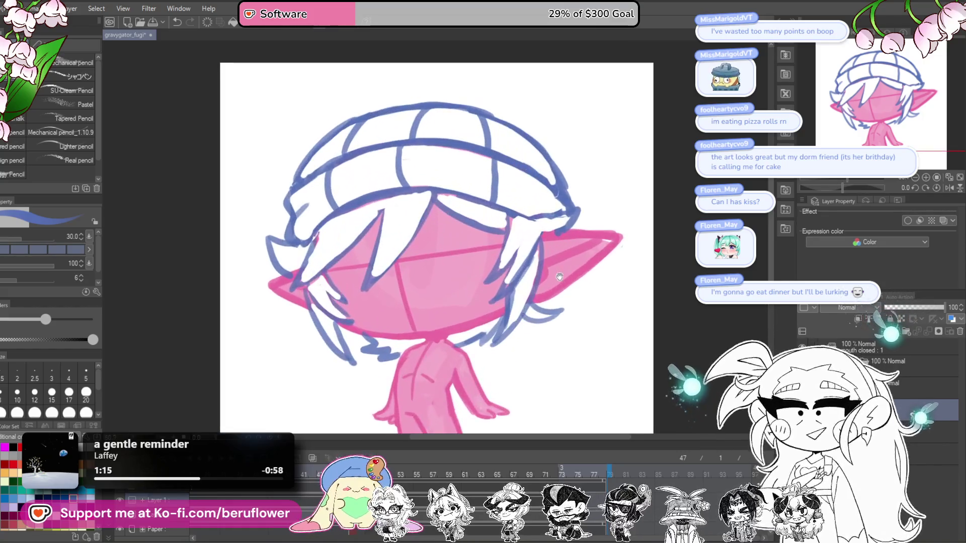
pyautogui.scroll(-1, 560, 277)
pyautogui.scroll(2, 562, 246)
pyautogui.scroll(1, 562, 246)
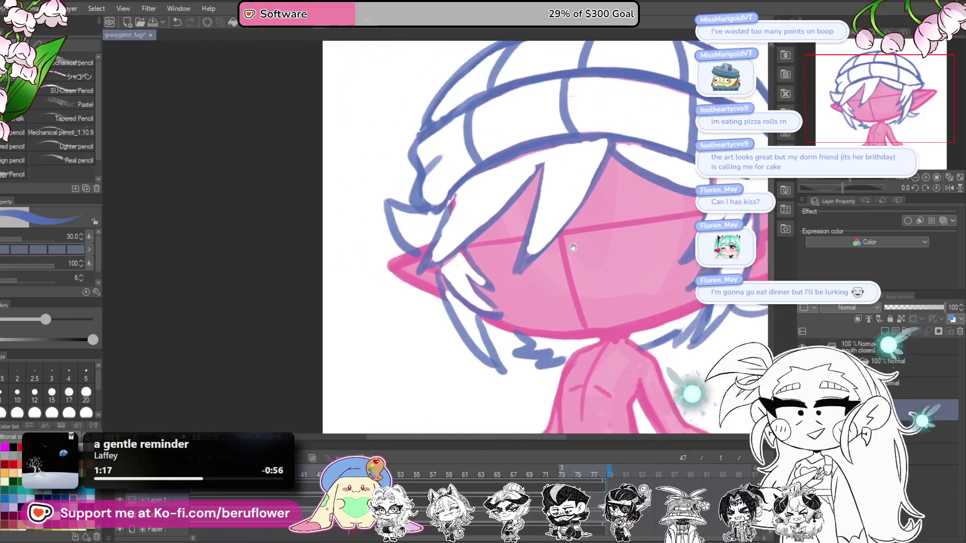
pyautogui.moveTo(524, 149)
pyautogui.mouseDown()
pyautogui.moveTo(471, 200)
pyautogui.moveTo(453, 235)
pyautogui.mouseUp()
pyautogui.moveTo(483, 201)
pyautogui.mouseDown()
pyautogui.moveTo(425, 267)
pyautogui.moveTo(430, 251)
pyautogui.mouseUp()
pyautogui.moveTo(491, 176)
pyautogui.mouseDown()
pyautogui.moveTo(439, 224)
pyautogui.moveTo(424, 222)
pyautogui.mouseUp()
pyautogui.hotkey('ctrl', 'z')
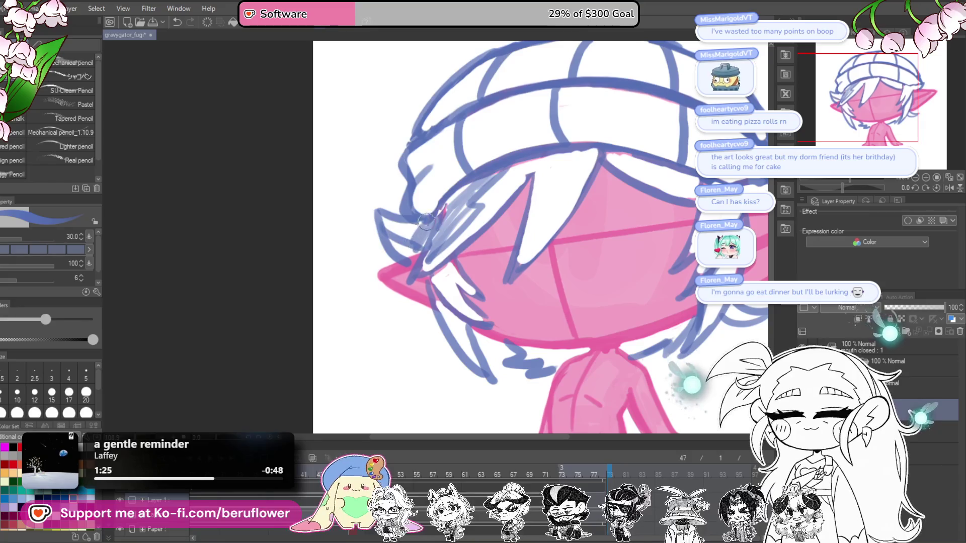
# Shade the brim's lower edge in light blue and extend the brim line toward the ear
pyautogui.scroll(-2, 431, 238)
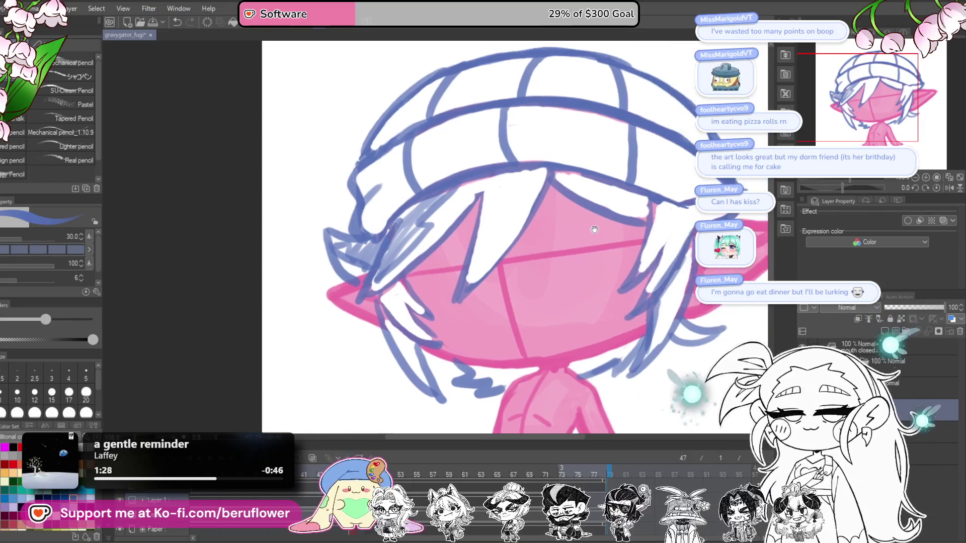
pyautogui.scroll(-2, 504, 202)
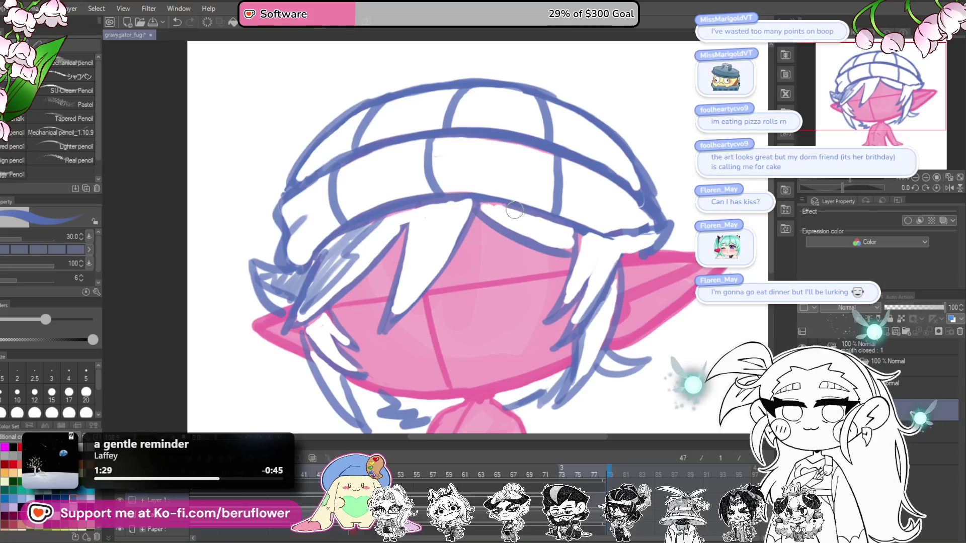
pyautogui.moveTo(508, 205); pyautogui.dragTo(544, 218)
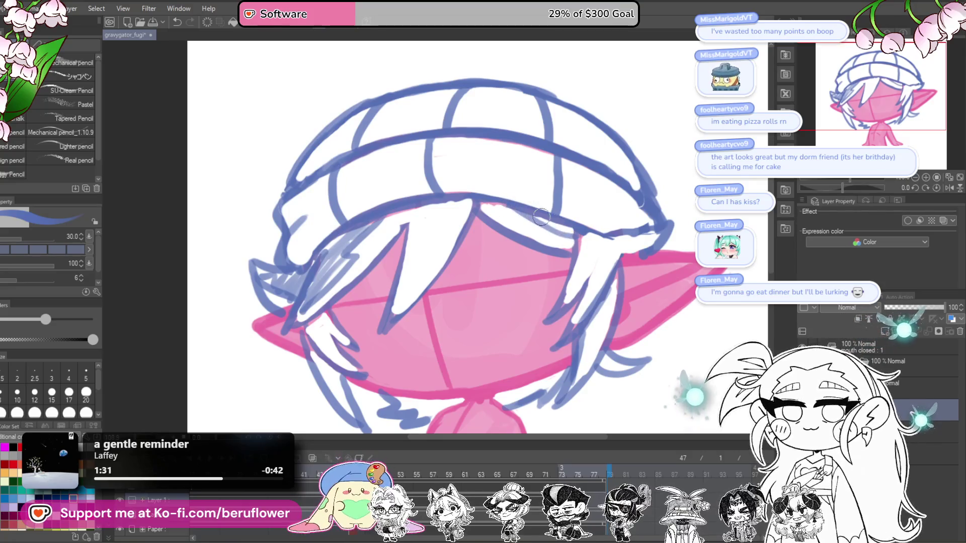
pyautogui.moveTo(646, 293); pyautogui.dragTo(615, 250)
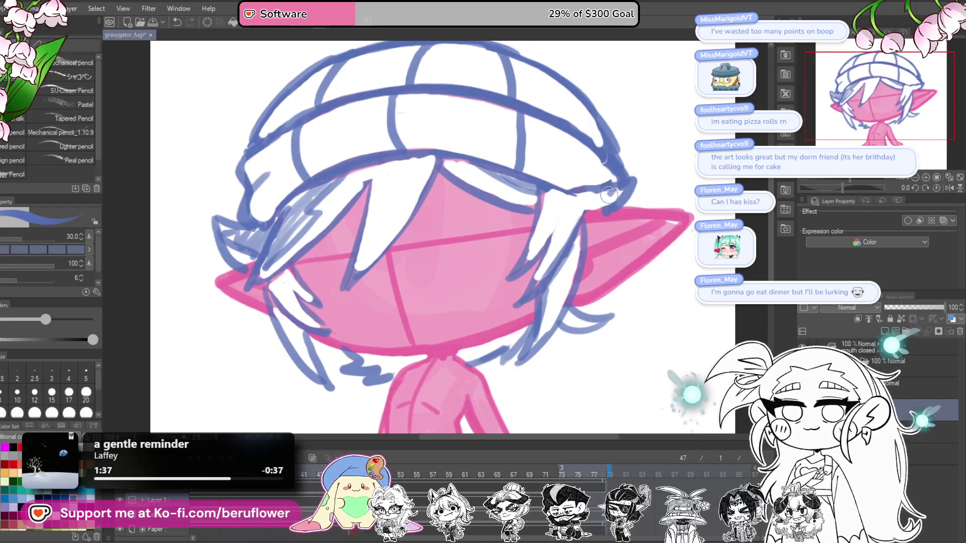
pyautogui.hotkey('ctrl', 'z')
pyautogui.moveTo(582, 184); pyautogui.dragTo(567, 202)
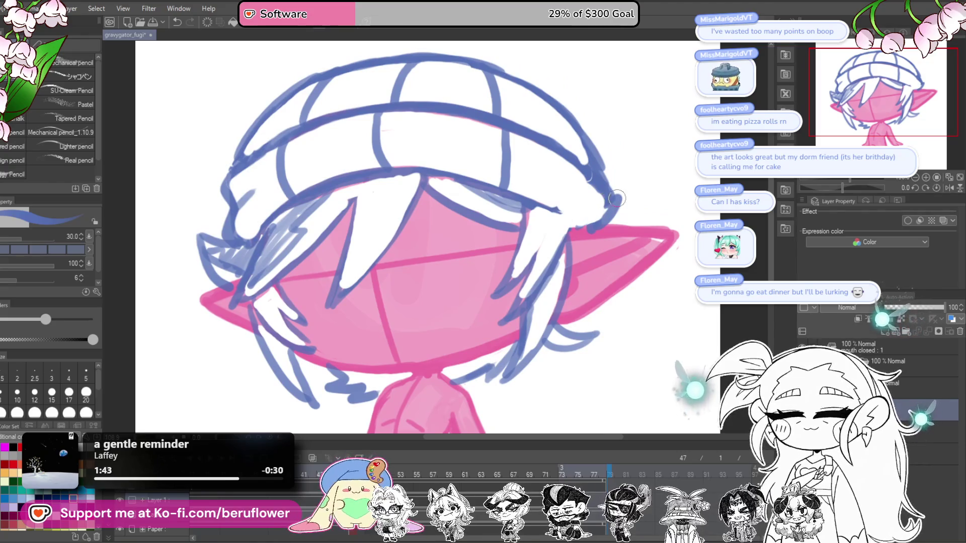
pyautogui.moveTo(548, 206)
pyautogui.mouseDown()
pyautogui.moveTo(579, 225)
pyautogui.moveTo(609, 201)
pyautogui.mouseUp()
pyautogui.scroll(-5, 599, 207)
pyautogui.scroll(2, 564, 222)
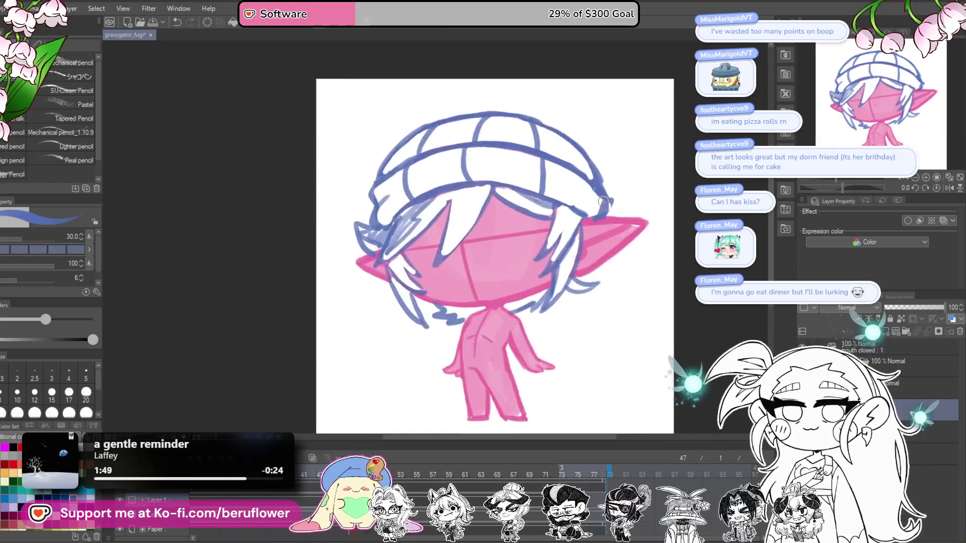
# Sketch blue strands along the white hair on the right side
pyautogui.scroll(2, 554, 233)
pyautogui.moveTo(548, 208)
pyautogui.mouseDown()
pyautogui.moveTo(538, 238)
pyautogui.moveTo(544, 281)
pyautogui.moveTo(568, 214)
pyautogui.moveTo(539, 239)
pyautogui.mouseUp()
pyautogui.scroll(-3, 580, 229)
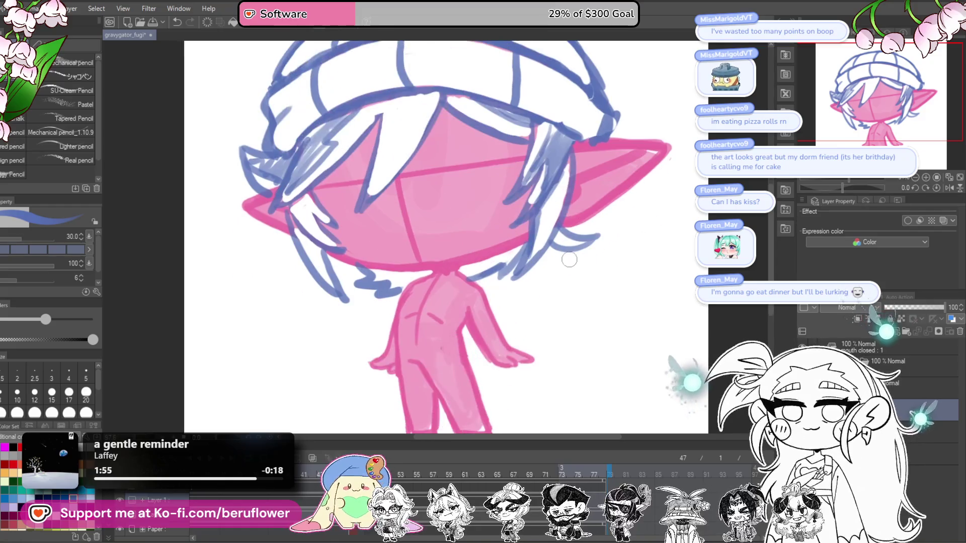
pyautogui.moveTo(573, 152)
pyautogui.mouseDown()
pyautogui.moveTo(545, 243)
pyautogui.moveTo(579, 276)
pyautogui.moveTo(519, 273)
pyautogui.mouseUp()
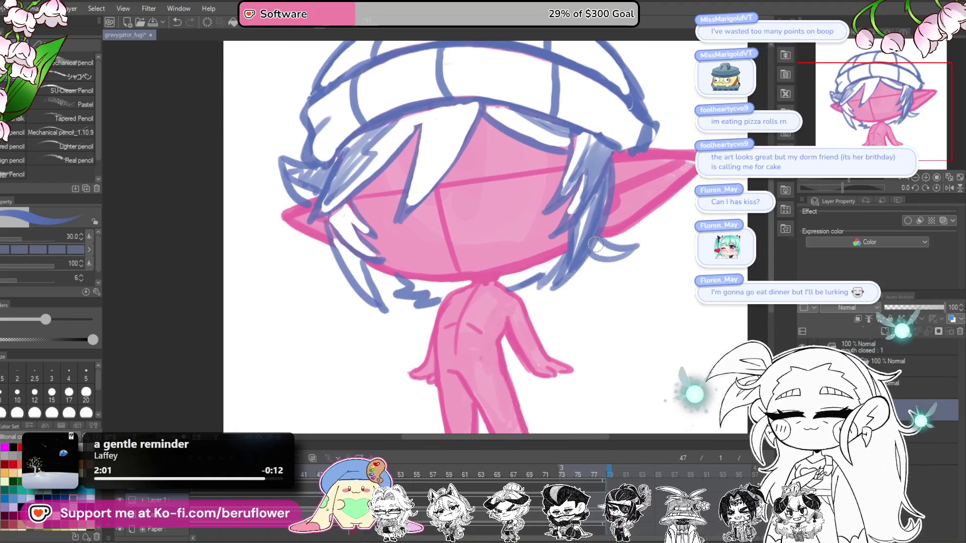
# Reframe on the head and dab a purple dot on the hat, then undo it
pyautogui.scroll(-1, 601, 239)
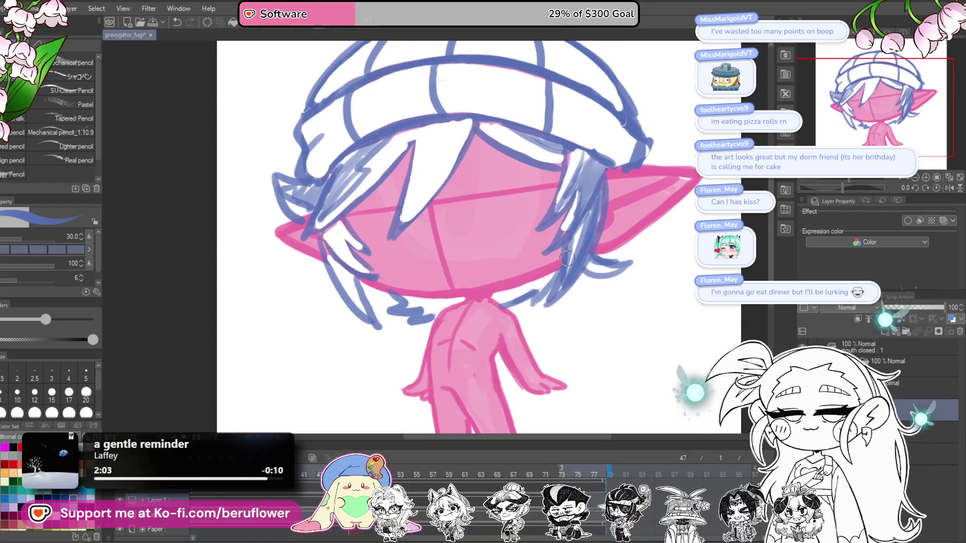
pyautogui.scroll(-3, 567, 258)
pyautogui.scroll(1, 567, 259)
pyautogui.moveTo(647, 304); pyautogui.dragTo(617, 344)
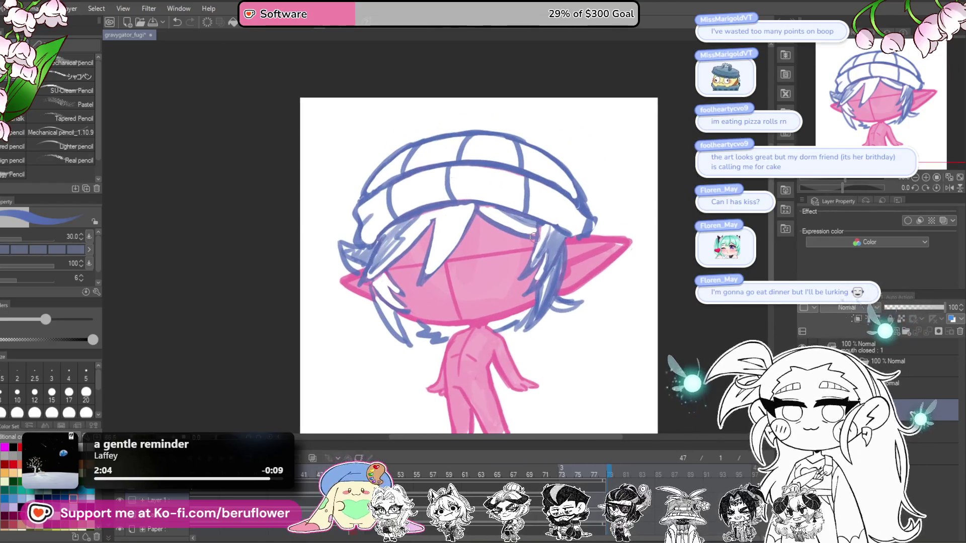
pyautogui.moveTo(533, 338)
pyautogui.mouseDown()
pyautogui.moveTo(524, 298)
pyautogui.moveTo(555, 290)
pyautogui.moveTo(571, 411)
pyautogui.mouseUp()
pyautogui.scroll(3, 524, 298)
pyautogui.scroll(-1, 543, 294)
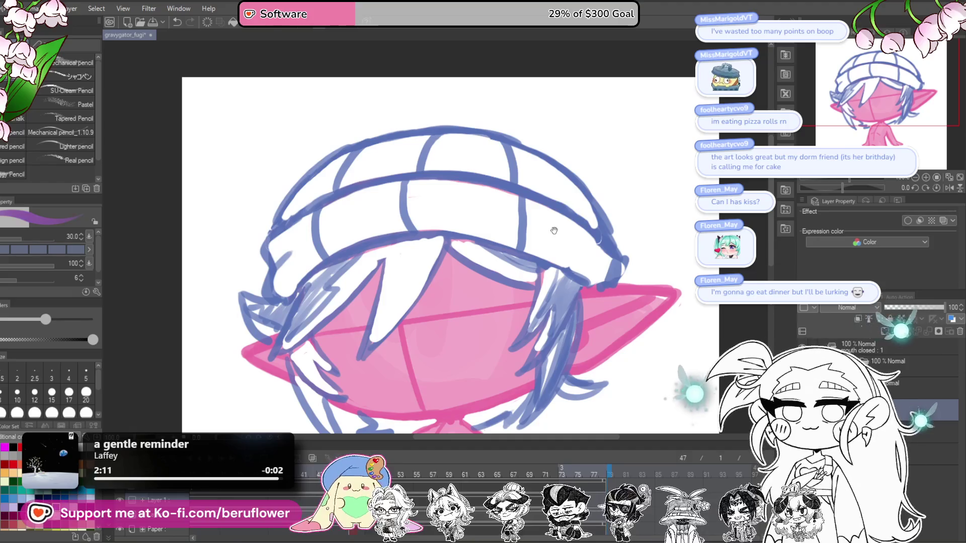
pyautogui.moveTo(531, 215); pyautogui.dragTo(512, 222)
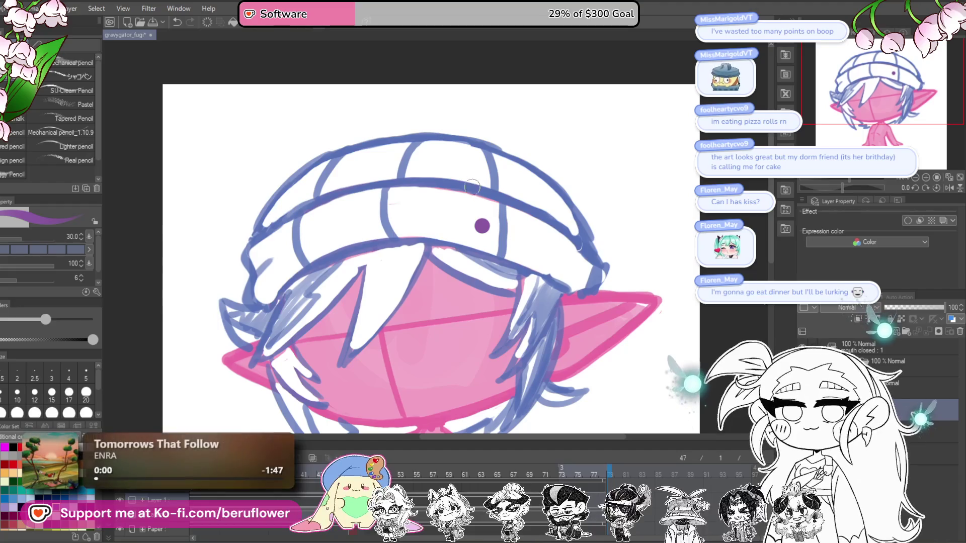
pyautogui.hotkey('ctrl', 'z')
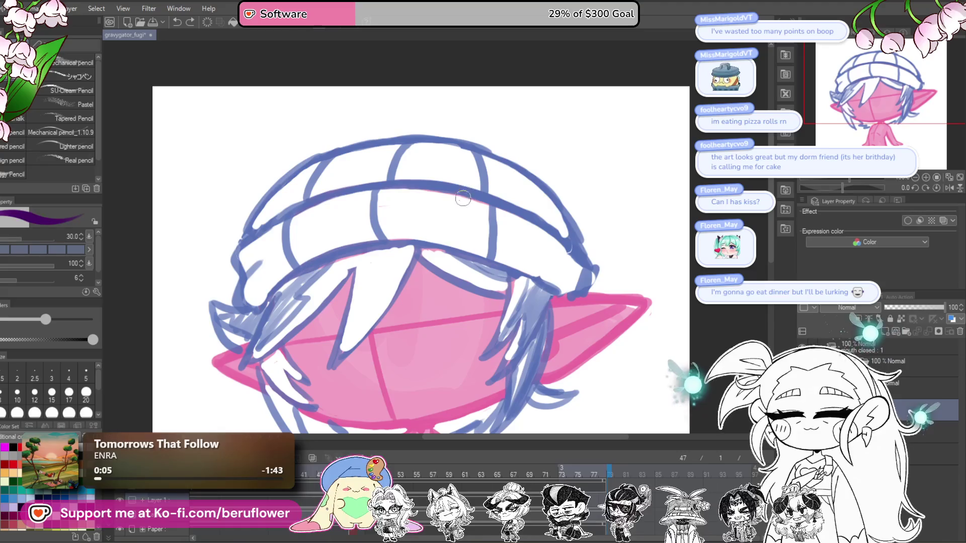
# Start a dark purple emblem stroke on the hat band and thicken it into a blob
pyautogui.hscroll(1, 468, 189)
pyautogui.hscroll(1, 466, 182)
pyautogui.moveTo(468, 191); pyautogui.dragTo(491, 204)
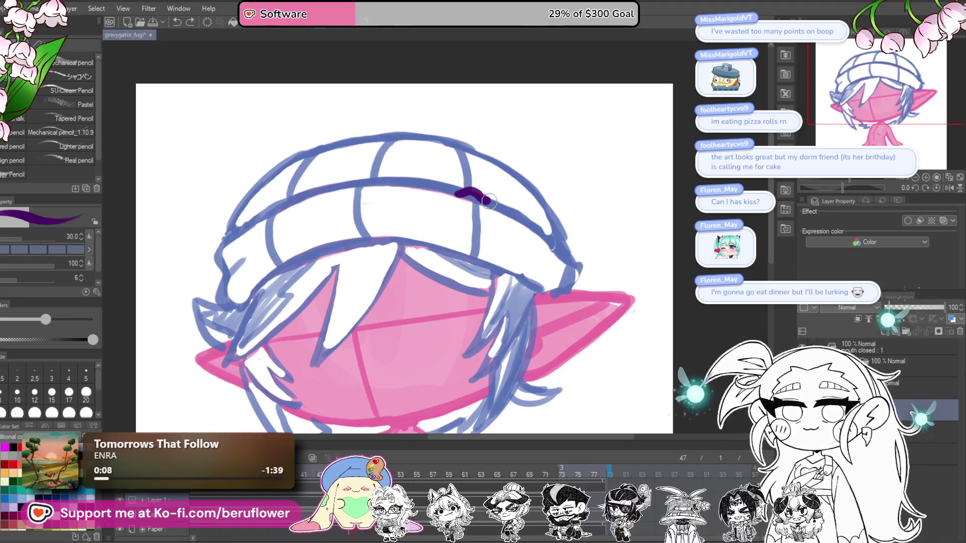
pyautogui.hscroll(-3, 481, 201)
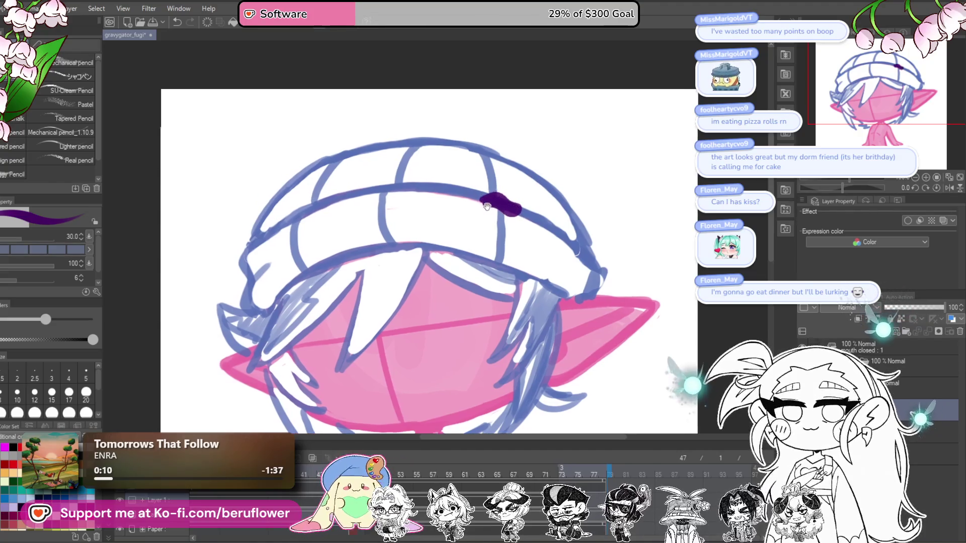
pyautogui.moveTo(484, 199)
pyautogui.mouseDown()
pyautogui.moveTo(464, 198)
pyautogui.moveTo(482, 204)
pyautogui.mouseUp()
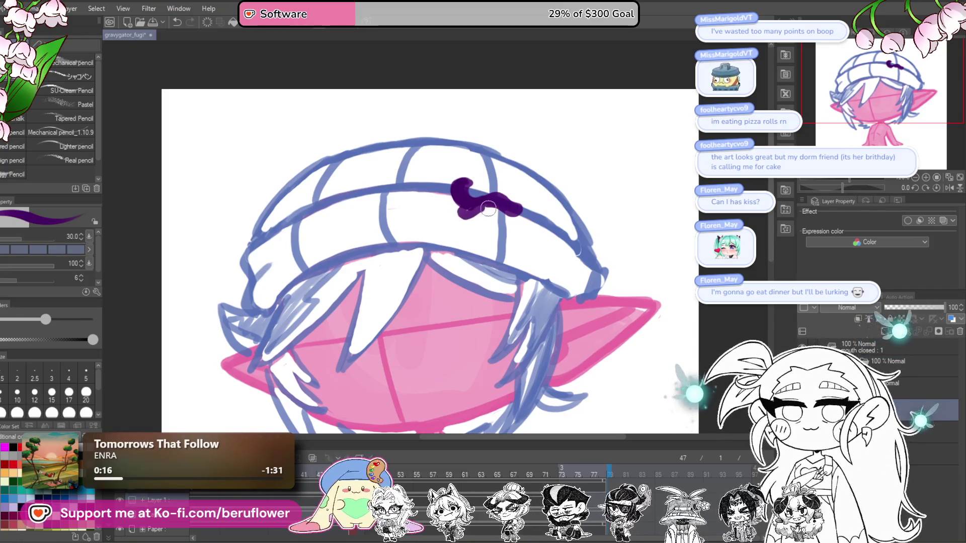
pyautogui.moveTo(491, 226); pyautogui.dragTo(530, 203)
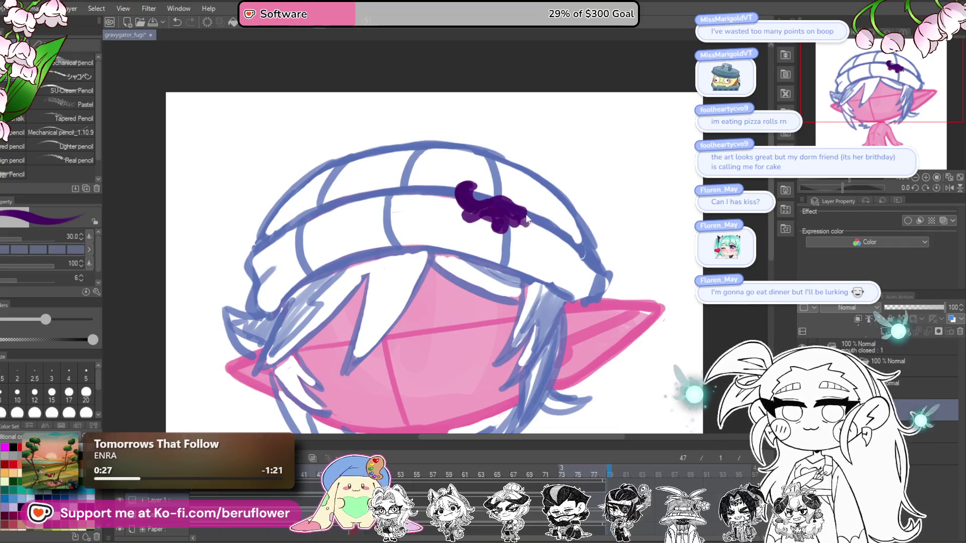
# Review the whole character, undo the purple emblem strokes, and retry a discarded loop
pyautogui.moveTo(469, 189)
pyautogui.mouseDown()
pyautogui.moveTo(508, 213)
pyautogui.moveTo(498, 229)
pyautogui.moveTo(483, 211)
pyautogui.moveTo(503, 216)
pyautogui.mouseUp()
pyautogui.scroll(-4, 514, 200)
pyautogui.scroll(2, 515, 201)
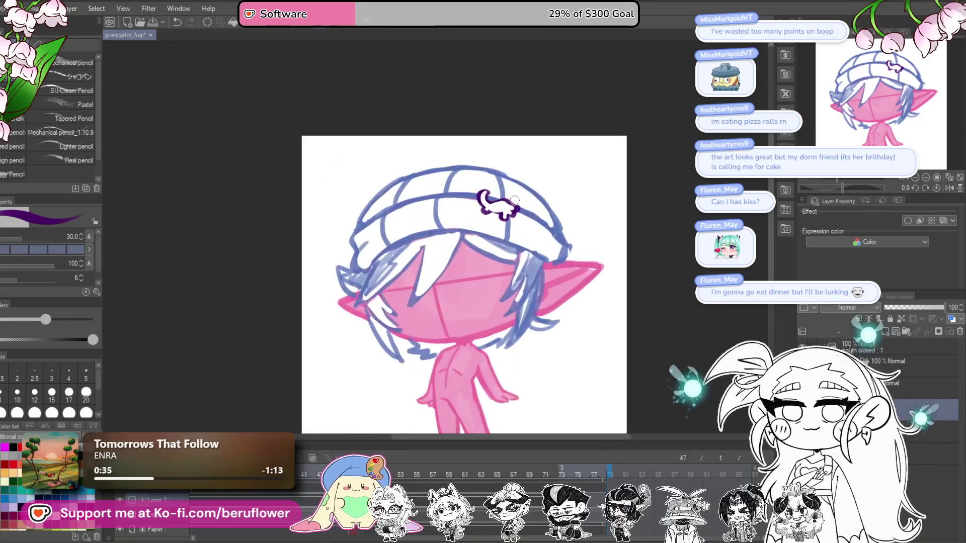
pyautogui.moveTo(561, 226); pyautogui.dragTo(531, 149)
pyautogui.moveTo(494, 179); pyautogui.dragTo(522, 211)
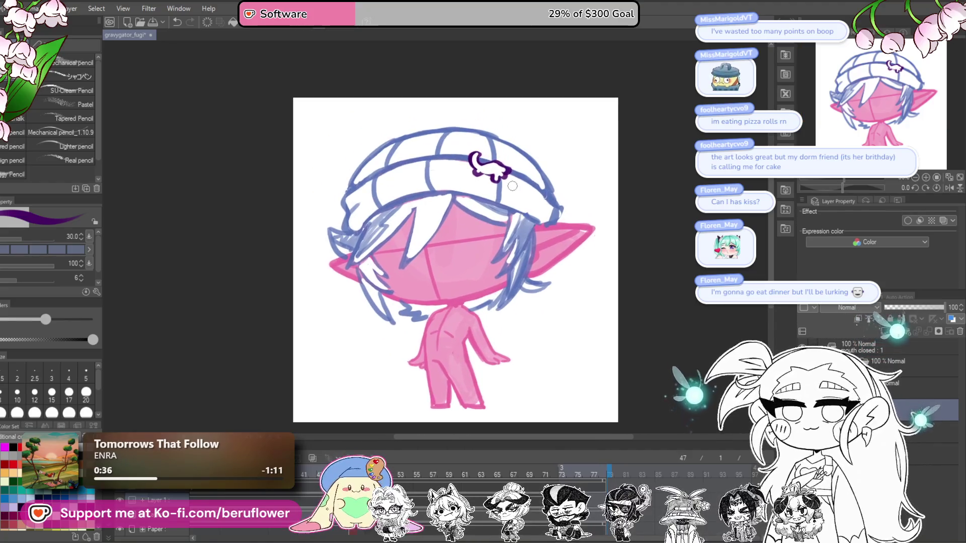
pyautogui.scroll(2, 512, 186)
pyautogui.scroll(-2, 512, 186)
pyautogui.scroll(3, 513, 186)
pyautogui.hotkey('ctrl', 'z')
pyautogui.hotkey('ctrl', 'z')
pyautogui.hotkey('ctrl', 'z')
pyautogui.hotkey('ctrl', 'z')
pyautogui.hotkey('ctrl', 'z')
pyautogui.hotkey('ctrl', 'z')
pyautogui.hotkey('ctrl', 'z')
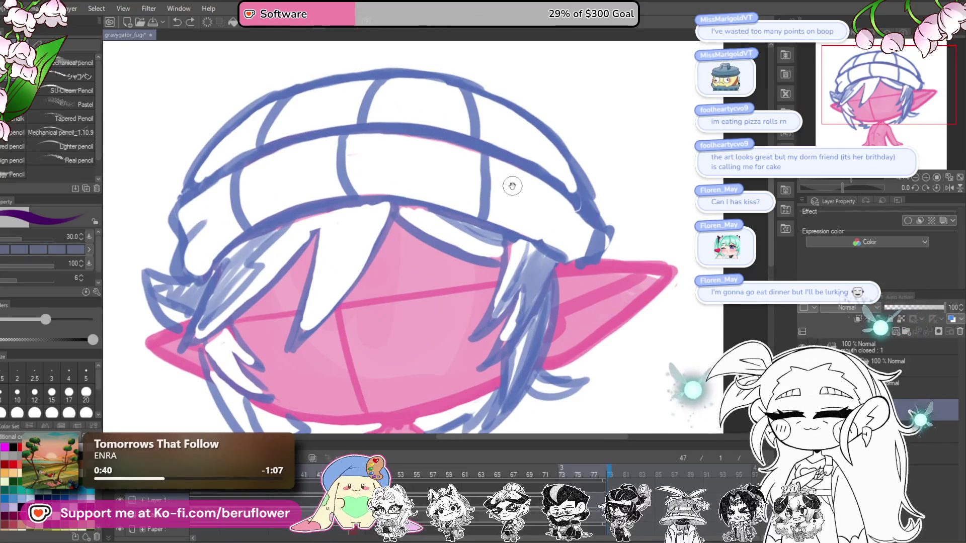
pyautogui.scroll(-3, 513, 186)
pyautogui.scroll(3, 513, 168)
pyautogui.moveTo(459, 164)
pyautogui.mouseDown()
pyautogui.moveTo(444, 121)
pyautogui.moveTo(468, 120)
pyautogui.moveTo(476, 141)
pyautogui.moveTo(452, 121)
pyautogui.moveTo(467, 151)
pyautogui.moveTo(437, 132)
pyautogui.moveTo(541, 170)
pyautogui.mouseUp()
pyautogui.hotkey('ctrl', 'z')
# Draw the emblem's long wavy tail and outline in dark purple, filling its top
pyautogui.moveTo(442, 110); pyautogui.dragTo(563, 198)
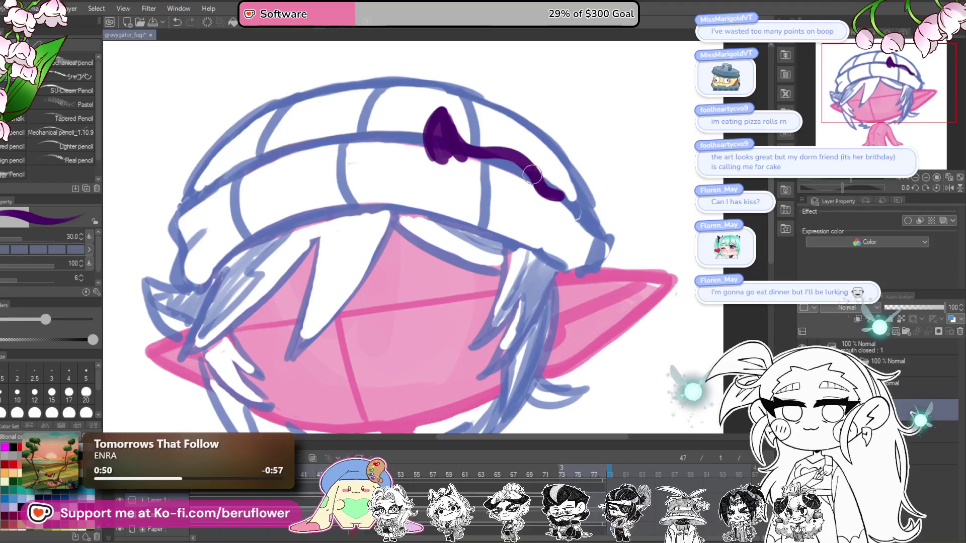
pyautogui.moveTo(433, 149)
pyautogui.mouseDown()
pyautogui.moveTo(437, 186)
pyautogui.moveTo(480, 186)
pyautogui.mouseUp()
pyautogui.moveTo(571, 181); pyautogui.dragTo(550, 187)
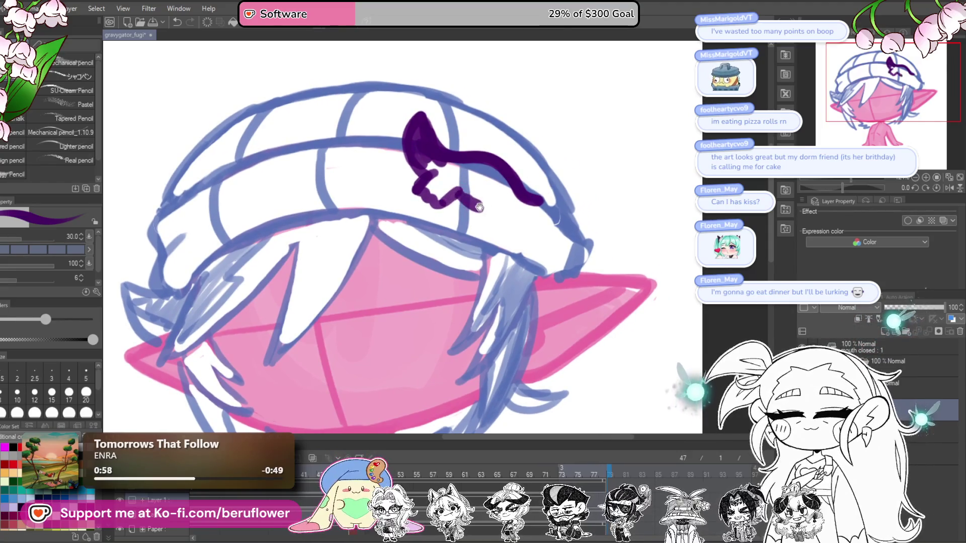
pyautogui.moveTo(486, 226)
pyautogui.mouseDown()
pyautogui.moveTo(500, 231)
pyautogui.moveTo(506, 178)
pyautogui.mouseUp()
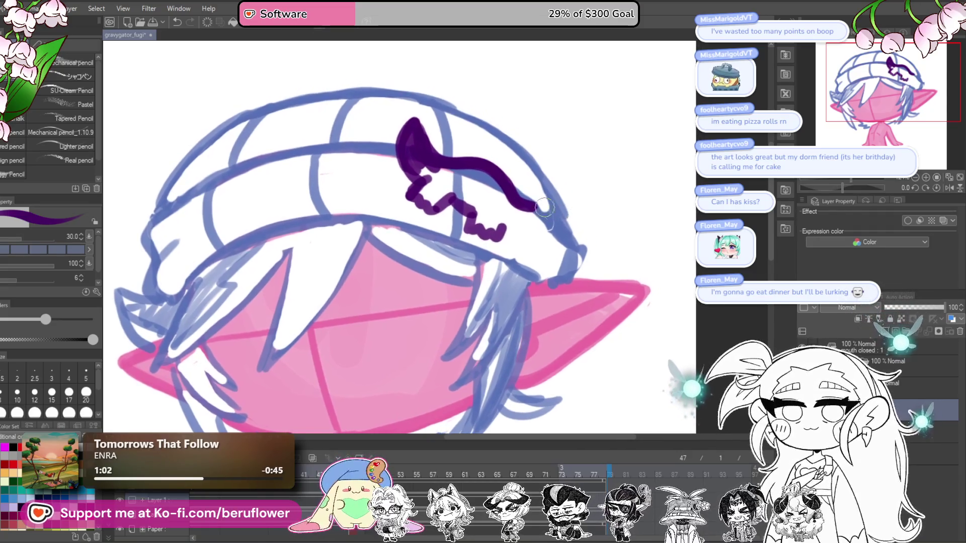
pyautogui.moveTo(540, 206); pyautogui.dragTo(531, 222)
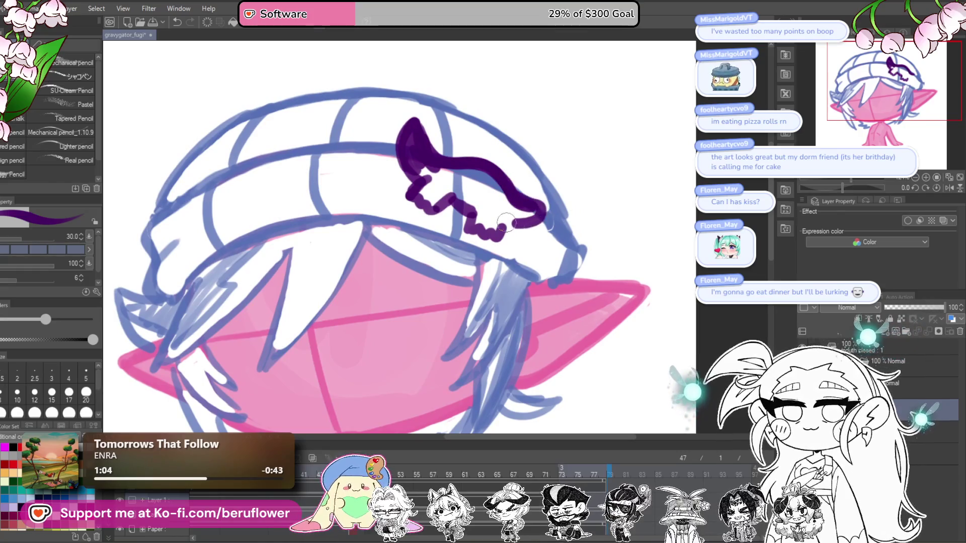
pyautogui.hotkey('ctrl', 'z')
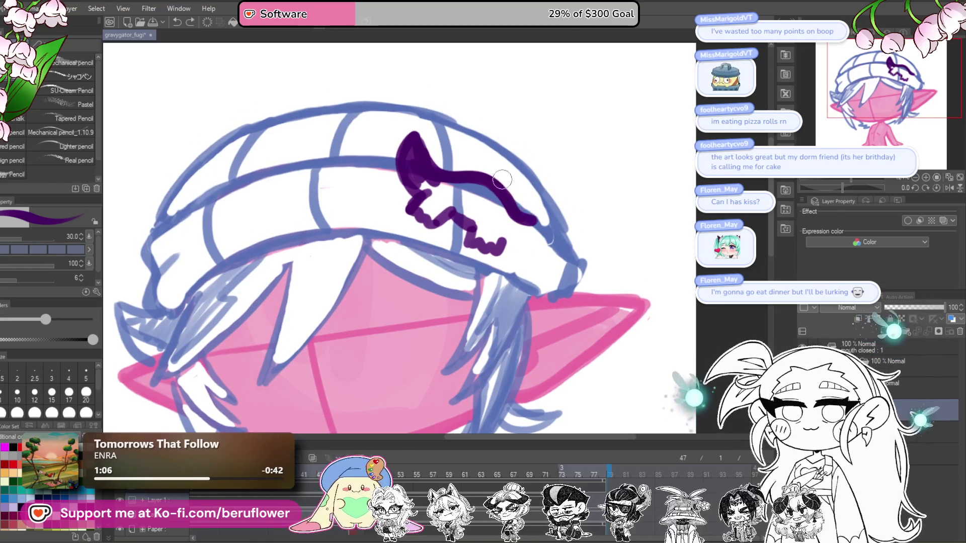
pyautogui.moveTo(451, 171)
pyautogui.mouseDown()
pyautogui.moveTo(423, 191)
pyautogui.moveTo(427, 200)
pyautogui.moveTo(478, 227)
pyautogui.moveTo(523, 217)
pyautogui.moveTo(548, 235)
pyautogui.moveTo(535, 237)
pyautogui.mouseUp()
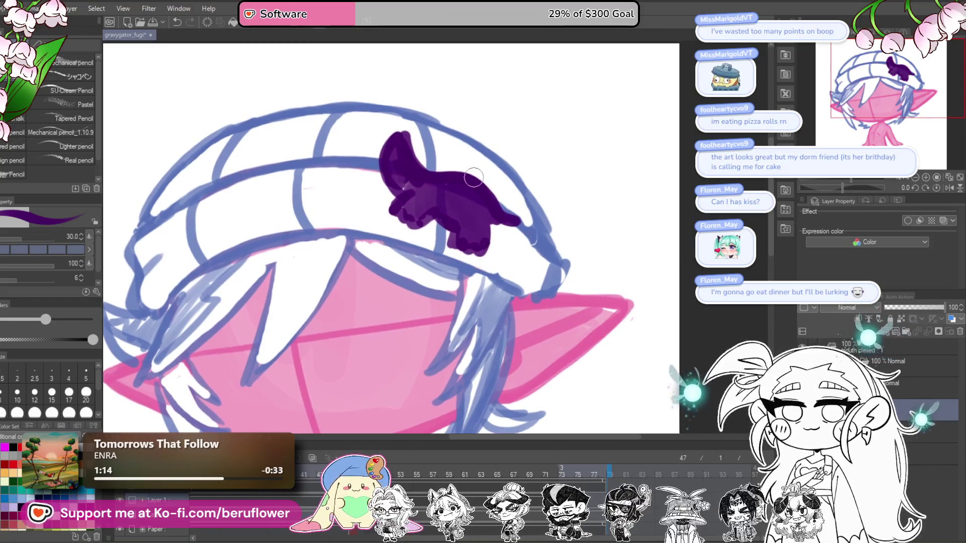
# Fill the purple shape, then paint its inside white leaving a purple outline
pyautogui.moveTo(476, 182)
pyautogui.mouseDown()
pyautogui.moveTo(516, 219)
pyautogui.moveTo(497, 221)
pyautogui.moveTo(523, 210)
pyautogui.mouseUp()
pyautogui.hotkey('ctrl', '0')
pyautogui.scroll(5, 557, 229)
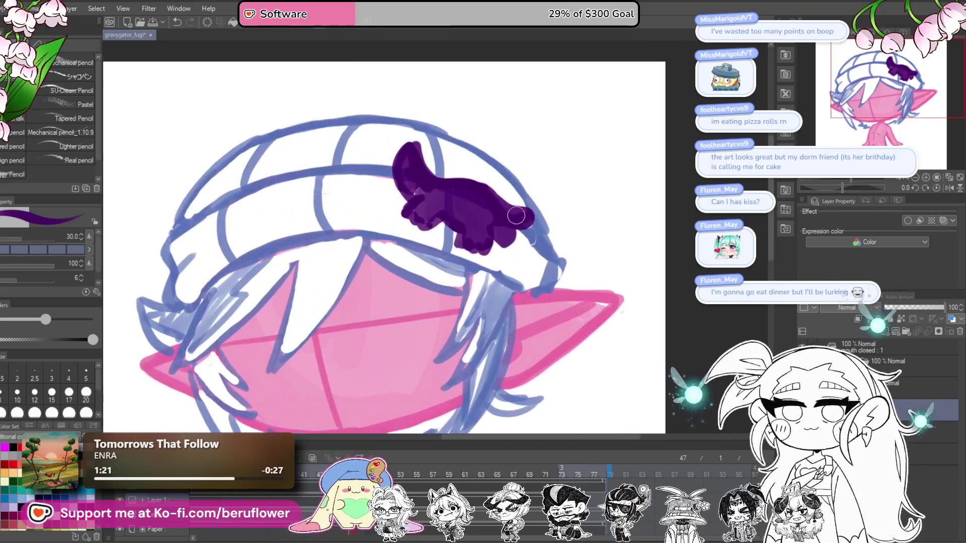
pyautogui.moveTo(557, 230); pyautogui.dragTo(563, 242)
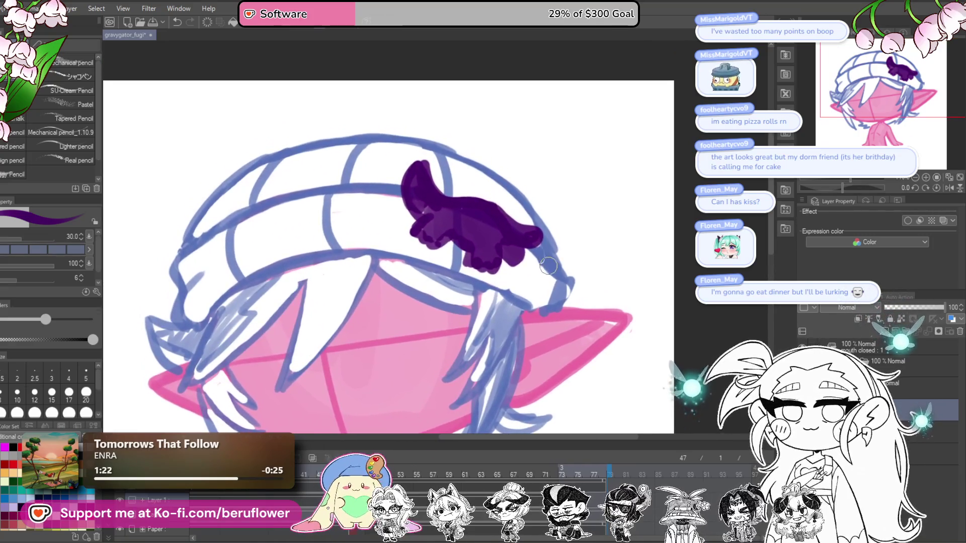
pyautogui.moveTo(417, 170); pyautogui.dragTo(424, 214)
pyautogui.moveTo(412, 179)
pyautogui.mouseDown()
pyautogui.moveTo(436, 217)
pyautogui.moveTo(467, 202)
pyautogui.moveTo(501, 229)
pyautogui.moveTo(482, 261)
pyautogui.moveTo(458, 228)
pyautogui.moveTo(486, 219)
pyautogui.moveTo(502, 247)
pyautogui.moveTo(502, 235)
pyautogui.moveTo(530, 238)
pyautogui.moveTo(502, 250)
pyautogui.mouseUp()
# Set brush size to 15 and outline the emblem's wing tip in purple
pyautogui.press('[')
pyautogui.press('[')
pyautogui.press('[')
pyautogui.press('[')
pyautogui.moveTo(495, 270); pyautogui.dragTo(520, 277)
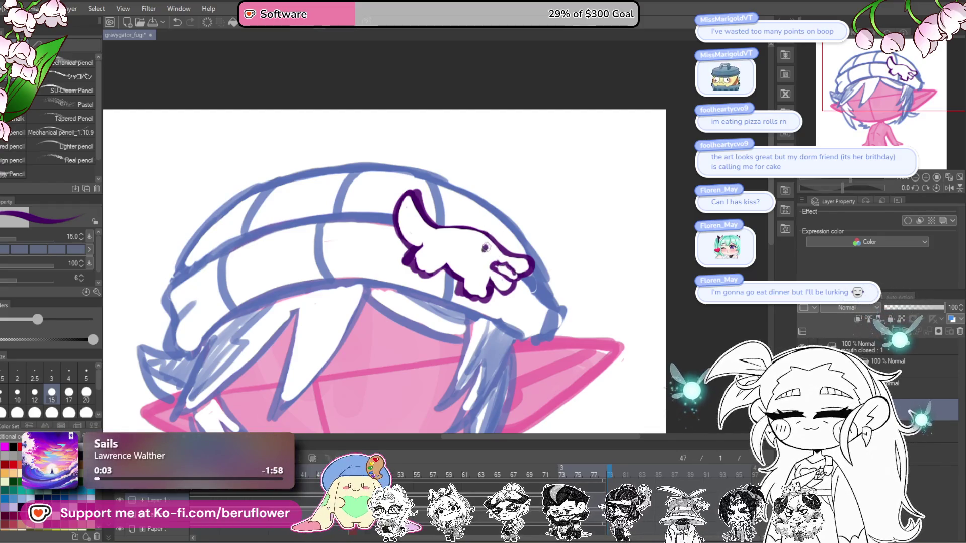
pyautogui.scroll(-5, 484, 225)
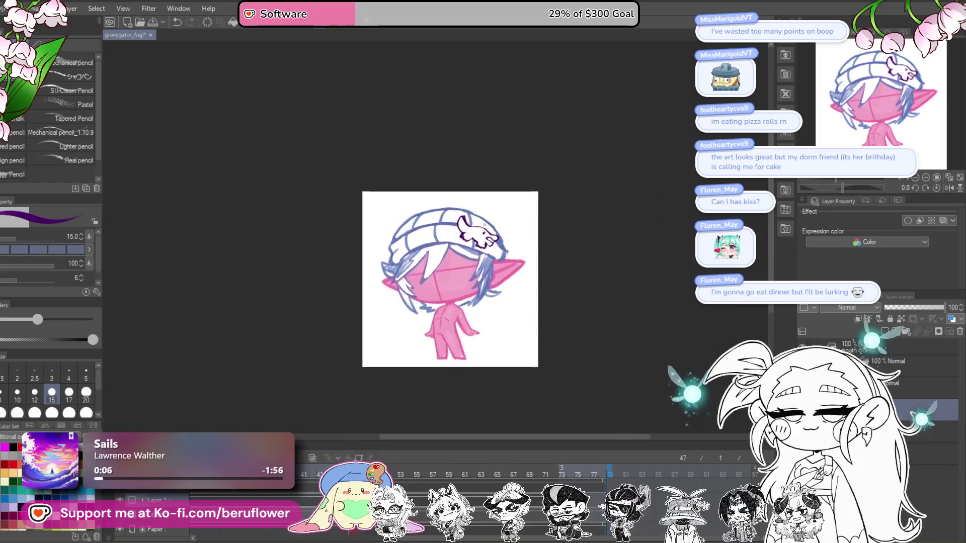
pyautogui.scroll(2, 636, 231)
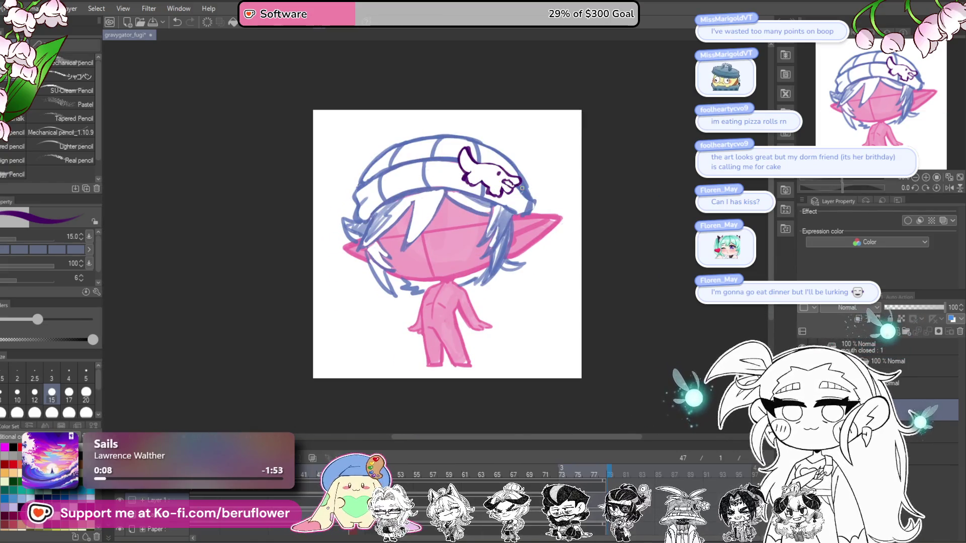
pyautogui.scroll(1, 485, 237)
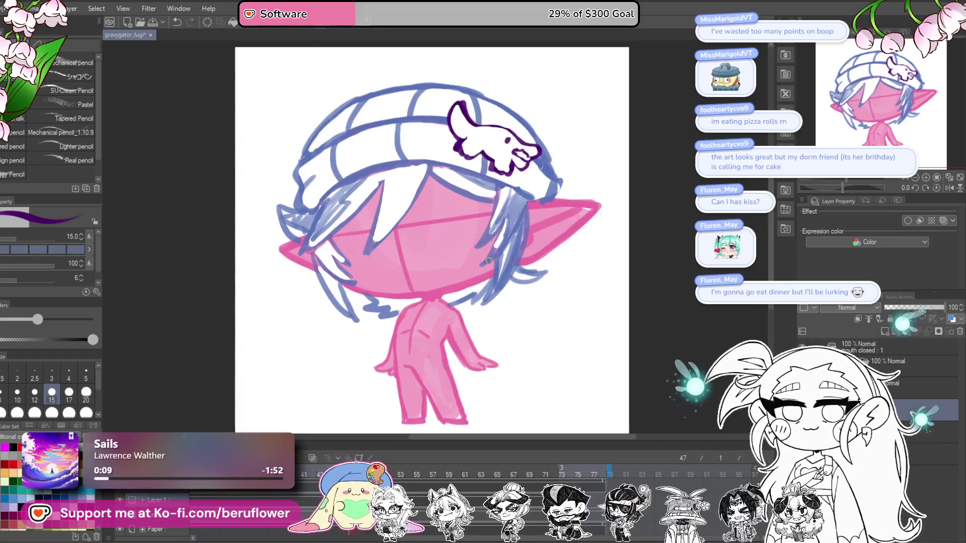
pyautogui.scroll(1, 488, 260)
pyautogui.scroll(-2, 522, 360)
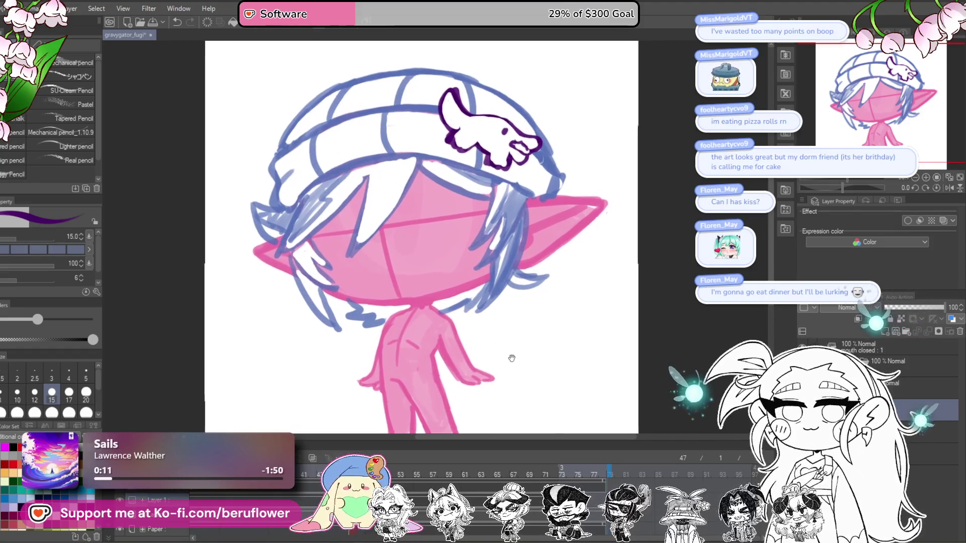
pyautogui.scroll(1, 473, 380)
# Lasso the ghost emblem, shrink it slightly around its centre, confirm, and deselect
pyautogui.press('m')
pyautogui.moveTo(473, 143); pyautogui.dragTo(477, 145)
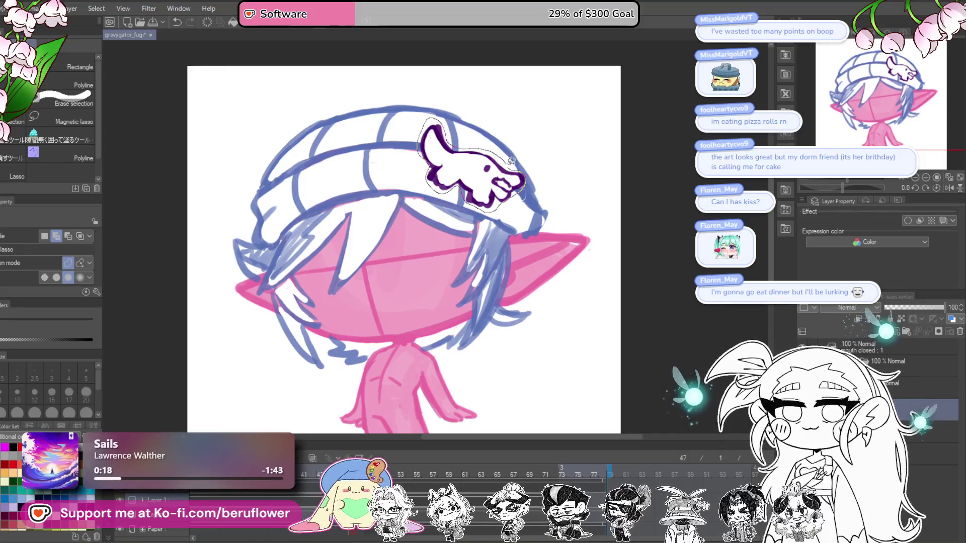
pyautogui.hotkey('ctrl', 't')
pyautogui.moveTo(471, 212)
pyautogui.mouseDown()
pyautogui.moveTo(517, 187)
pyautogui.moveTo(497, 179)
pyautogui.mouseUp()
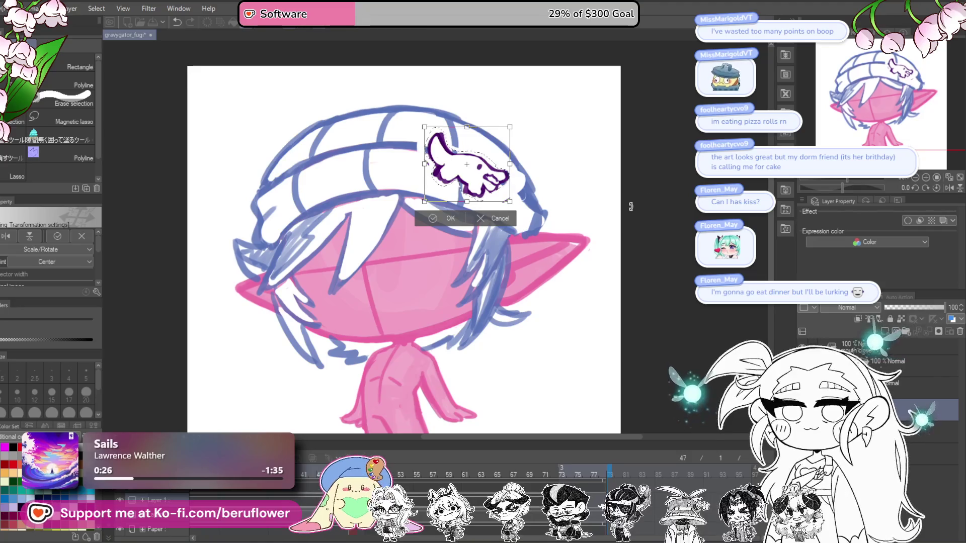
pyautogui.press('Return')
pyautogui.hotkey('ctrl', 'd')
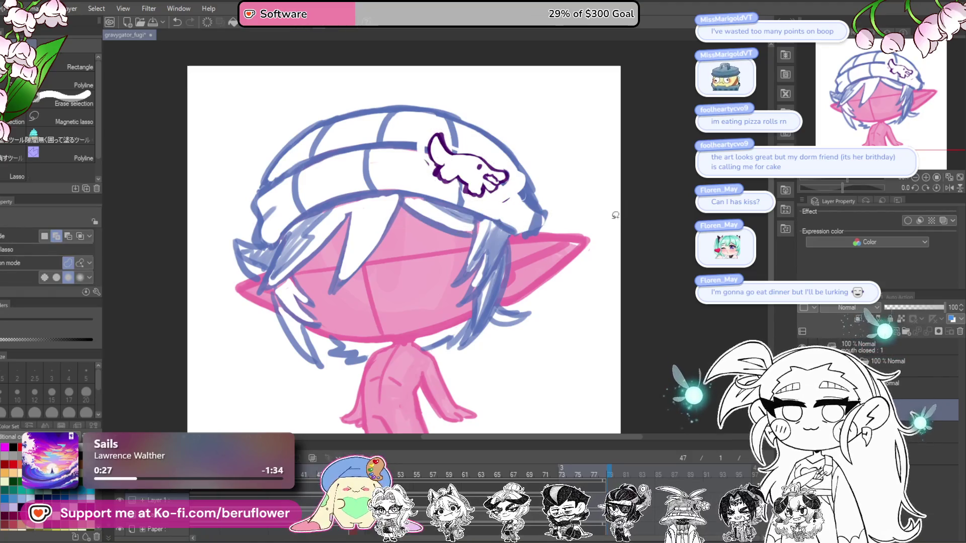
# With the pencil, redraw a thin dark purple curved collar line across the neck
pyautogui.moveTo(565, 294); pyautogui.dragTo(368, 236)
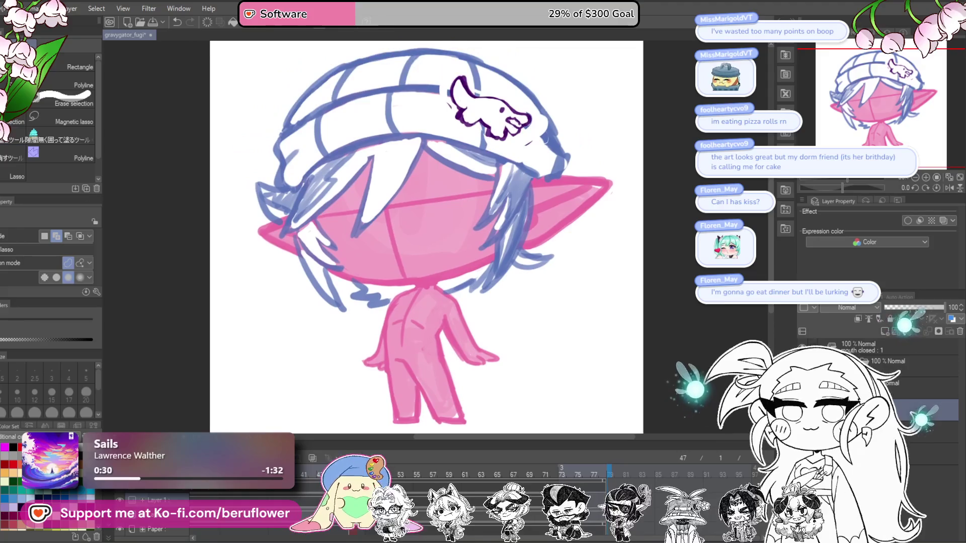
pyautogui.press('p')
pyautogui.moveTo(366, 124); pyautogui.dragTo(359, 97)
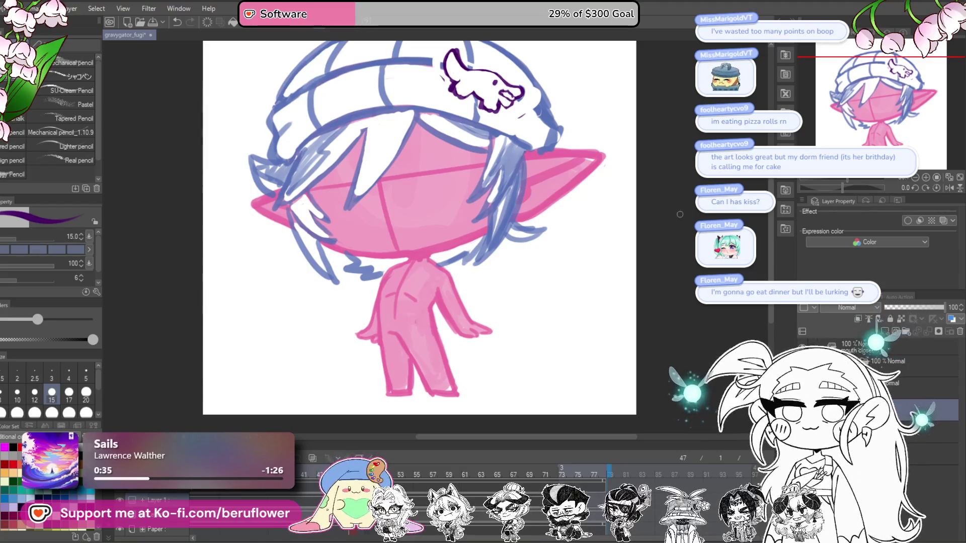
pyautogui.scroll(2, 408, 258)
pyautogui.scroll(2, 408, 259)
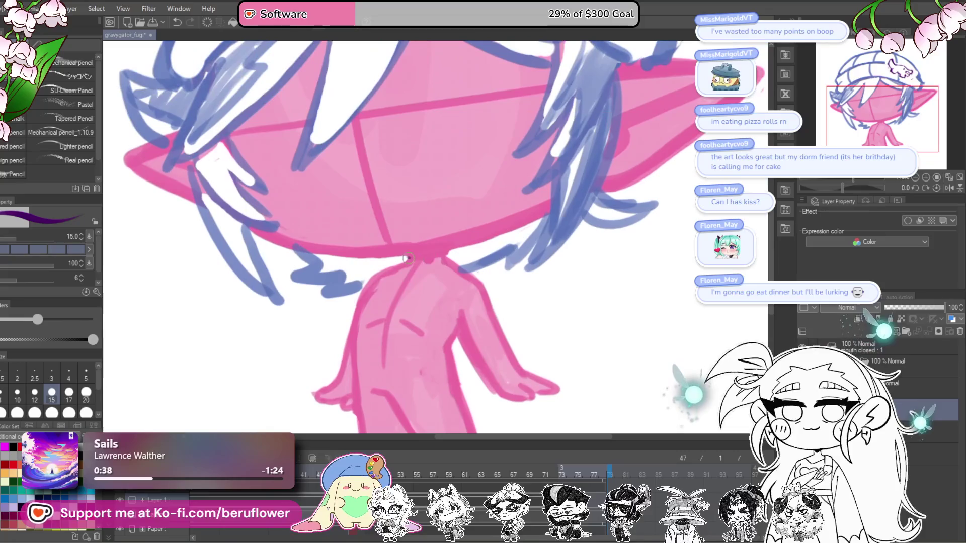
pyautogui.scroll(-1, 408, 258)
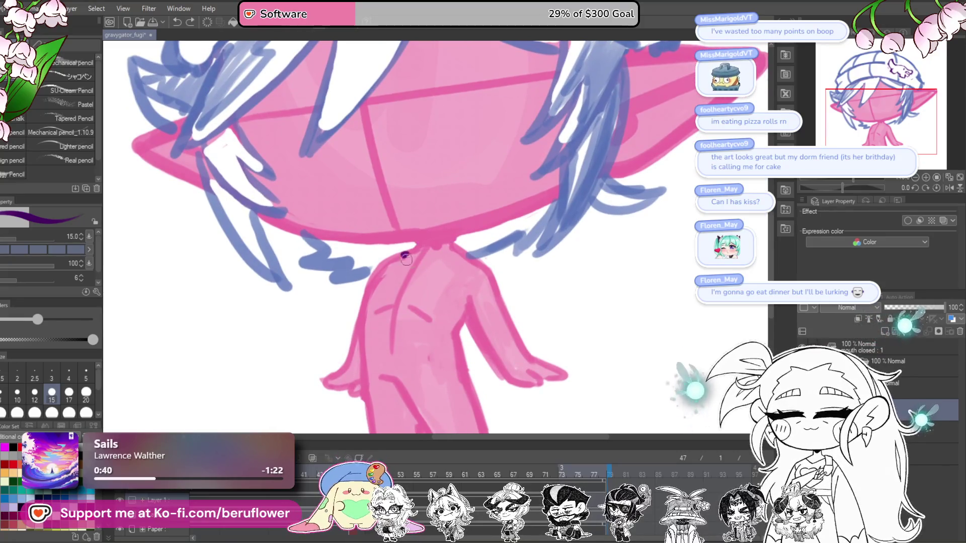
pyautogui.moveTo(522, 251); pyautogui.dragTo(525, 256)
pyautogui.hotkey('ctrl', 'z')
pyautogui.moveTo(410, 250); pyautogui.dragTo(453, 255)
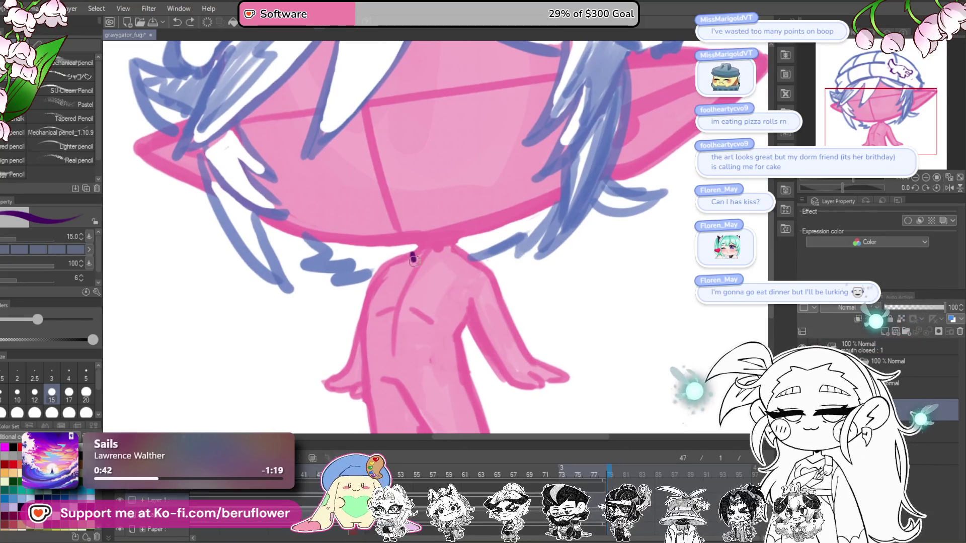
pyautogui.moveTo(540, 273); pyautogui.dragTo(526, 269)
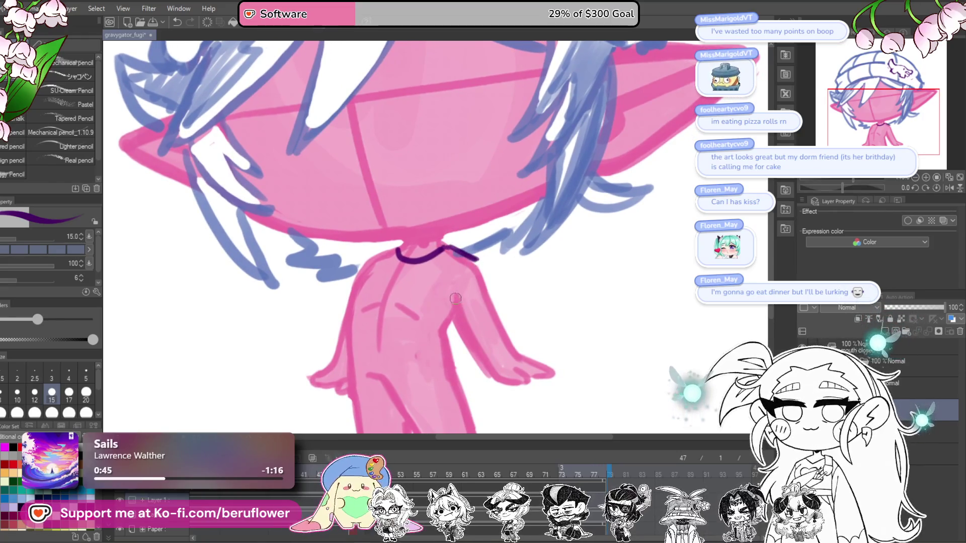
# Ink the shirt's right shoulder and sleeve, then the left shoulder and sleeve, in dark purple
pyautogui.moveTo(481, 262)
pyautogui.mouseDown()
pyautogui.moveTo(503, 296)
pyautogui.moveTo(494, 267)
pyautogui.moveTo(443, 294)
pyautogui.moveTo(503, 287)
pyautogui.mouseUp()
pyautogui.moveTo(475, 194); pyautogui.dragTo(466, 224)
pyautogui.hotkey('ctrl', 'z')
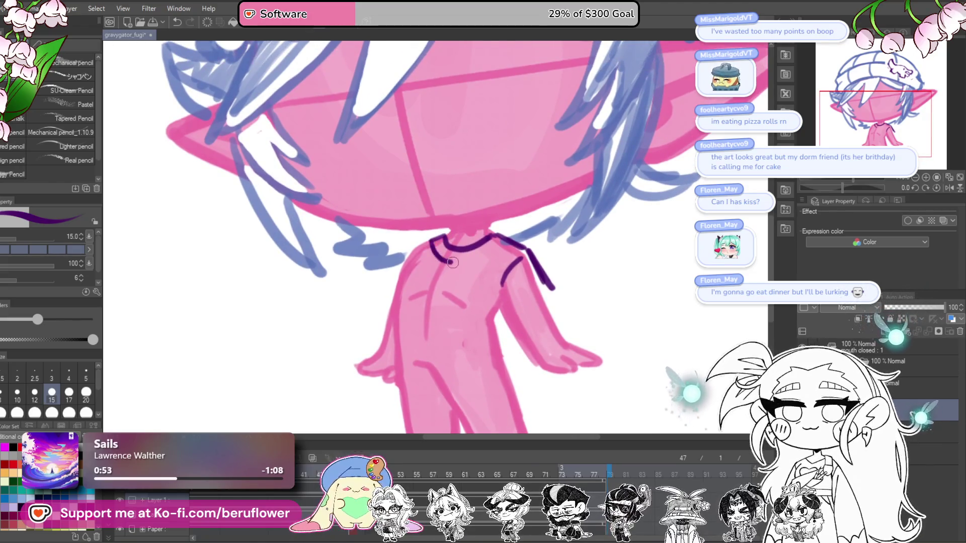
pyautogui.moveTo(503, 271); pyautogui.dragTo(495, 257)
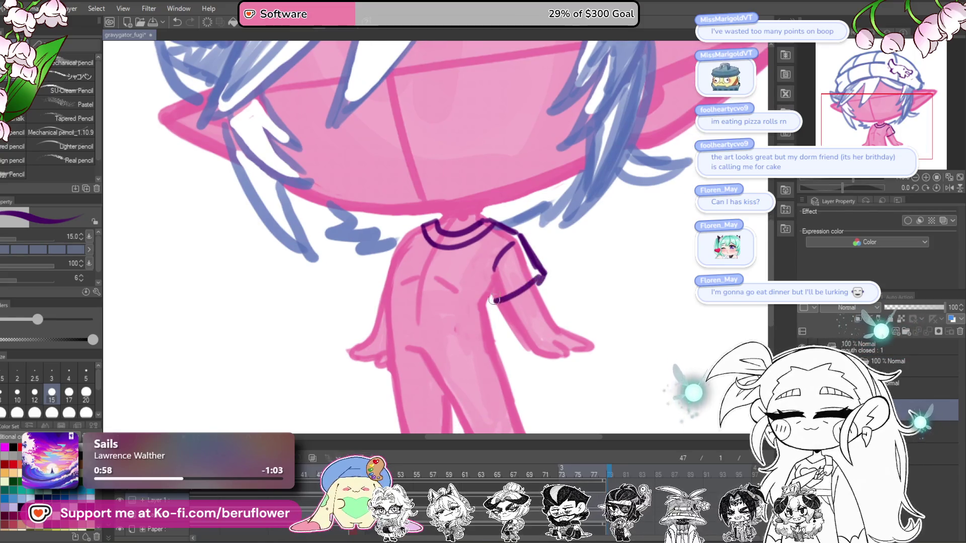
pyautogui.moveTo(473, 271); pyautogui.dragTo(500, 280)
pyautogui.moveTo(409, 275); pyautogui.dragTo(412, 299)
pyautogui.moveTo(541, 278); pyautogui.dragTo(540, 226)
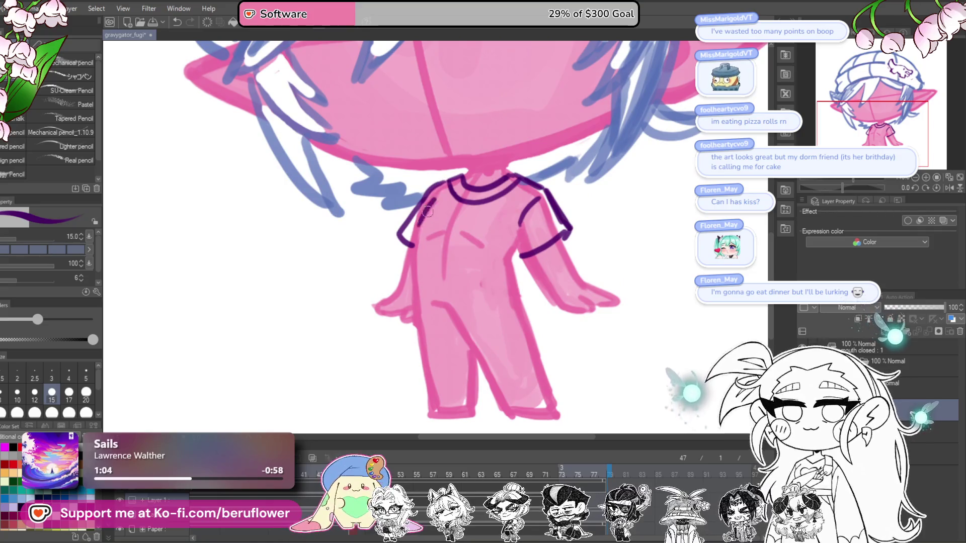
# Draw the shirt's bottom hem across the waist and extend its right side downward
pyautogui.moveTo(411, 256); pyautogui.dragTo(496, 254)
pyautogui.hotkey('ctrl', 'z')
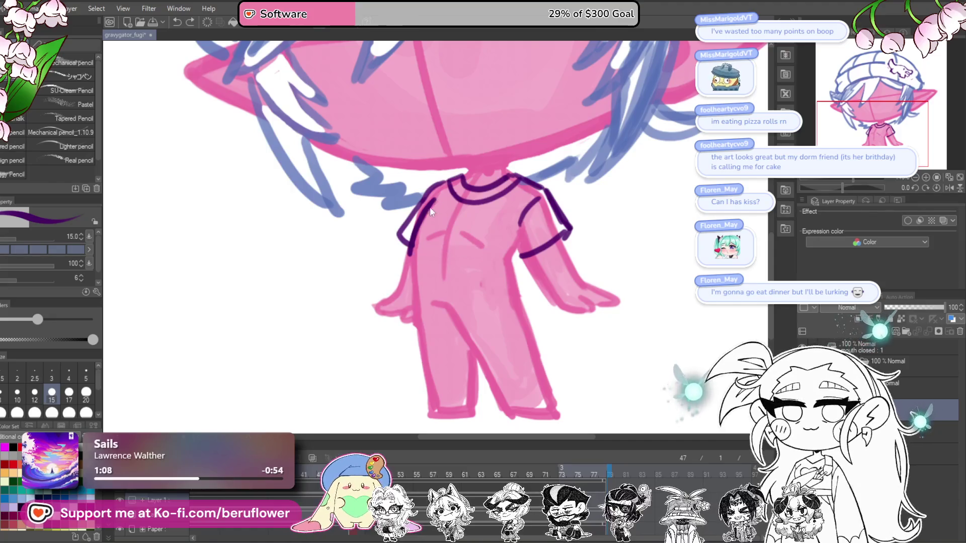
pyautogui.moveTo(407, 262); pyautogui.dragTo(473, 260)
pyautogui.moveTo(548, 281); pyautogui.dragTo(520, 296)
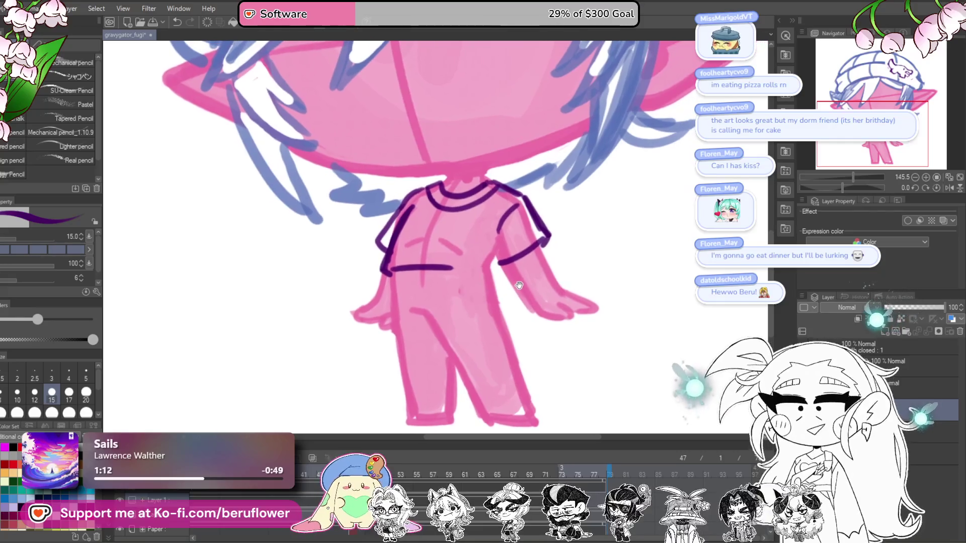
pyautogui.moveTo(428, 275); pyautogui.dragTo(489, 283)
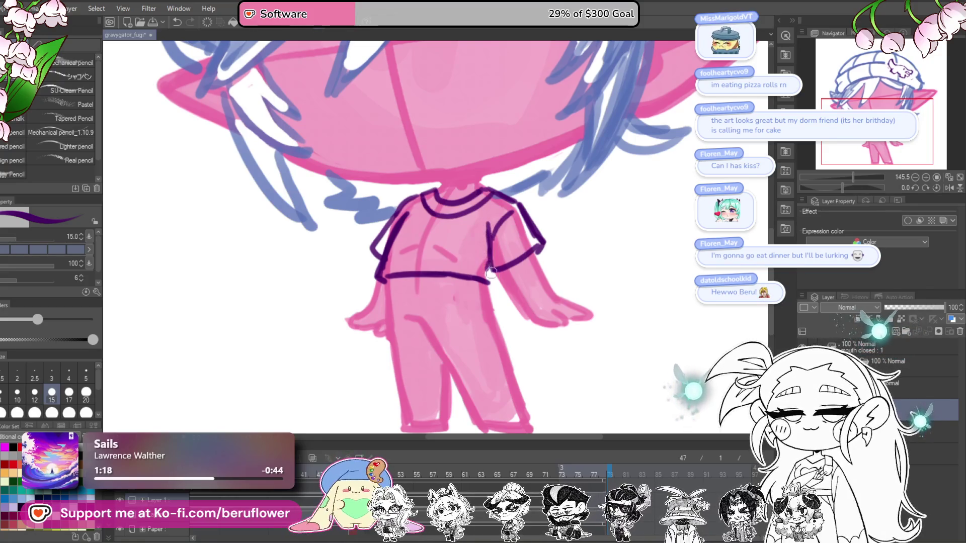
pyautogui.moveTo(491, 272); pyautogui.dragTo(489, 285)
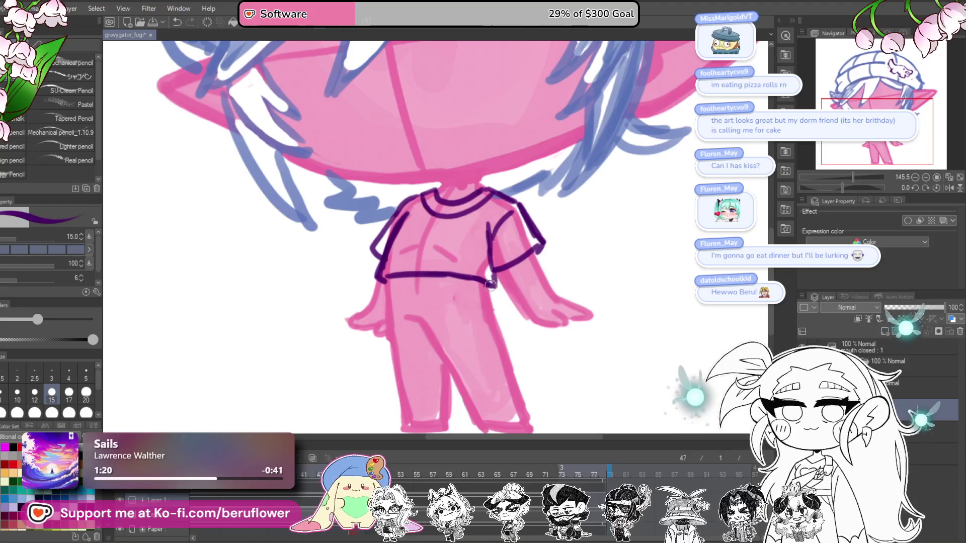
pyautogui.scroll(-3, 489, 285)
pyautogui.moveTo(503, 282)
pyautogui.mouseDown()
pyautogui.moveTo(583, 298)
pyautogui.moveTo(552, 320)
pyautogui.mouseUp()
pyautogui.scroll(-5, 488, 295)
pyautogui.scroll(5, 468, 302)
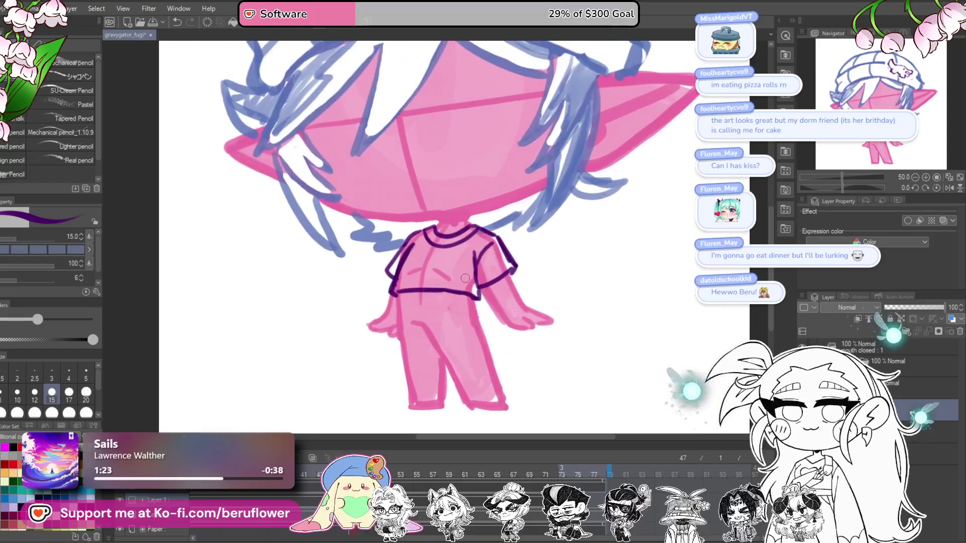
pyautogui.scroll(-1, 447, 308)
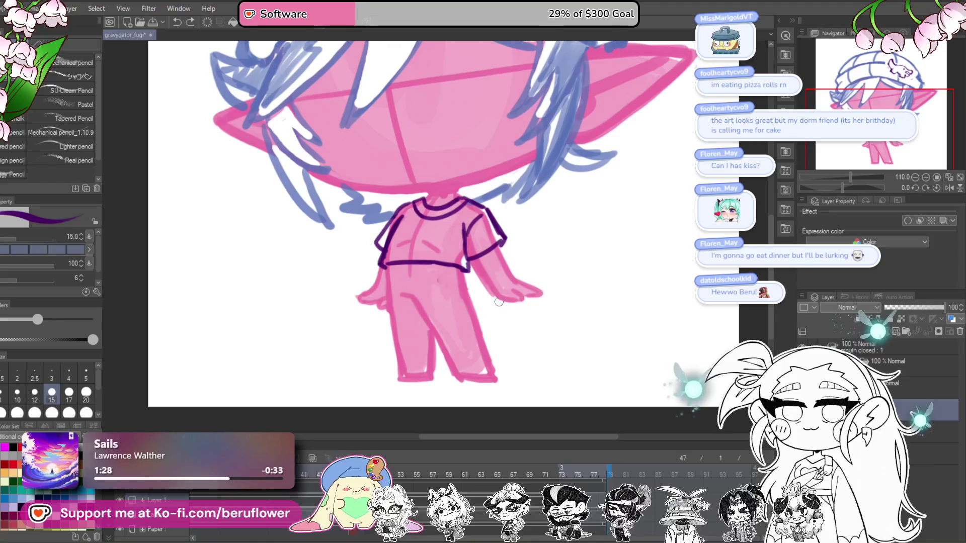
pyautogui.scroll(2, 408, 285)
# Ink the pants waistband across the hips, its left hook, the inner-leg seam and right edge
pyautogui.moveTo(382, 282); pyautogui.dragTo(494, 279)
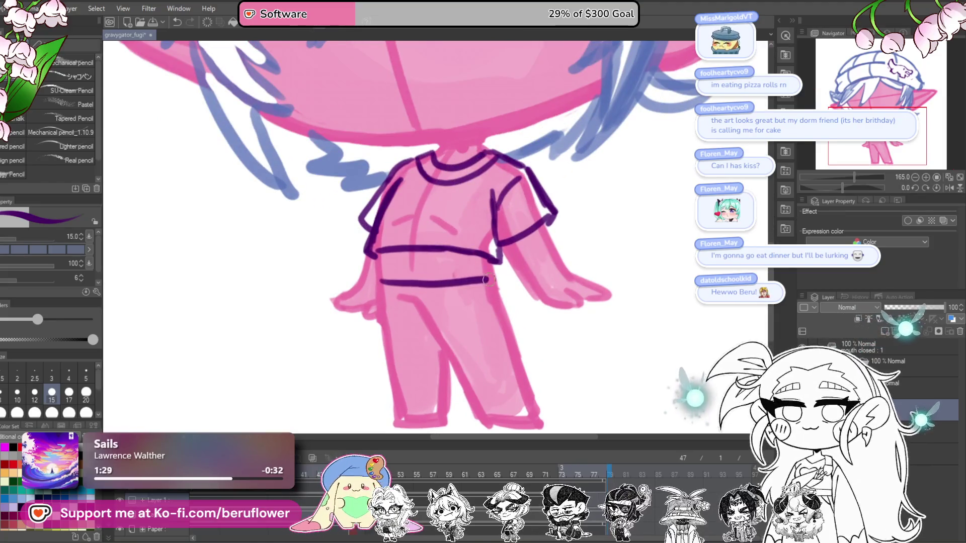
pyautogui.moveTo(381, 278); pyautogui.dragTo(382, 287)
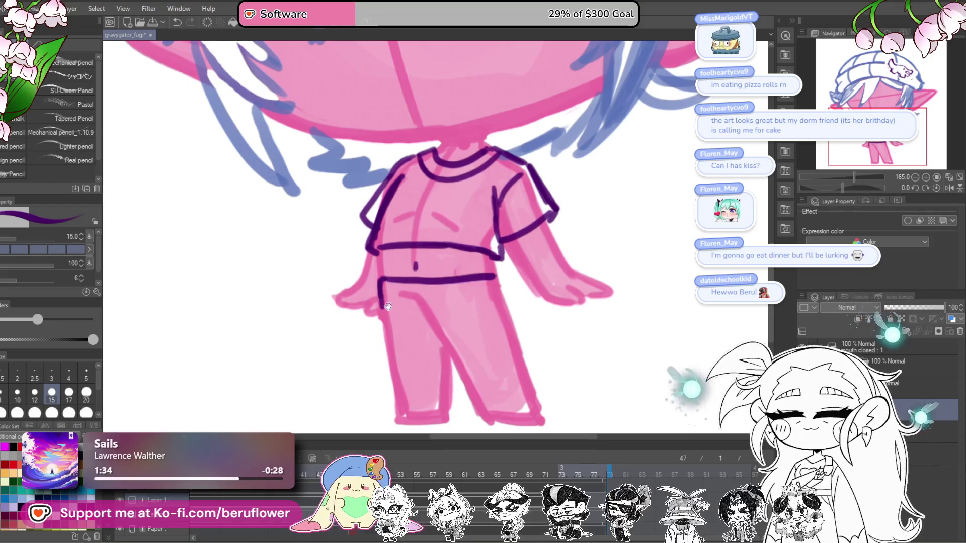
pyautogui.moveTo(395, 288); pyautogui.dragTo(436, 331)
pyautogui.moveTo(480, 247); pyautogui.dragTo(497, 303)
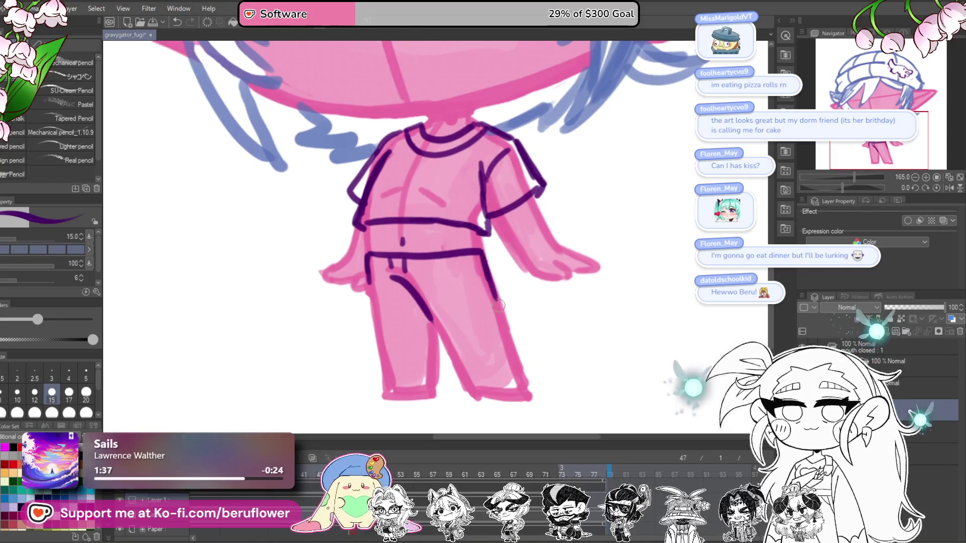
# Extend the inner leg to the hem and outline both pant legs' outer edges and hems
pyautogui.scroll(-2, 497, 302)
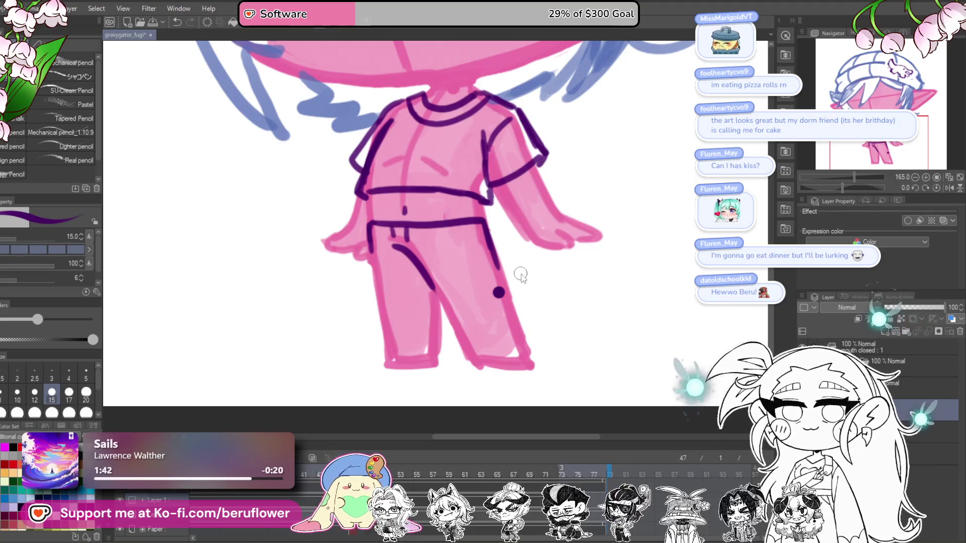
pyautogui.moveTo(431, 279)
pyautogui.mouseDown()
pyautogui.moveTo(484, 365)
pyautogui.moveTo(528, 371)
pyautogui.mouseUp()
pyautogui.moveTo(491, 251)
pyautogui.mouseDown()
pyautogui.moveTo(535, 370)
pyautogui.moveTo(570, 347)
pyautogui.mouseUp()
pyautogui.hotkey('ctrl', 'z')
pyautogui.moveTo(409, 228)
pyautogui.mouseDown()
pyautogui.moveTo(428, 354)
pyautogui.moveTo(479, 353)
pyautogui.mouseUp()
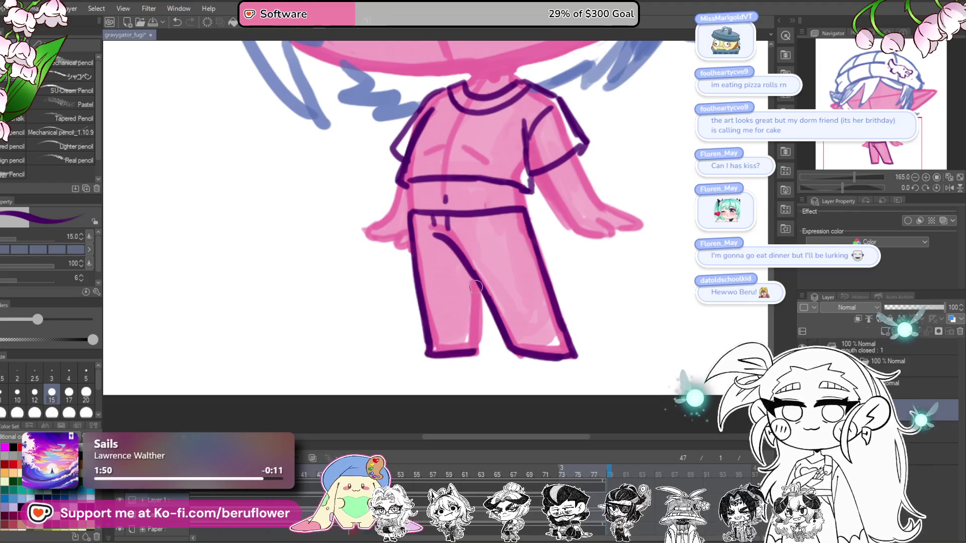
pyautogui.moveTo(472, 276); pyautogui.dragTo(478, 345)
pyautogui.moveTo(495, 270); pyautogui.dragTo(504, 309)
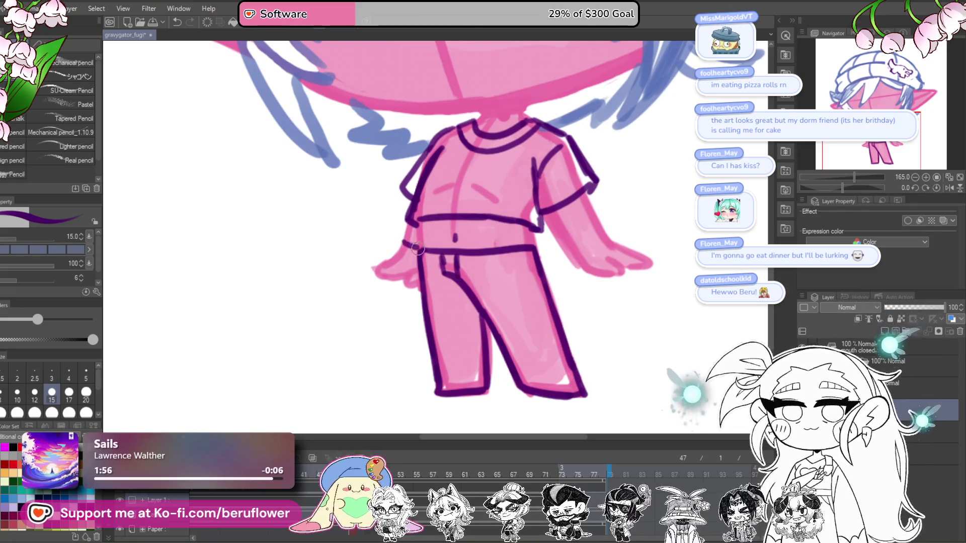
pyautogui.moveTo(405, 246); pyautogui.dragTo(418, 251)
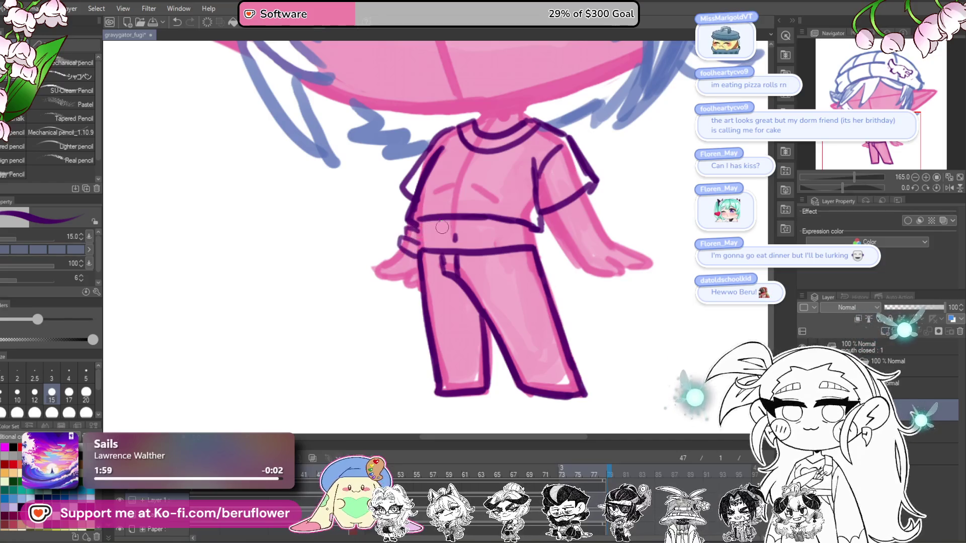
# Redraw the right wrist cuff edge darker and recentre the view on the body
pyautogui.moveTo(665, 249)
pyautogui.mouseDown()
pyautogui.moveTo(594, 294)
pyautogui.moveTo(533, 276)
pyautogui.moveTo(493, 297)
pyautogui.mouseUp()
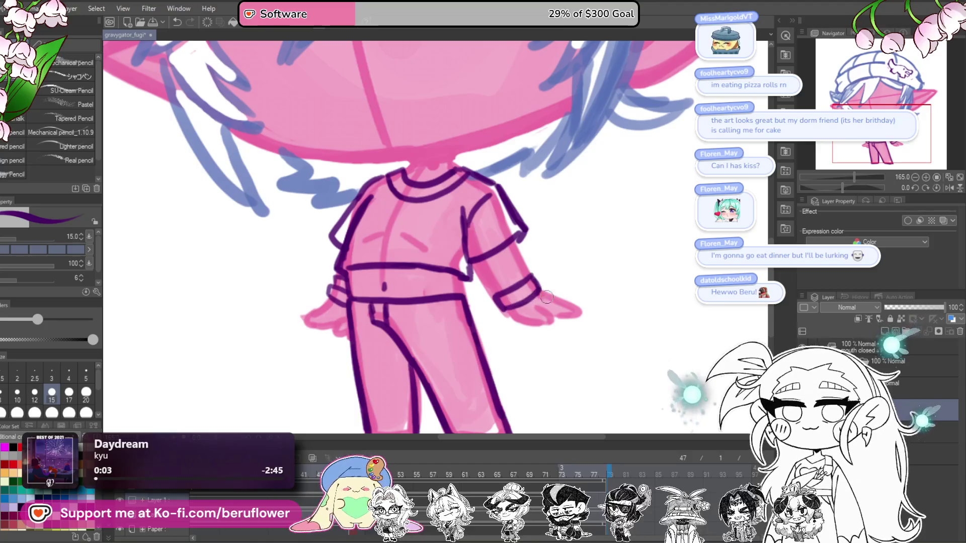
pyautogui.moveTo(524, 290); pyautogui.dragTo(535, 293)
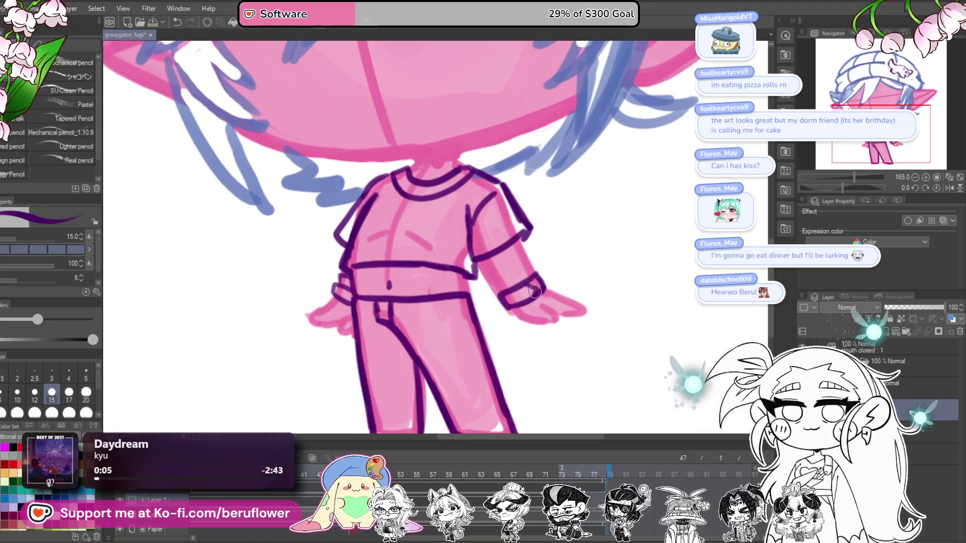
pyautogui.scroll(-4, 528, 301)
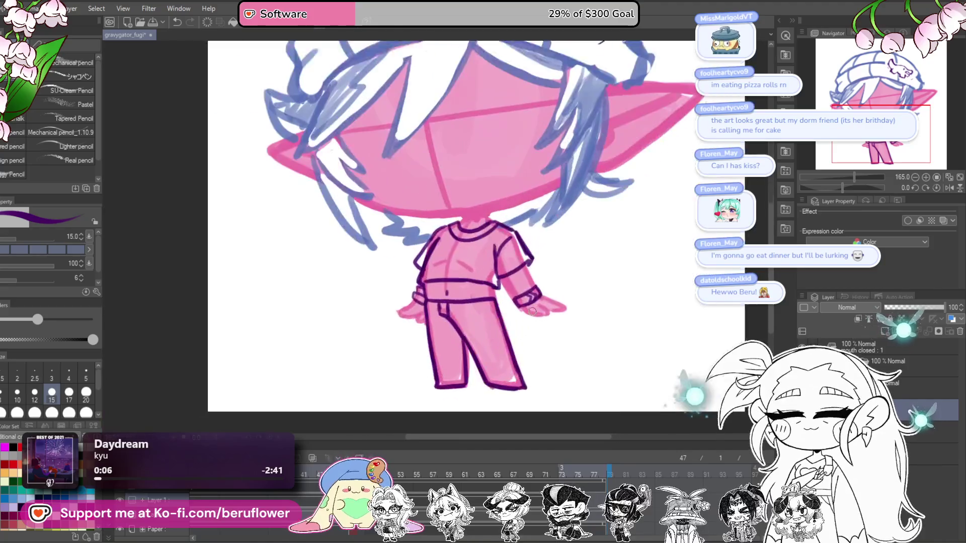
pyautogui.moveTo(570, 322); pyautogui.dragTo(574, 336)
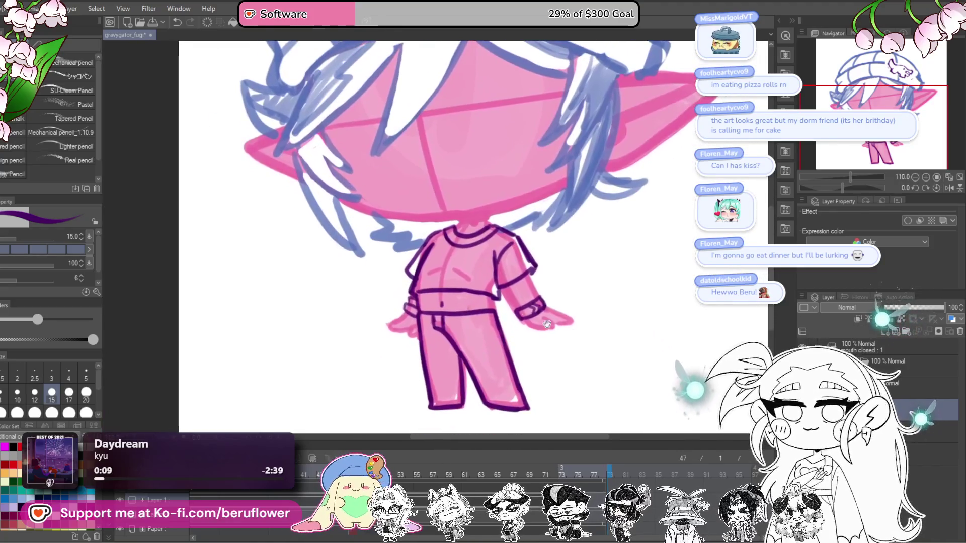
pyautogui.moveTo(478, 300); pyautogui.dragTo(488, 306)
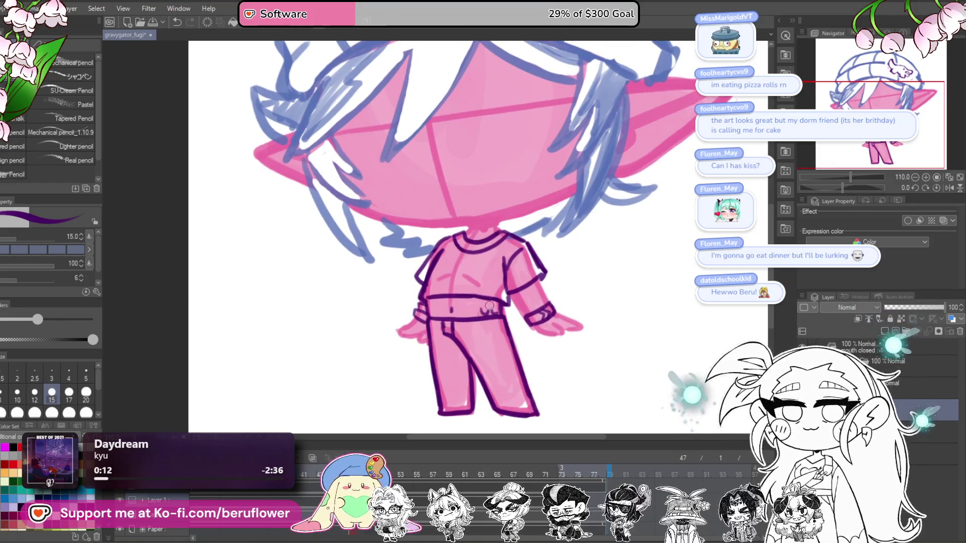
pyautogui.moveTo(503, 297); pyautogui.dragTo(518, 305)
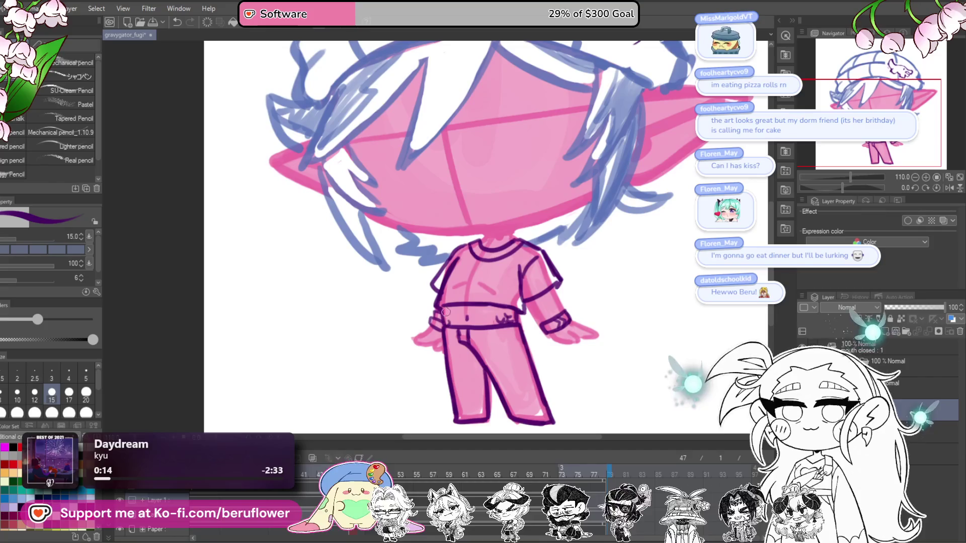
pyautogui.moveTo(617, 334); pyautogui.dragTo(586, 254)
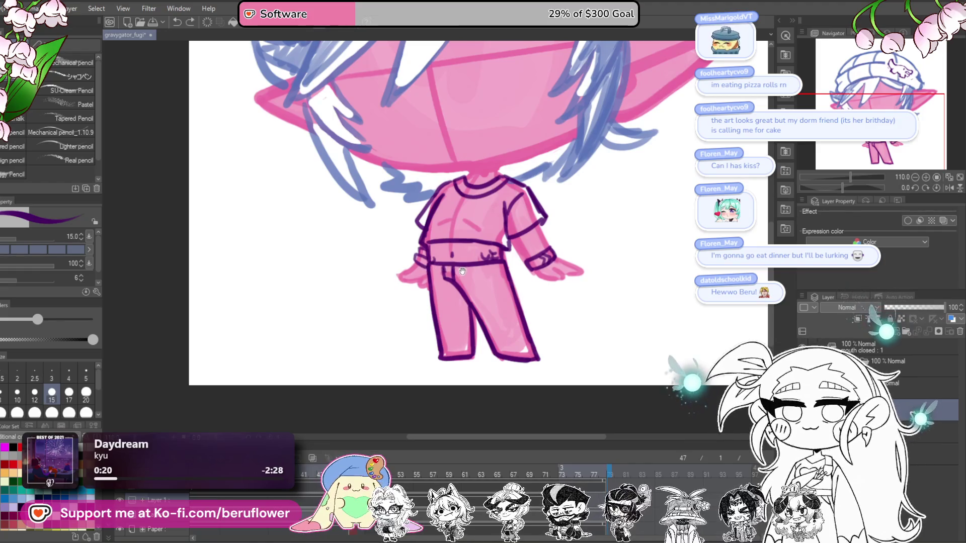
# Add a waistband line and draw the tail's lower edge with a thin line under the braid
pyautogui.moveTo(449, 272); pyautogui.dragTo(503, 264)
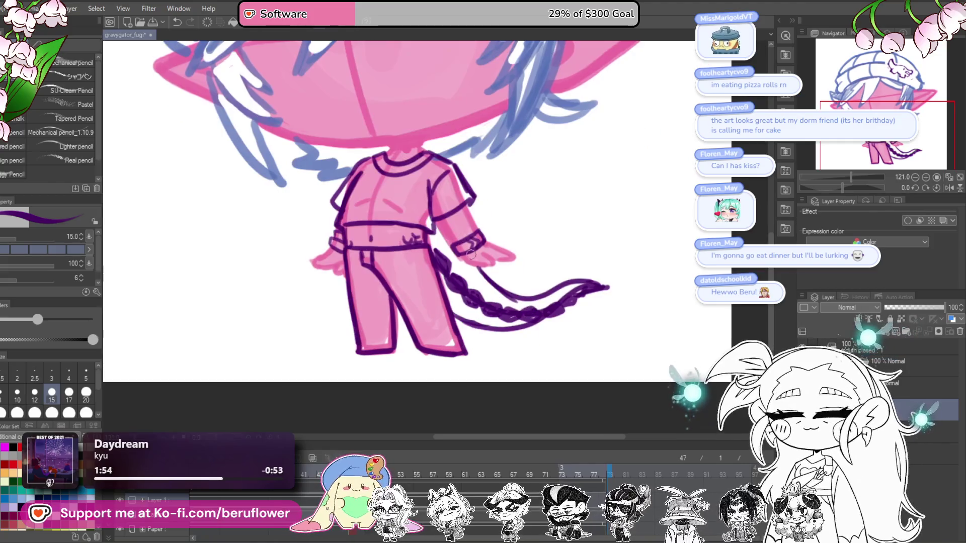
pyautogui.moveTo(449, 297); pyautogui.dragTo(536, 326)
pyautogui.hotkey('ctrl', 'z')
pyautogui.moveTo(451, 297)
pyautogui.mouseDown()
pyautogui.moveTo(483, 321)
pyautogui.moveTo(545, 305)
pyautogui.mouseUp()
pyautogui.moveTo(478, 318); pyautogui.dragTo(525, 330)
pyautogui.moveTo(456, 290)
pyautogui.mouseDown()
pyautogui.moveTo(479, 284)
pyautogui.moveTo(485, 310)
pyautogui.mouseUp()
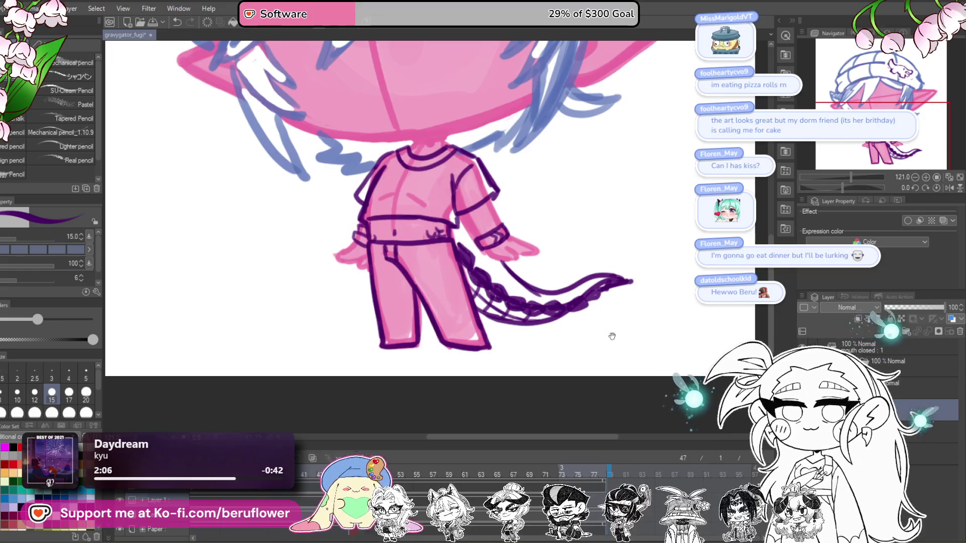
pyautogui.moveTo(612, 336); pyautogui.dragTo(579, 352)
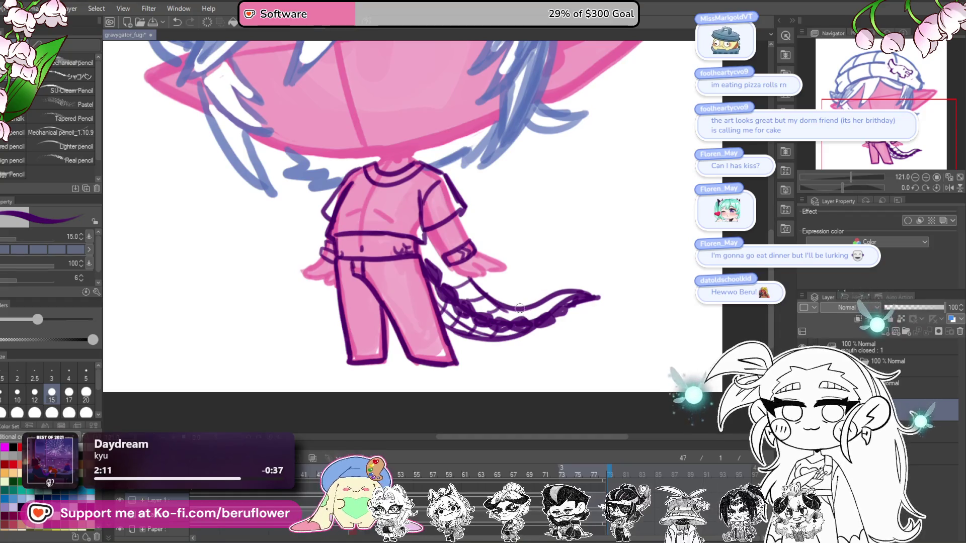
# Join the tail's upper edge, connect it to the hand, and shade the lower scales darker
pyautogui.moveTo(470, 282); pyautogui.dragTo(521, 312)
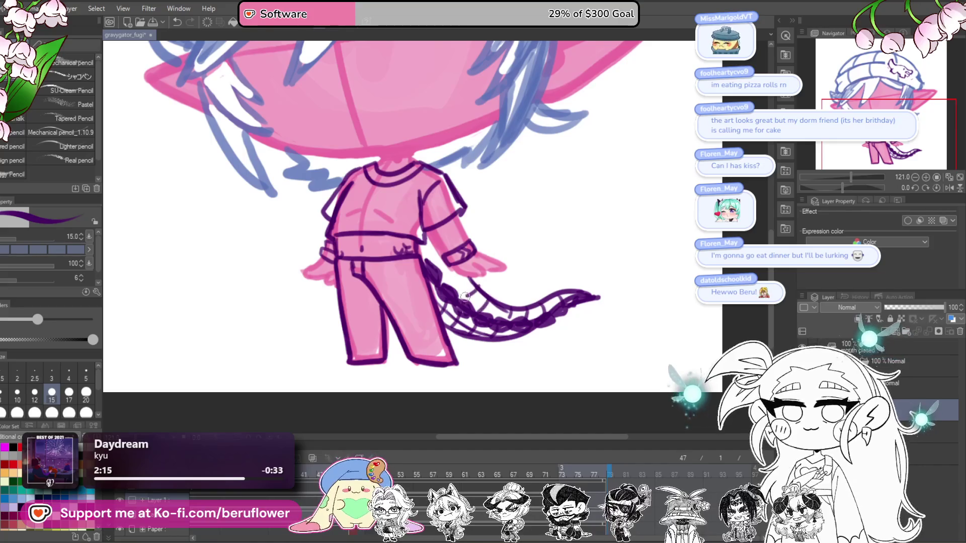
pyautogui.moveTo(469, 280); pyautogui.dragTo(454, 299)
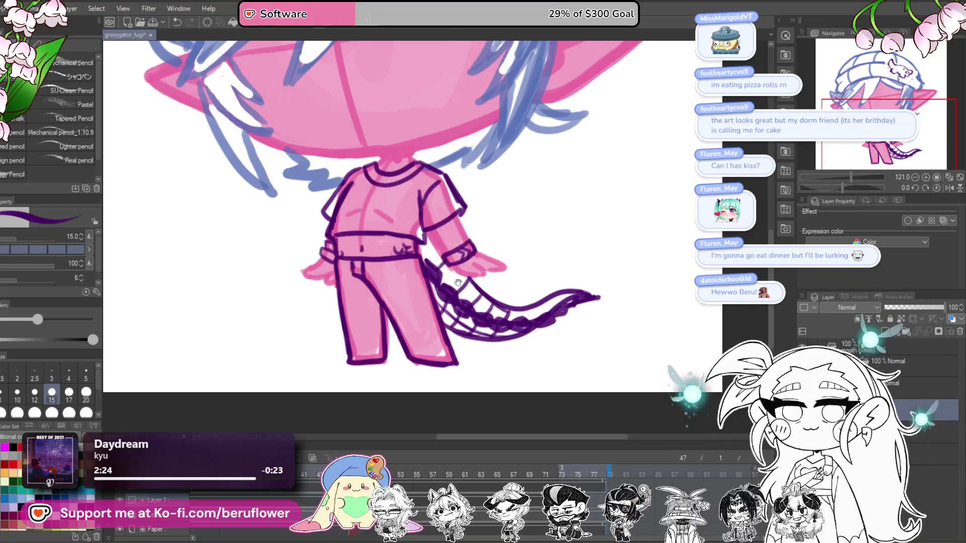
pyautogui.moveTo(457, 282); pyautogui.dragTo(433, 272)
pyautogui.moveTo(398, 231)
pyautogui.mouseDown()
pyautogui.moveTo(410, 261)
pyautogui.moveTo(473, 301)
pyautogui.moveTo(547, 281)
pyautogui.mouseUp()
pyautogui.moveTo(408, 277)
pyautogui.mouseDown()
pyautogui.moveTo(456, 313)
pyautogui.moveTo(486, 318)
pyautogui.mouseUp()
pyautogui.scroll(-3, 534, 295)
pyautogui.scroll(2, 534, 295)
pyautogui.scroll(2, 552, 303)
pyautogui.scroll(1, 525, 333)
pyautogui.moveTo(525, 333)
pyautogui.mouseDown()
pyautogui.moveTo(564, 307)
pyautogui.moveTo(536, 307)
pyautogui.moveTo(443, 259)
pyautogui.mouseUp()
# Fit the canvas, zoom to 100%, and bring the head and beanie into view
pyautogui.hotkey('ctrl', '0')
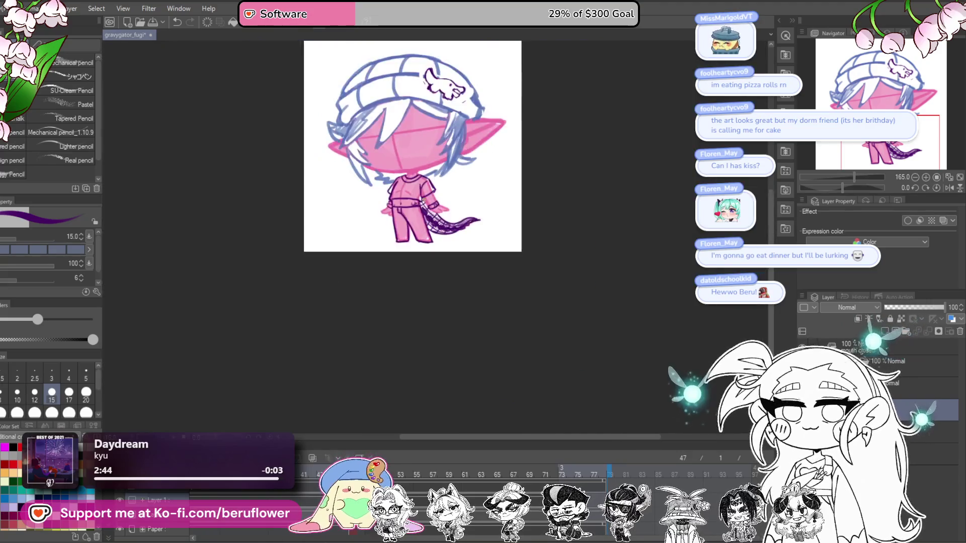
pyautogui.hotkey('ctrl', 'alt', '0')
pyautogui.moveTo(641, 237); pyautogui.dragTo(647, 340)
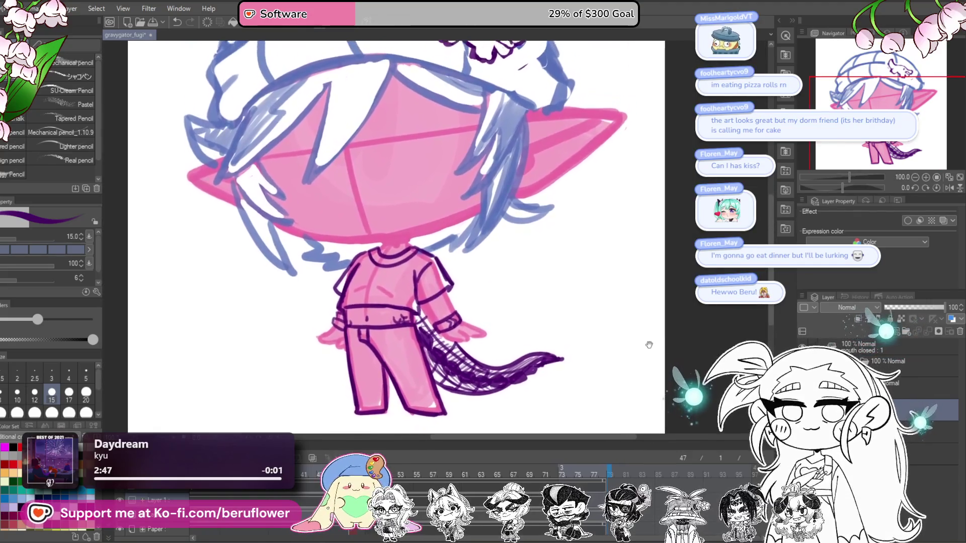
pyautogui.moveTo(641, 237); pyautogui.dragTo(576, 275)
pyautogui.scroll(-5, 432, 196)
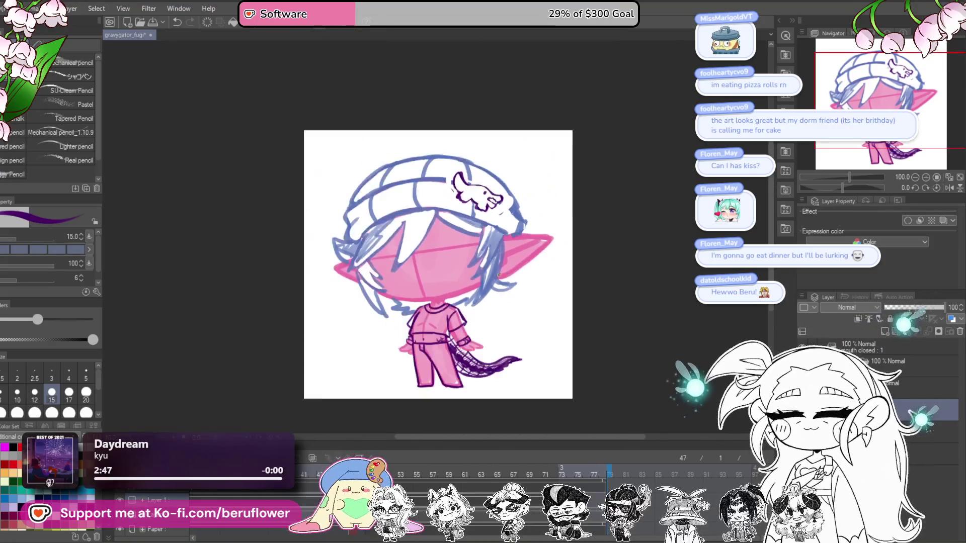
pyautogui.scroll(5, 432, 197)
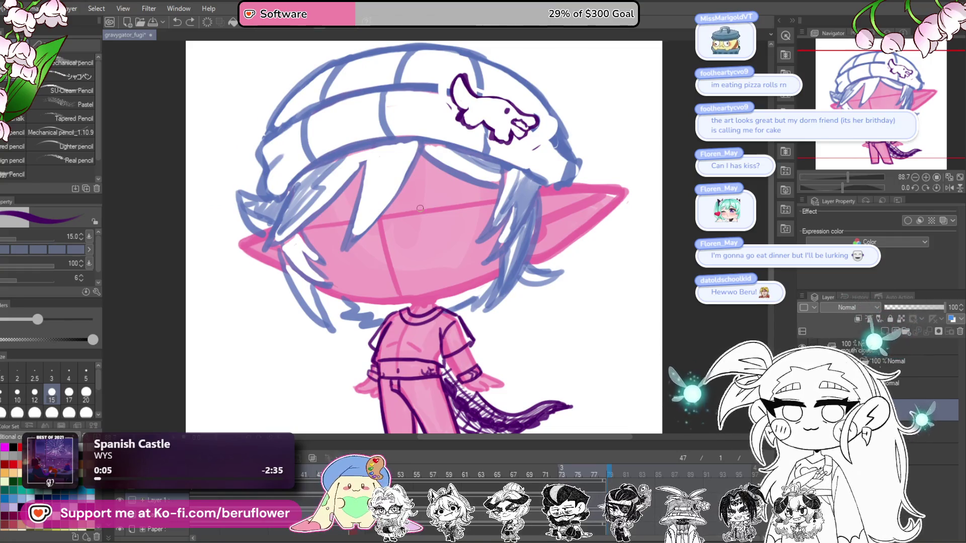
pyautogui.moveTo(476, 242); pyautogui.dragTo(495, 248)
# Enlarge the brush and erase the right ear's pointed tip to a shorter end
pyautogui.press(']')
pyautogui.press(']')
pyautogui.press(']')
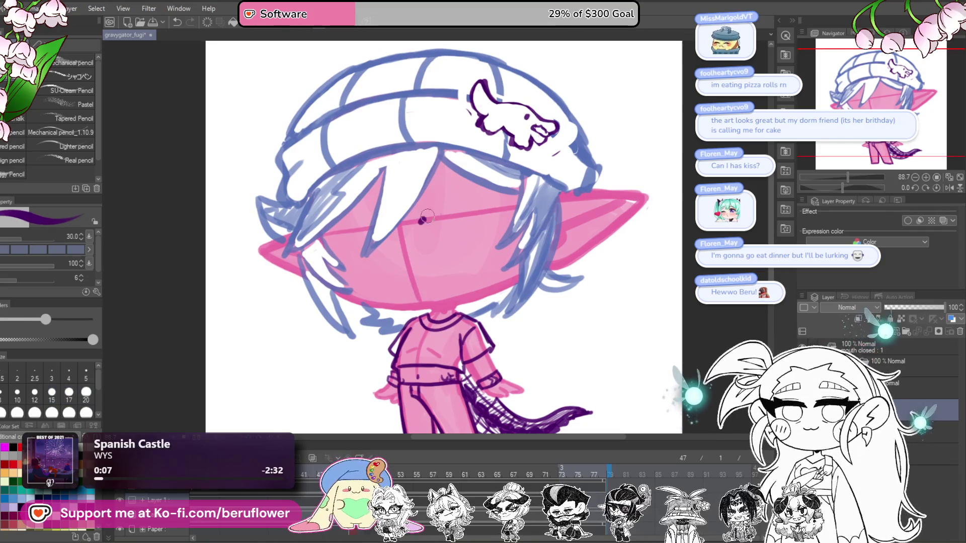
pyautogui.moveTo(436, 221); pyautogui.dragTo(450, 207)
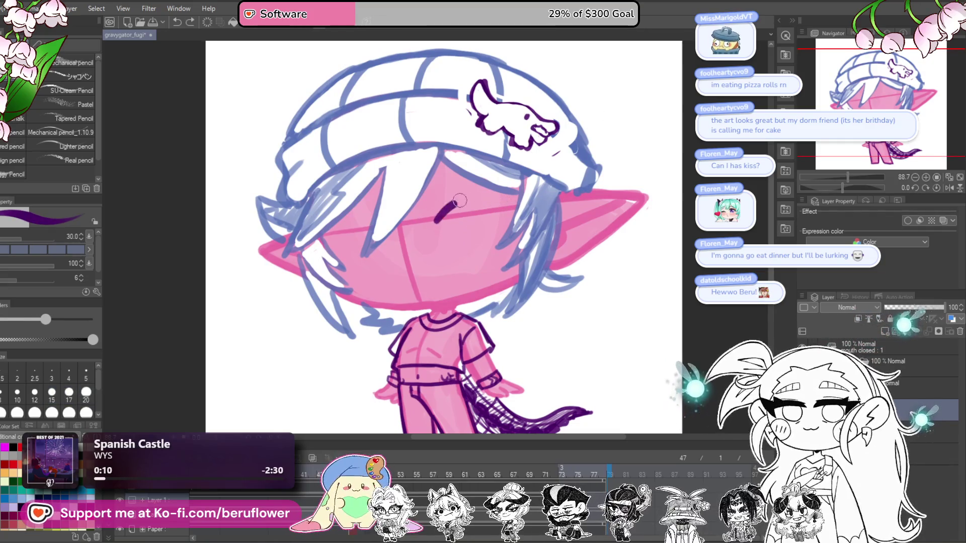
pyautogui.hotkey('ctrl', 'z')
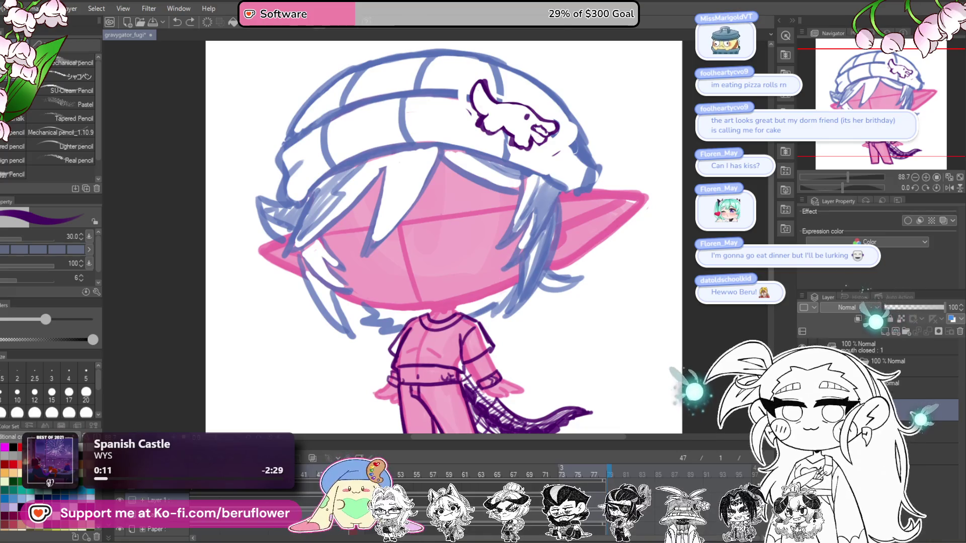
pyautogui.moveTo(565, 286); pyautogui.dragTo(522, 280)
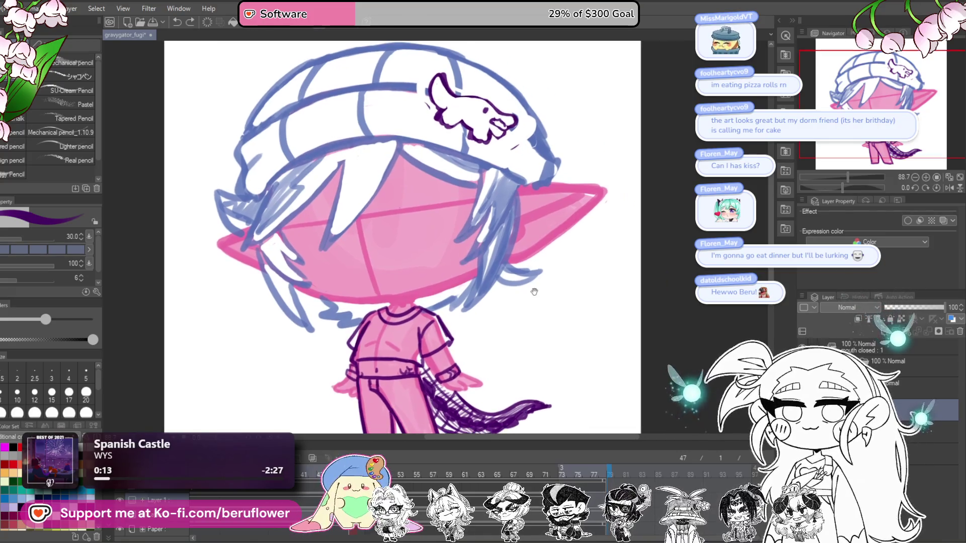
pyautogui.moveTo(572, 184)
pyautogui.mouseDown()
pyautogui.moveTo(601, 181)
pyautogui.moveTo(565, 188)
pyautogui.mouseUp()
pyautogui.moveTo(339, 212); pyautogui.dragTo(399, 216)
# Erase the left ear tip shorter, trying and discarding a purple outline around the right ear
pyautogui.moveTo(284, 258)
pyautogui.mouseDown()
pyautogui.moveTo(286, 240)
pyautogui.moveTo(296, 266)
pyautogui.moveTo(291, 238)
pyautogui.mouseUp()
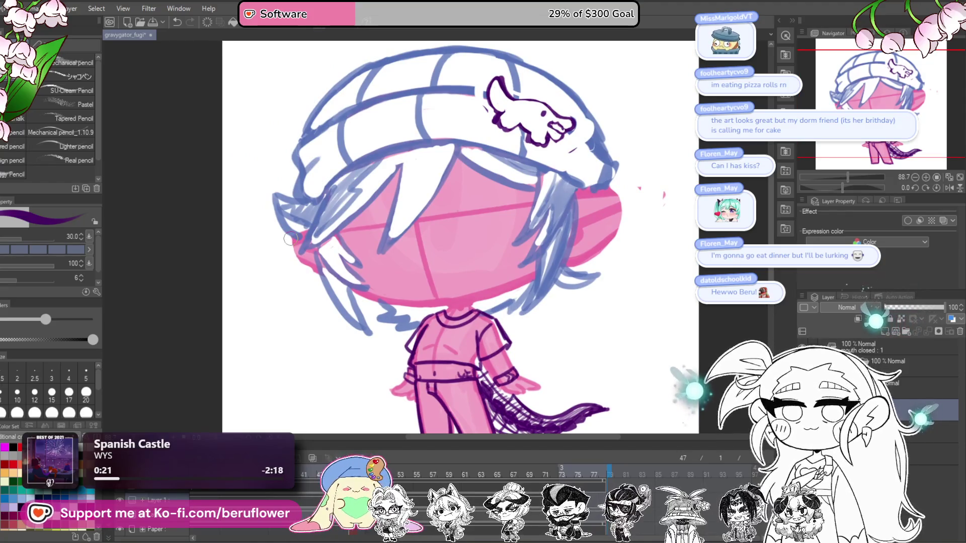
pyautogui.moveTo(618, 184)
pyautogui.mouseDown()
pyautogui.moveTo(603, 183)
pyautogui.moveTo(552, 263)
pyautogui.mouseUp()
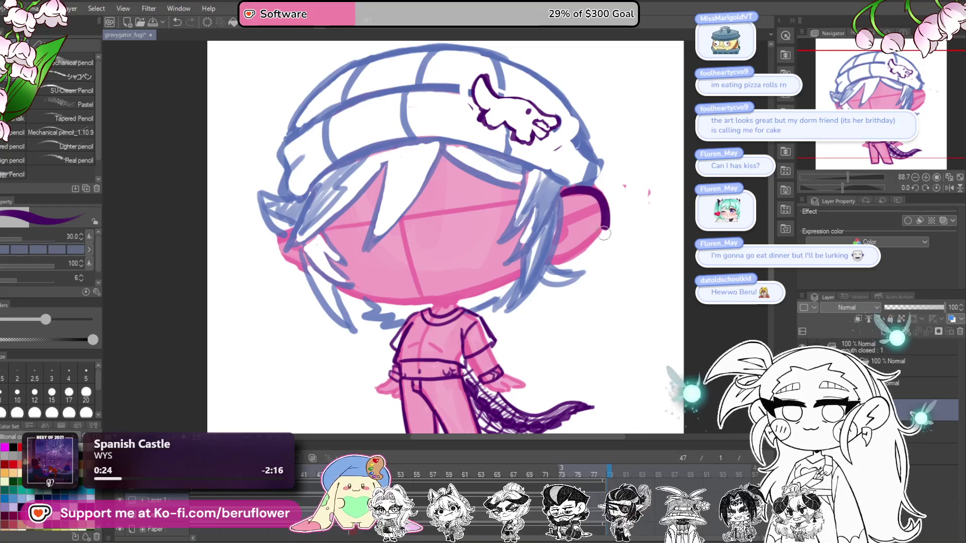
pyautogui.hotkey('ctrl', 'z')
pyautogui.moveTo(558, 192); pyautogui.dragTo(553, 264)
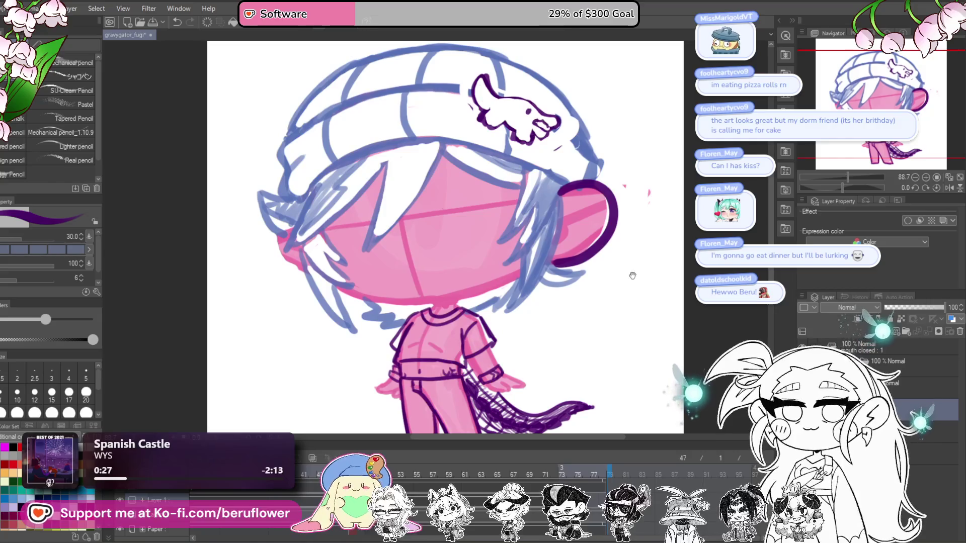
pyautogui.moveTo(632, 275); pyautogui.dragTo(576, 292)
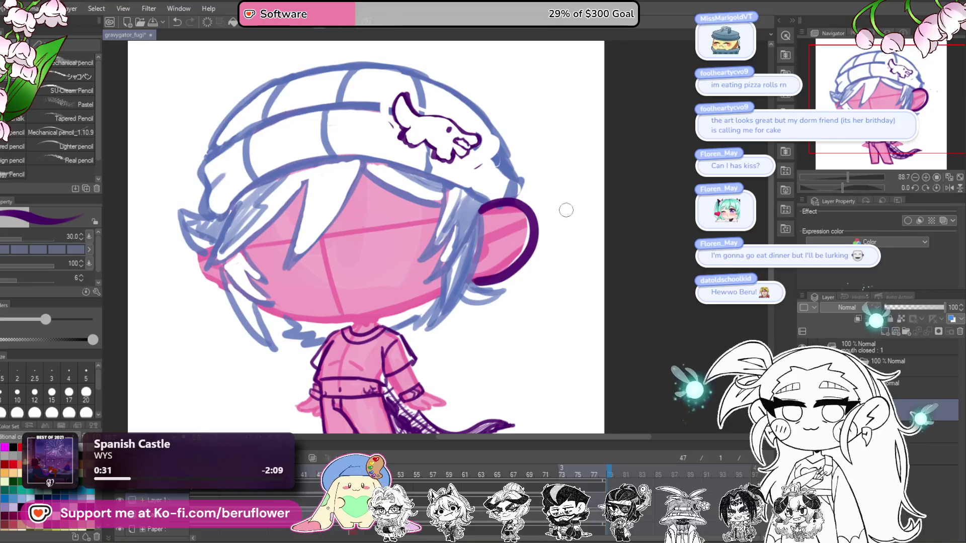
pyautogui.moveTo(565, 258)
pyautogui.mouseDown()
pyautogui.moveTo(599, 187)
pyautogui.moveTo(592, 218)
pyautogui.mouseUp()
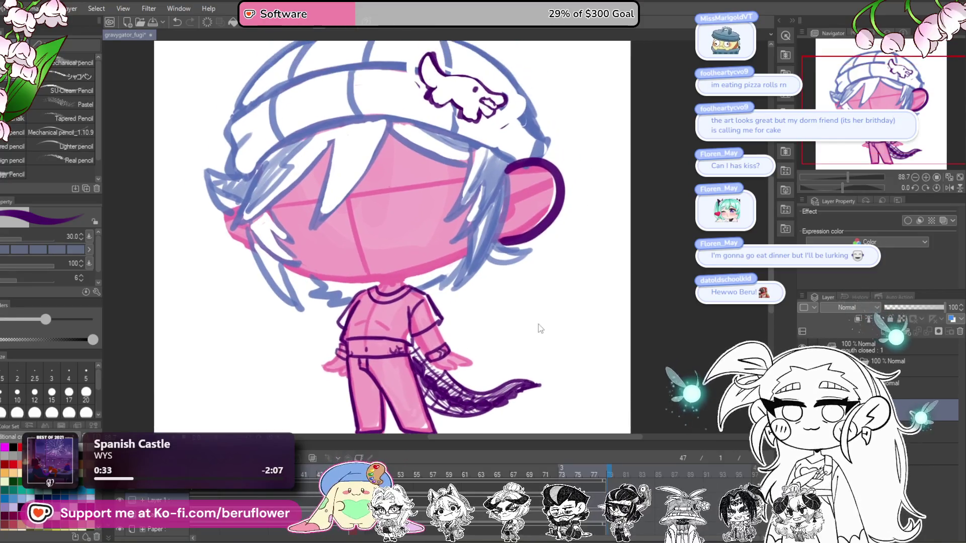
pyautogui.hotkey('ctrl', 'z')
pyautogui.moveTo(657, 81); pyautogui.dragTo(618, 110)
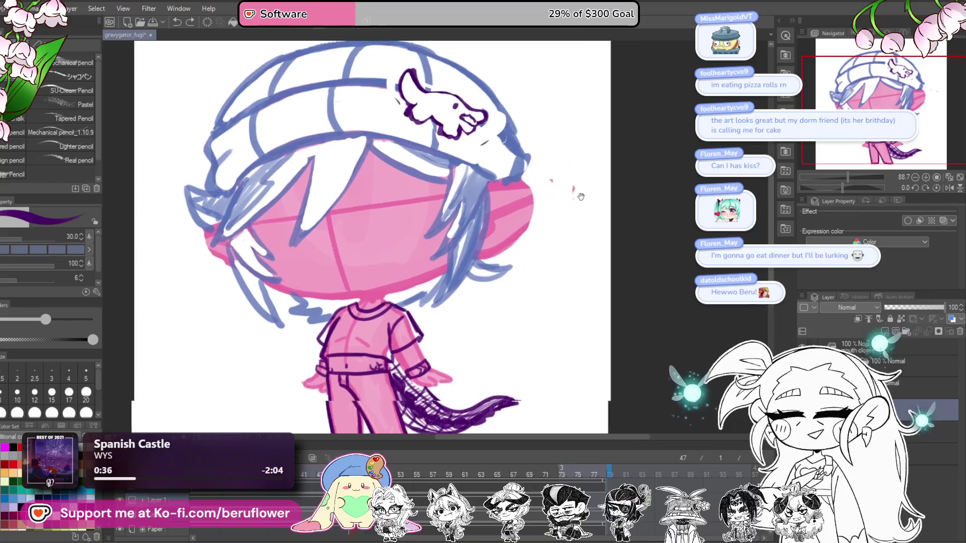
pyautogui.moveTo(598, 193); pyautogui.dragTo(627, 199)
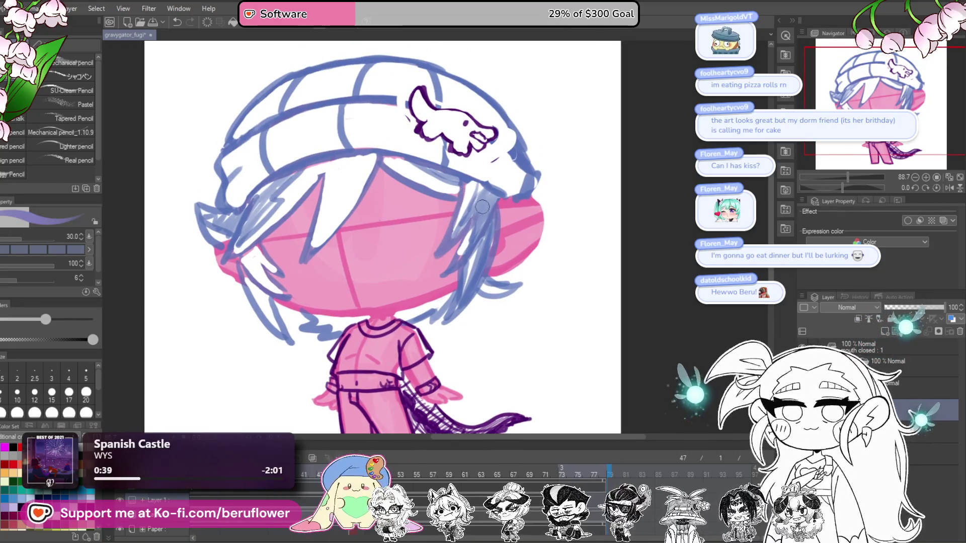
# Paint blue-grey strands over the right-side hair and the lower-left hair
pyautogui.moveTo(521, 198); pyautogui.dragTo(449, 322)
pyautogui.moveTo(508, 208); pyautogui.dragTo(473, 294)
pyautogui.moveTo(425, 322); pyautogui.dragTo(474, 317)
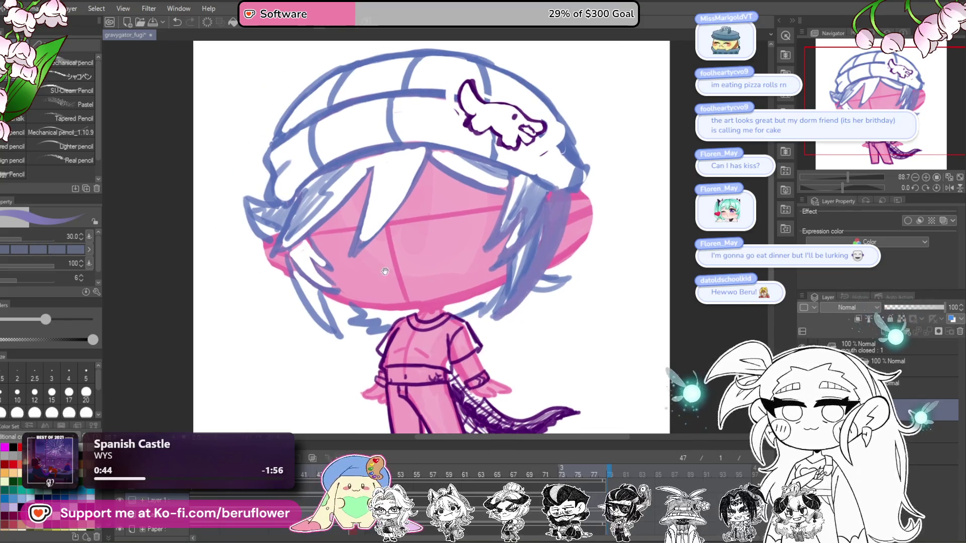
pyautogui.moveTo(274, 252)
pyautogui.mouseDown()
pyautogui.moveTo(332, 332)
pyautogui.moveTo(294, 292)
pyautogui.moveTo(307, 314)
pyautogui.mouseUp()
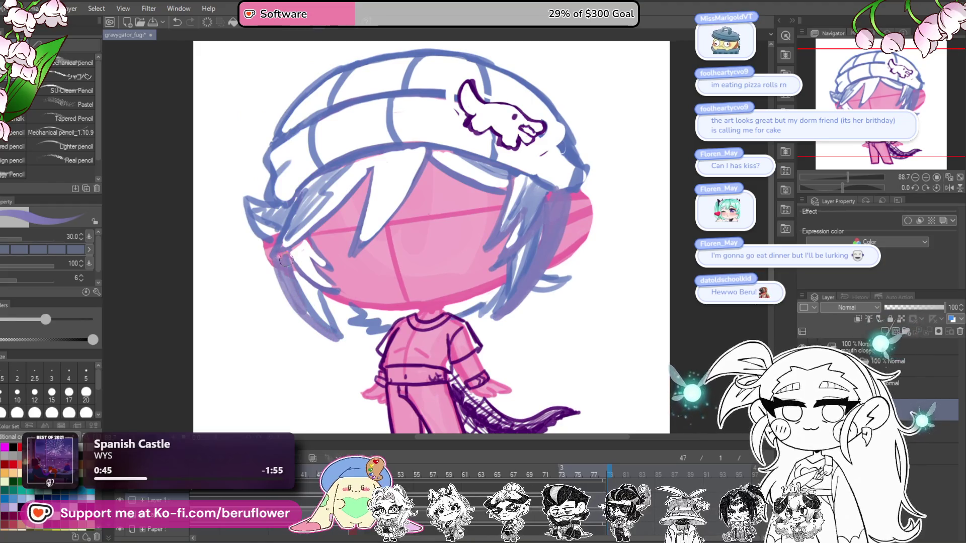
pyautogui.moveTo(281, 272); pyautogui.dragTo(320, 330)
# Continue darker blue strands along the lower-left hair and start darkening the right-side hair
pyautogui.moveTo(274, 254); pyautogui.dragTo(294, 304)
pyautogui.moveTo(282, 271); pyautogui.dragTo(352, 347)
pyautogui.moveTo(567, 211); pyautogui.dragTo(540, 202)
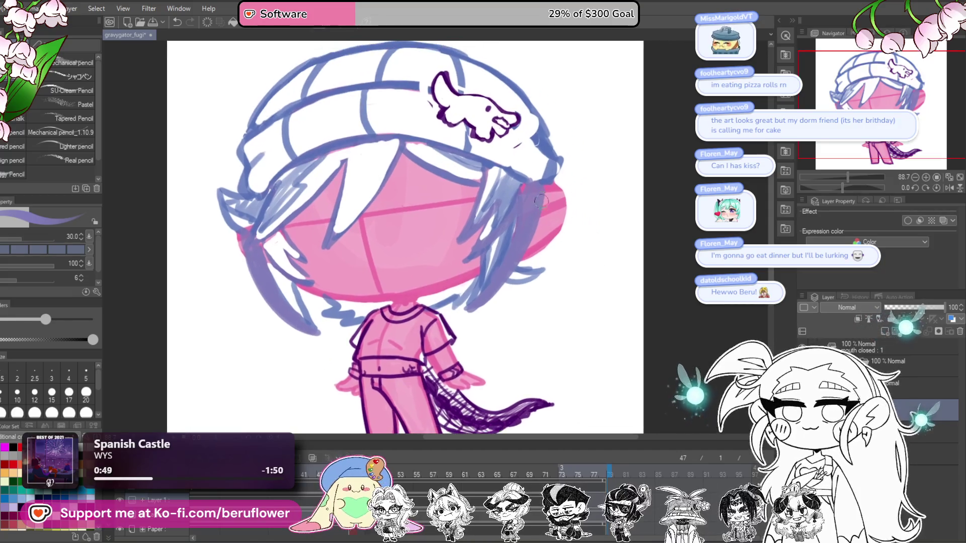
pyautogui.moveTo(510, 281); pyautogui.dragTo(460, 318)
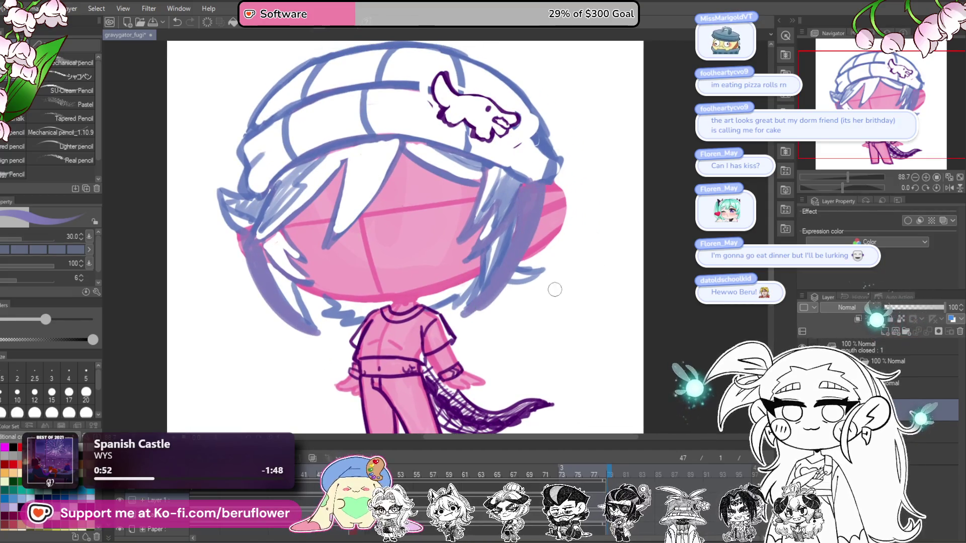
pyautogui.scroll(-2, 555, 291)
pyautogui.scroll(1, 578, 285)
pyautogui.moveTo(549, 337); pyautogui.dragTo(544, 338)
pyautogui.scroll(2, 539, 173)
pyautogui.scroll(2, 538, 172)
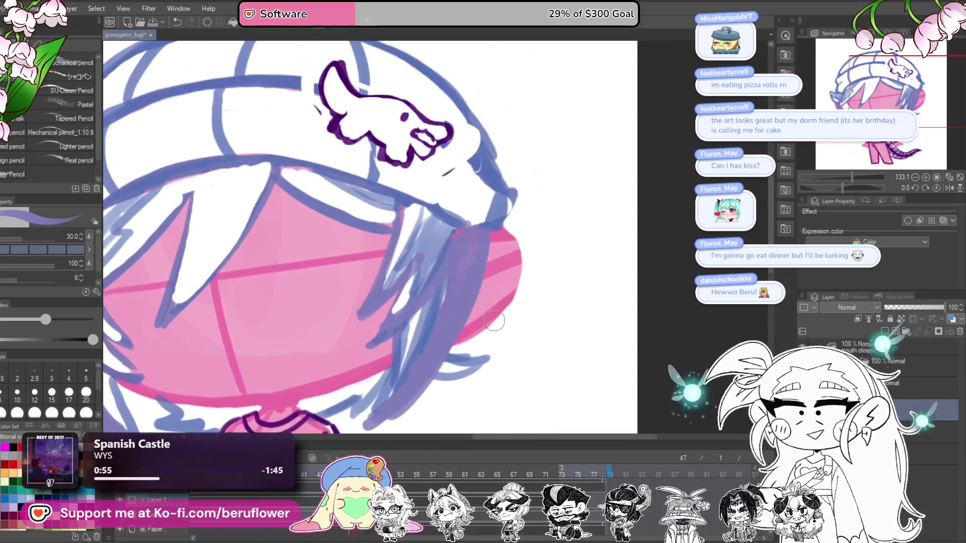
pyautogui.scroll(-4, 504, 227)
pyautogui.scroll(5, 481, 252)
# Add short blue and purple strands along the right hair edge beside the ear
pyautogui.moveTo(481, 253); pyautogui.dragTo(548, 232)
pyautogui.hotkey('ctrl', 'z')
pyautogui.moveTo(480, 245)
pyautogui.mouseDown()
pyautogui.moveTo(549, 225)
pyautogui.moveTo(505, 290)
pyautogui.mouseUp()
pyautogui.scroll(-5, 505, 289)
pyautogui.scroll(4, 556, 276)
pyautogui.scroll(1, 526, 238)
pyautogui.moveTo(543, 252)
pyautogui.mouseDown()
pyautogui.moveTo(545, 243)
pyautogui.moveTo(552, 300)
pyautogui.moveTo(512, 291)
pyautogui.mouseUp()
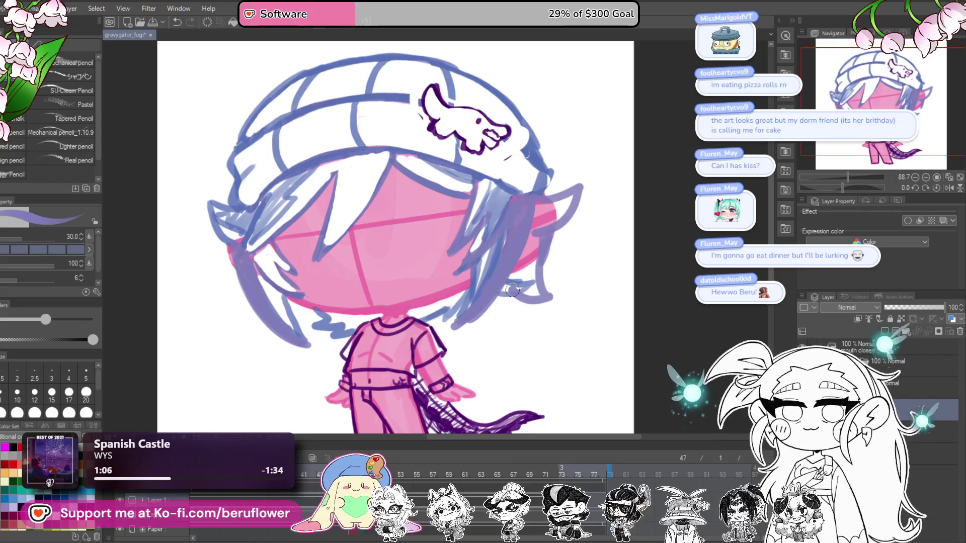
pyautogui.moveTo(562, 240); pyautogui.dragTo(559, 252)
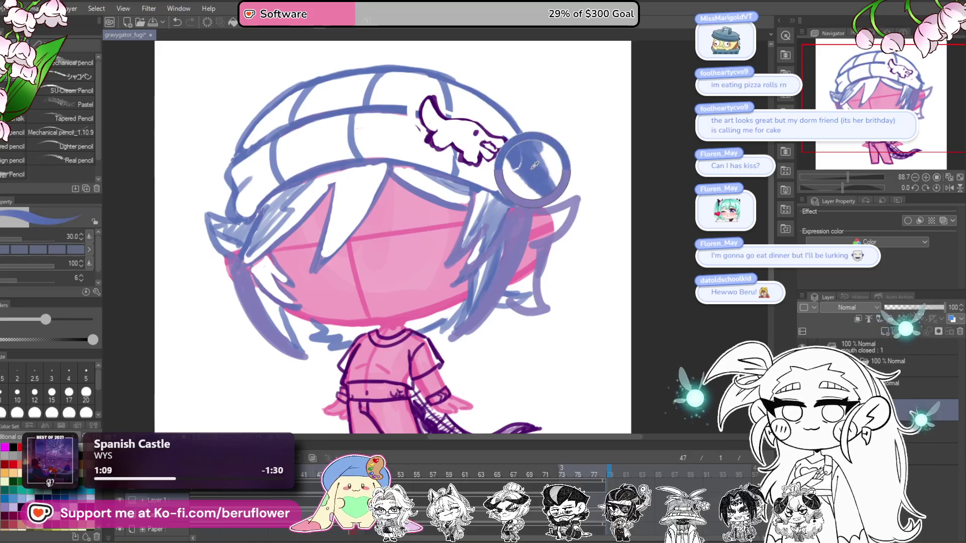
pyautogui.moveTo(525, 217)
pyautogui.mouseDown()
pyautogui.moveTo(489, 299)
pyautogui.moveTo(513, 224)
pyautogui.mouseUp()
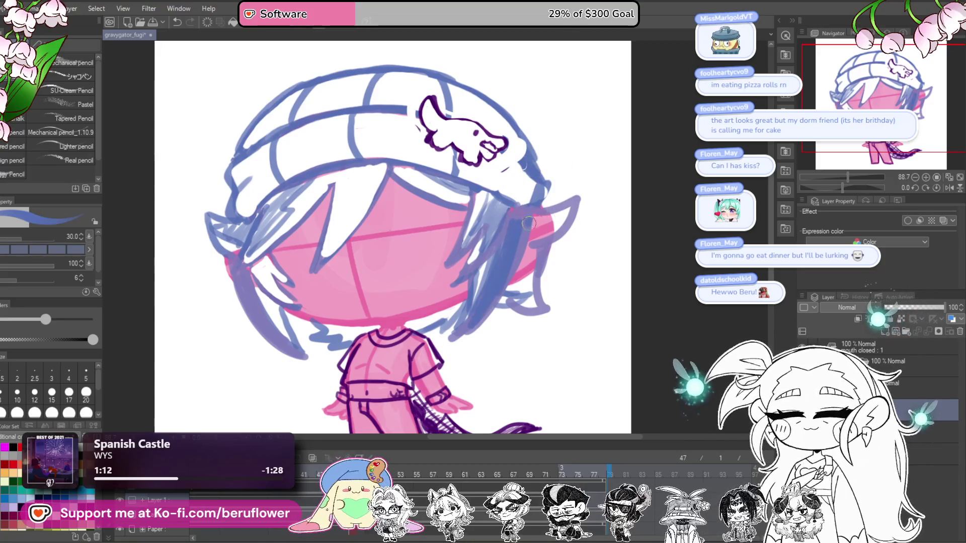
pyautogui.moveTo(533, 248)
pyautogui.mouseDown()
pyautogui.moveTo(518, 308)
pyautogui.moveTo(523, 244)
pyautogui.mouseUp()
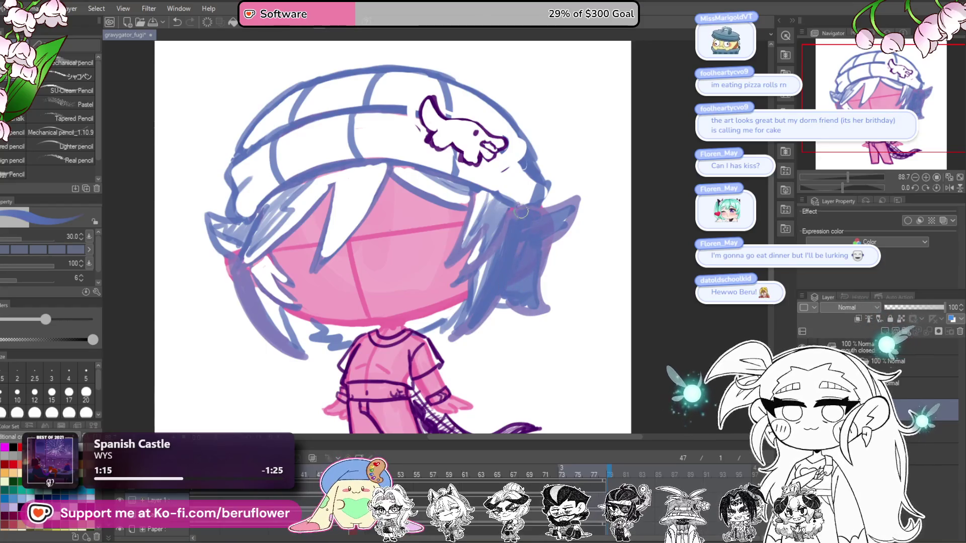
# Darken the left hair edge with a long stroke, then deepen the right hair edge
pyautogui.scroll(-2, 523, 244)
pyautogui.moveTo(323, 243); pyautogui.dragTo(352, 312)
pyautogui.hotkey('ctrl', 'z')
pyautogui.moveTo(307, 210); pyautogui.dragTo(386, 316)
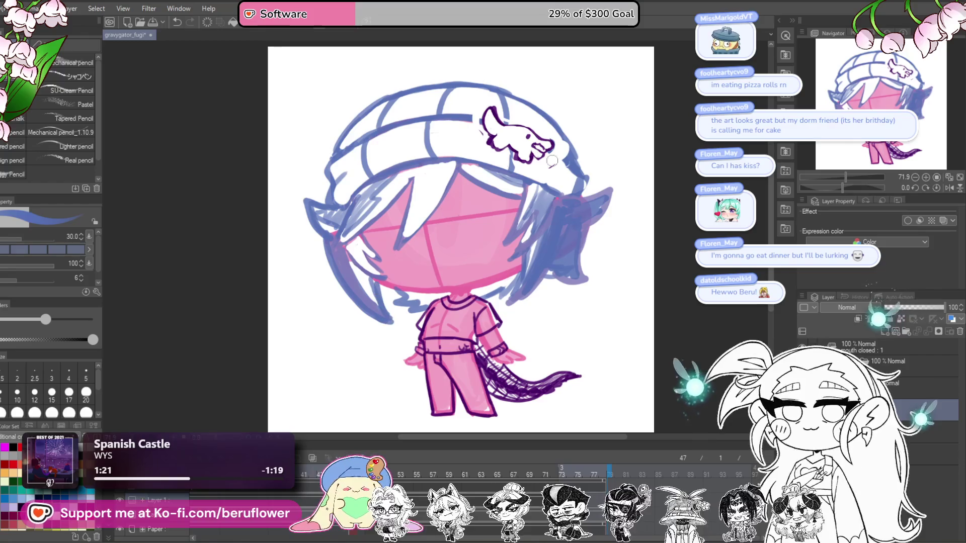
pyautogui.moveTo(639, 226); pyautogui.dragTo(621, 222)
pyautogui.moveTo(509, 256); pyautogui.dragTo(483, 312)
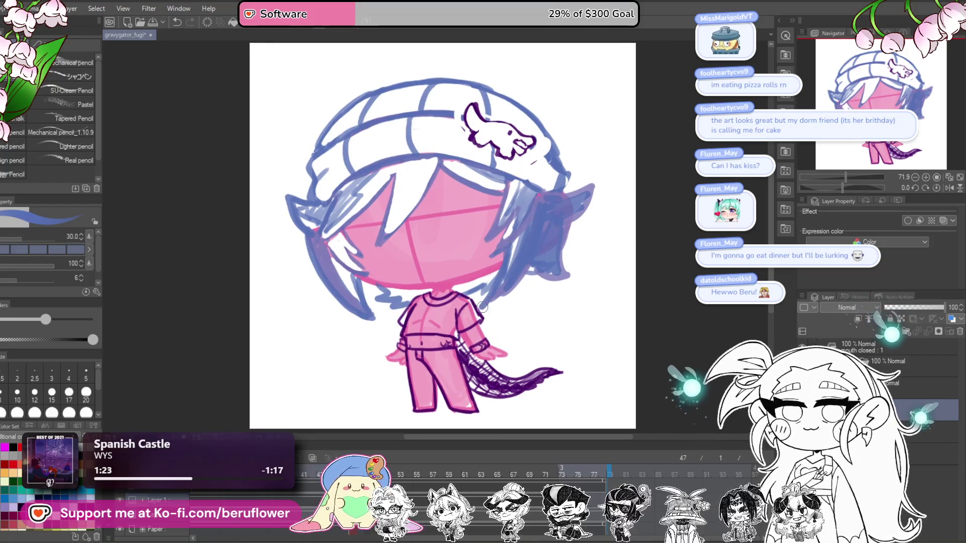
pyautogui.scroll(-3, 534, 237)
pyautogui.scroll(2, 534, 237)
pyautogui.scroll(2, 534, 236)
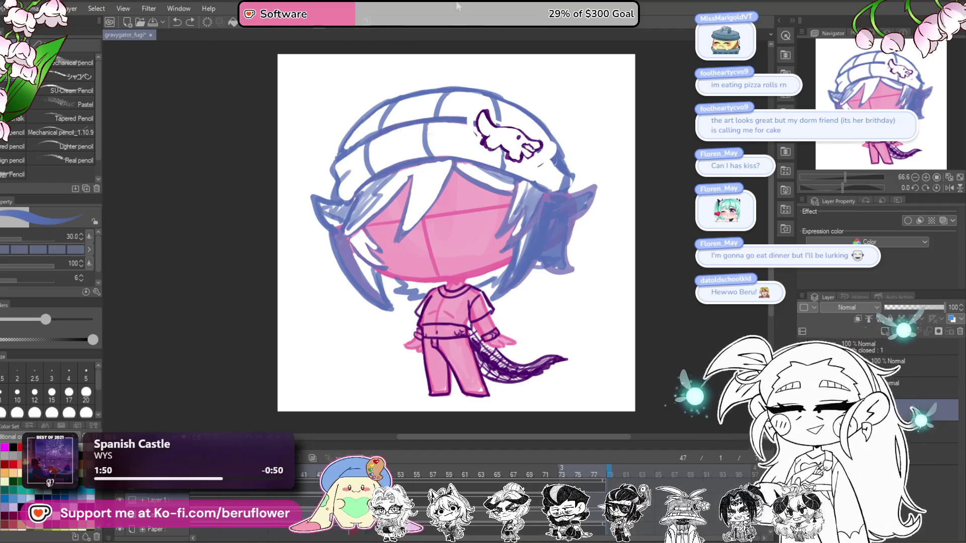
pyautogui.scroll(-2, 647, 232)
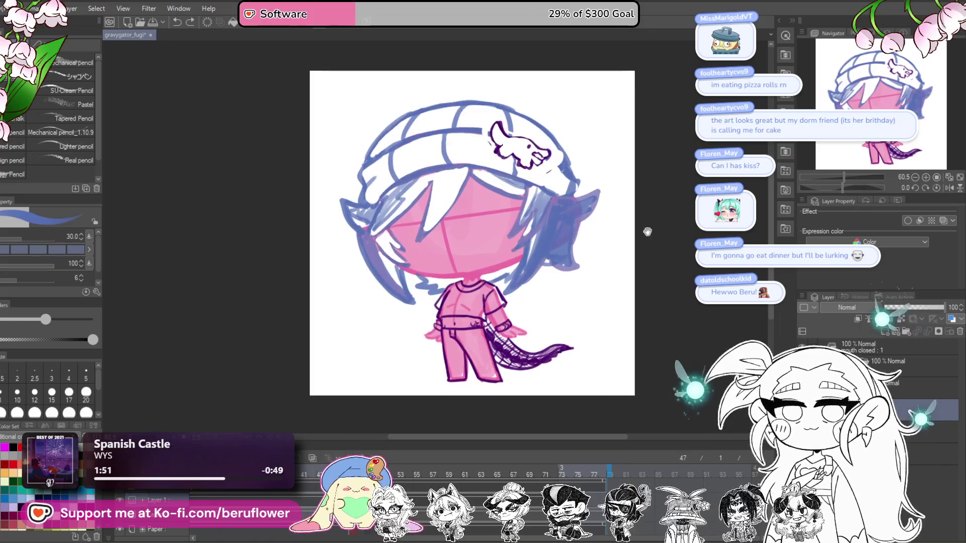
# Shade the right-side hair near the ear with blue and brighten the lower-left edge white
pyautogui.moveTo(647, 231); pyautogui.dragTo(654, 241)
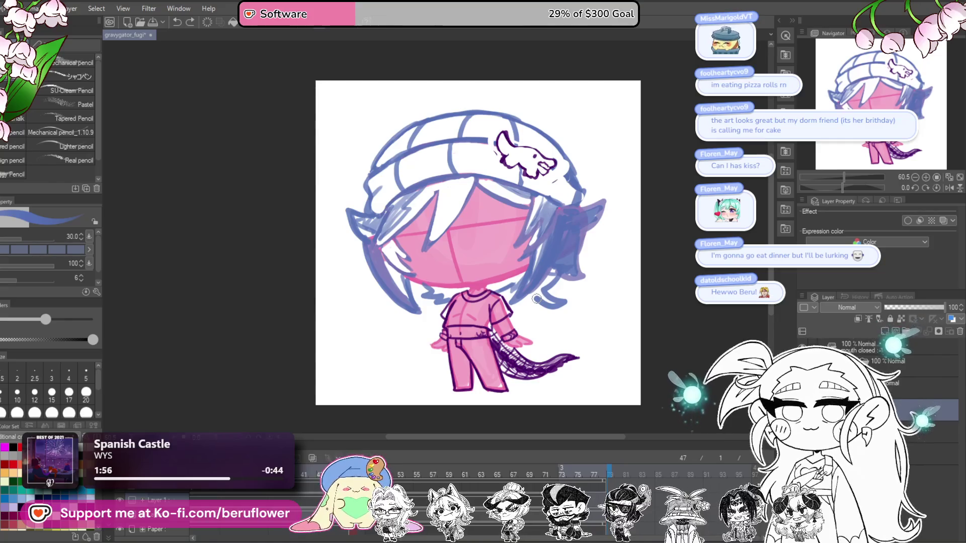
pyautogui.moveTo(528, 299)
pyautogui.mouseDown()
pyautogui.moveTo(554, 270)
pyautogui.moveTo(536, 291)
pyautogui.mouseUp()
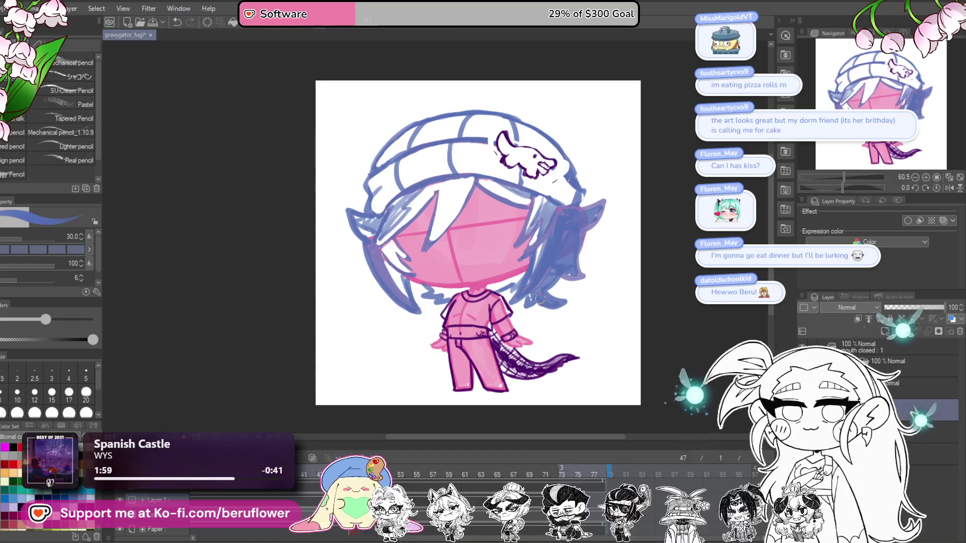
pyautogui.moveTo(576, 251); pyautogui.dragTo(557, 255)
pyautogui.moveTo(540, 290); pyautogui.dragTo(543, 294)
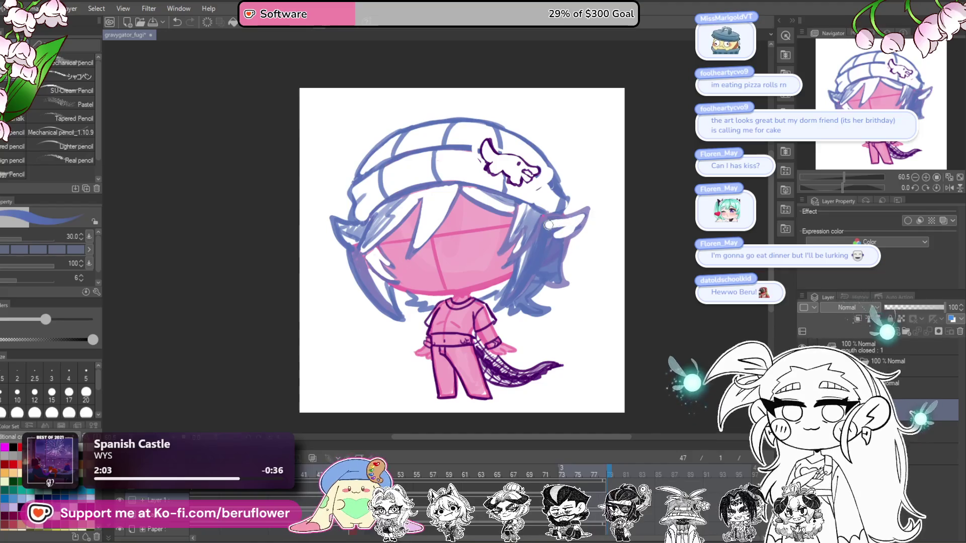
pyautogui.moveTo(579, 217); pyautogui.dragTo(557, 237)
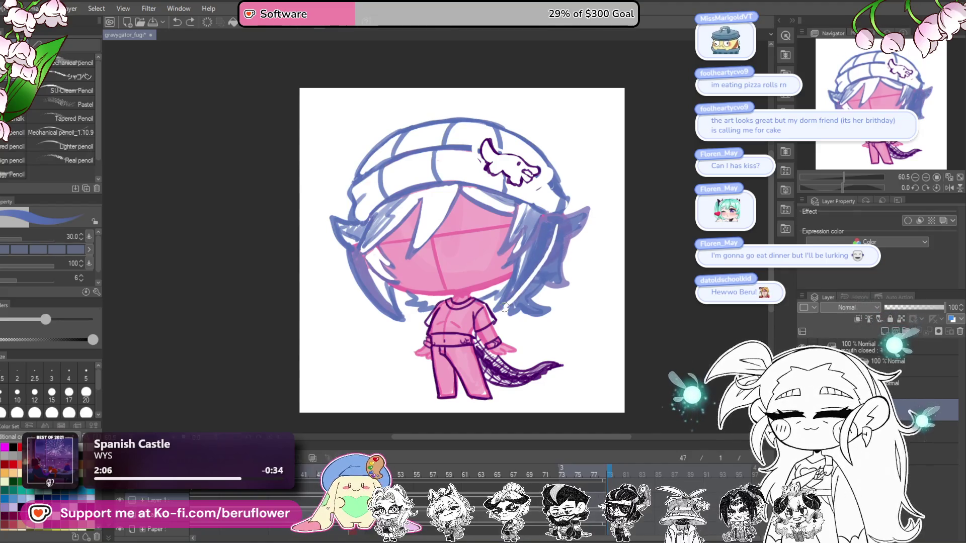
pyautogui.moveTo(509, 307); pyautogui.dragTo(528, 310)
pyautogui.moveTo(403, 308); pyautogui.dragTo(406, 247)
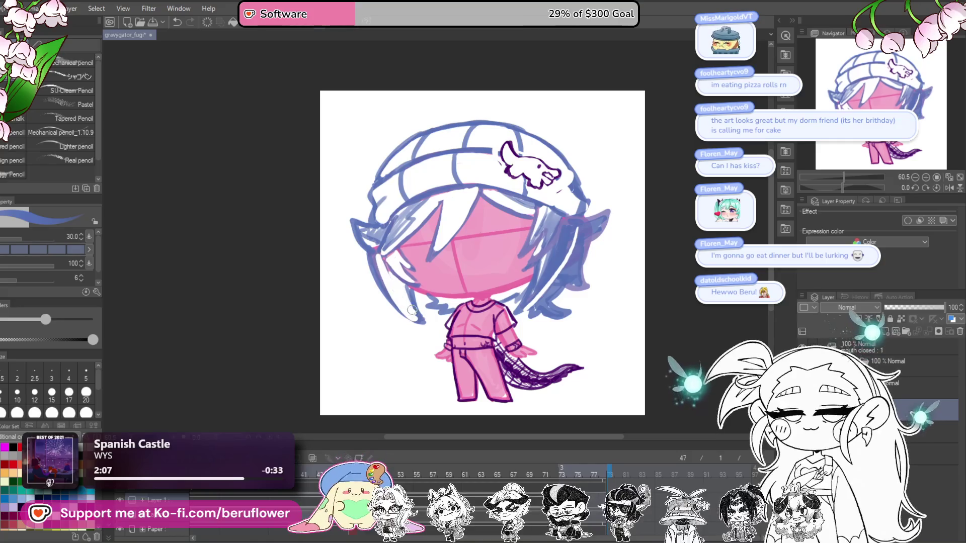
pyautogui.moveTo(525, 219); pyautogui.dragTo(543, 237)
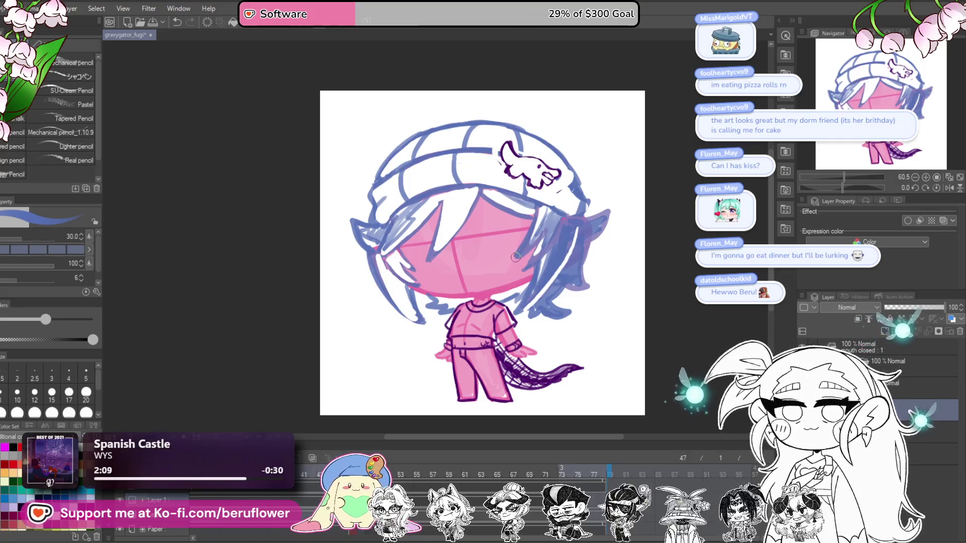
pyautogui.moveTo(518, 276)
pyautogui.mouseDown()
pyautogui.moveTo(549, 217)
pyautogui.moveTo(517, 248)
pyautogui.mouseUp()
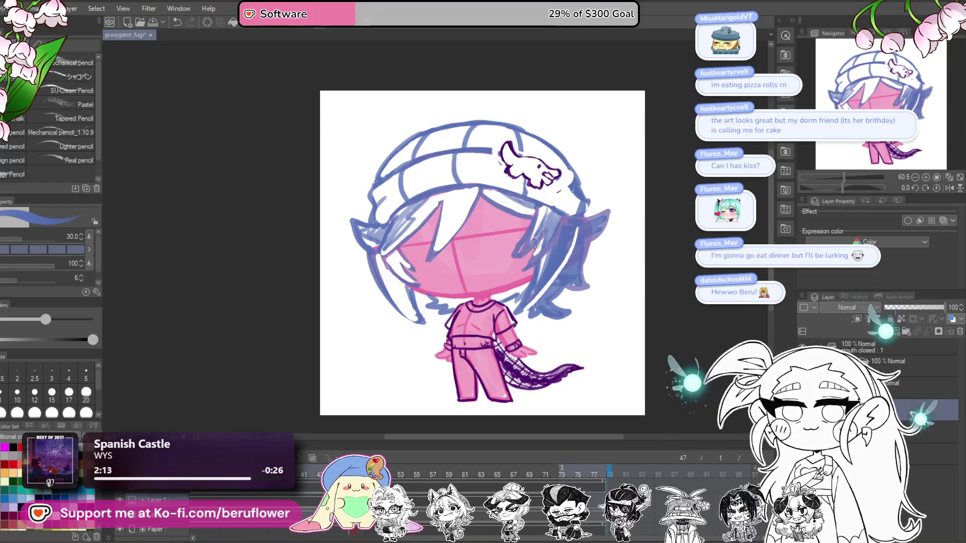
pyautogui.moveTo(453, 254)
pyautogui.mouseDown()
pyautogui.moveTo(404, 265)
pyautogui.moveTo(435, 286)
pyautogui.mouseUp()
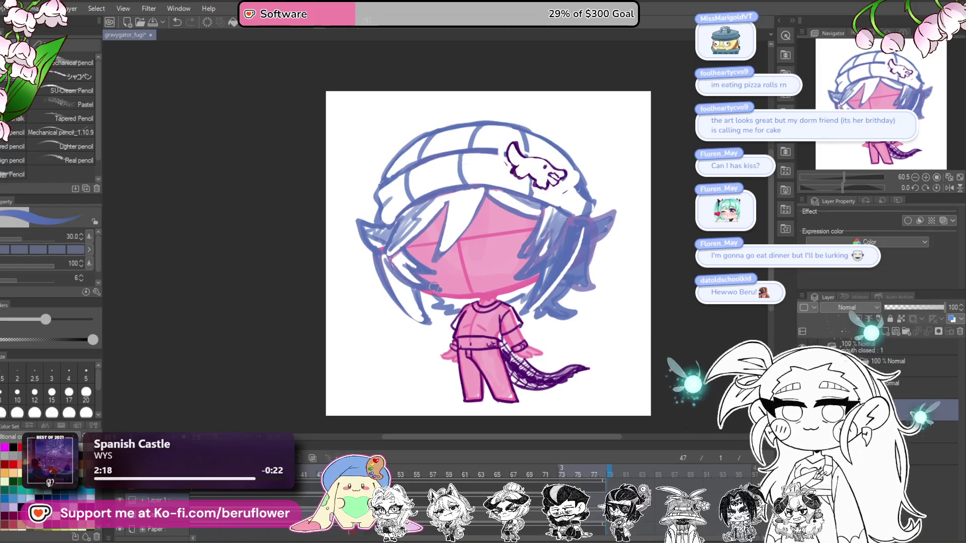
pyautogui.moveTo(369, 234); pyautogui.dragTo(363, 231)
pyautogui.moveTo(569, 271)
pyautogui.mouseDown()
pyautogui.moveTo(548, 219)
pyautogui.moveTo(518, 254)
pyautogui.mouseUp()
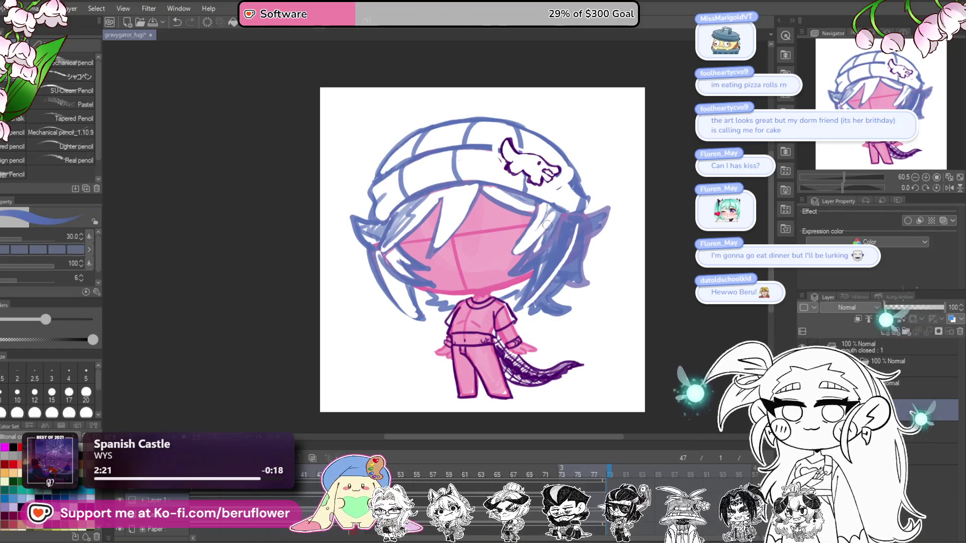
# Paint white strands over the blue hair on the right and left sides of the face
pyautogui.moveTo(556, 209); pyautogui.dragTo(560, 221)
pyautogui.moveTo(553, 282)
pyautogui.mouseDown()
pyautogui.moveTo(552, 271)
pyautogui.moveTo(517, 297)
pyautogui.mouseUp()
pyautogui.moveTo(564, 227); pyautogui.dragTo(538, 280)
pyautogui.moveTo(578, 212); pyautogui.dragTo(548, 249)
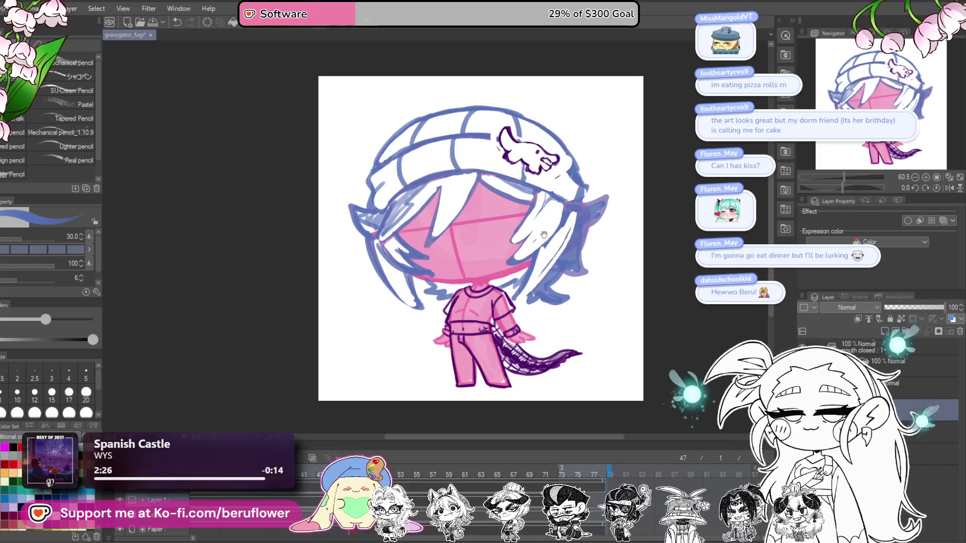
pyautogui.moveTo(383, 270); pyautogui.dragTo(418, 308)
pyautogui.moveTo(364, 238); pyautogui.dragTo(403, 300)
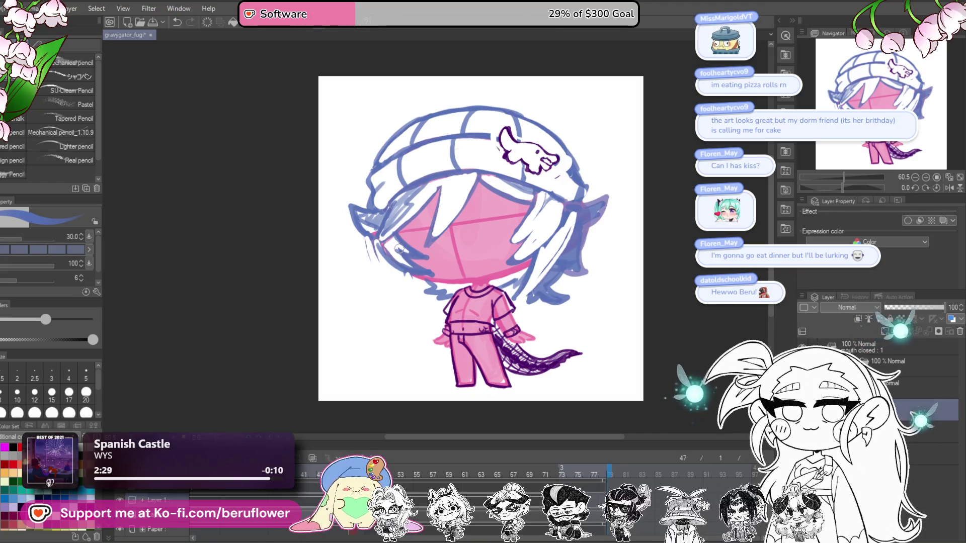
# Add a blue stroke along the hair's left edge and whiten the dark blue right strands
pyautogui.moveTo(368, 243); pyautogui.dragTo(411, 301)
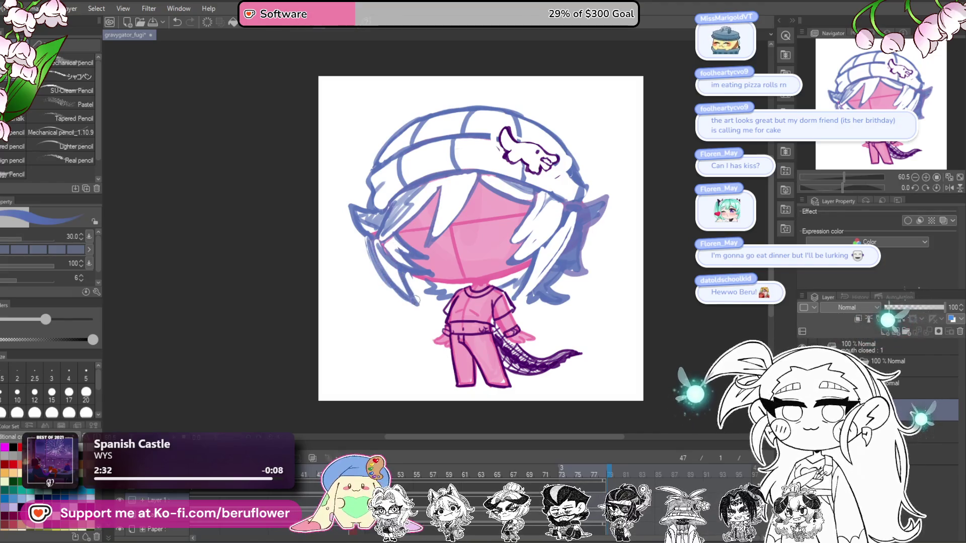
pyautogui.moveTo(649, 241)
pyautogui.mouseDown()
pyautogui.moveTo(649, 205)
pyautogui.moveTo(646, 224)
pyautogui.mouseUp()
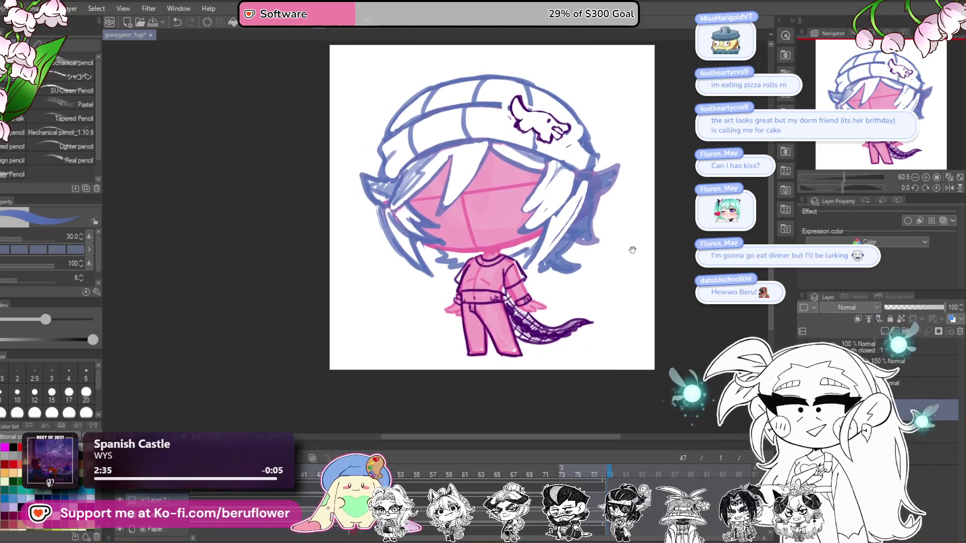
pyautogui.moveTo(553, 276); pyautogui.dragTo(561, 252)
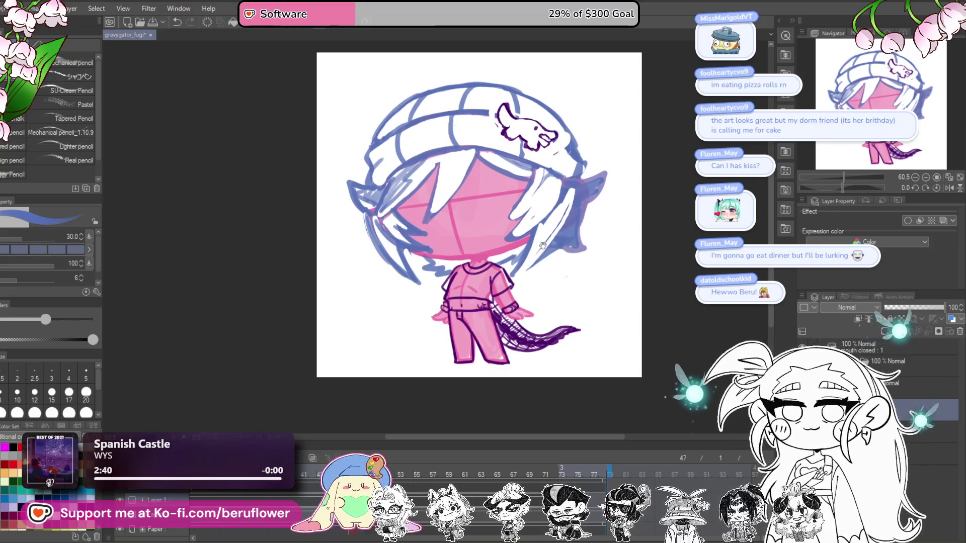
pyautogui.moveTo(623, 197); pyautogui.dragTo(573, 239)
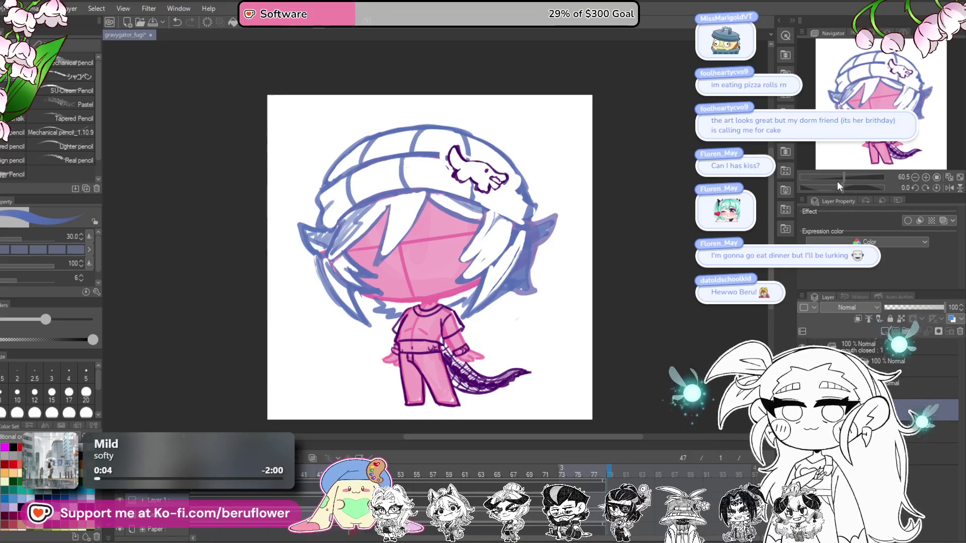
# Draw a blue line along the hat's inner edge with the canvas rotated about -55 degrees
pyautogui.moveTo(837, 187); pyautogui.dragTo(829, 187)
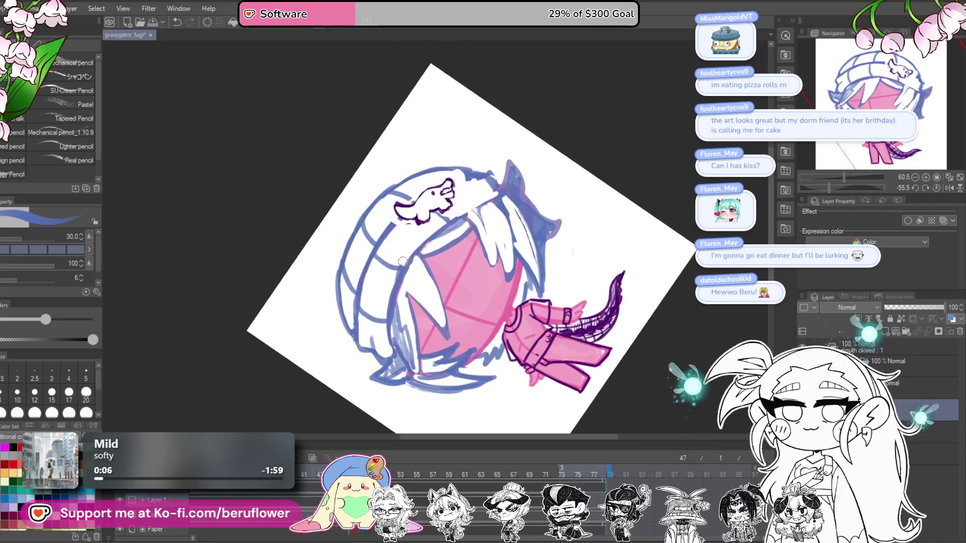
pyautogui.moveTo(401, 266); pyautogui.dragTo(509, 165)
pyautogui.click(937, 187)
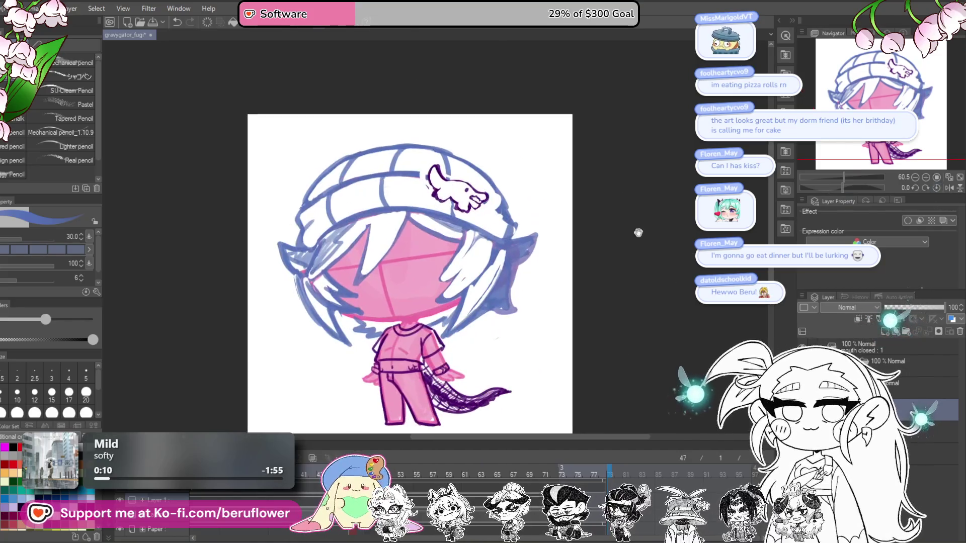
# Erase the dark blue fill on the right ear
pyautogui.scroll(-2, 502, 248)
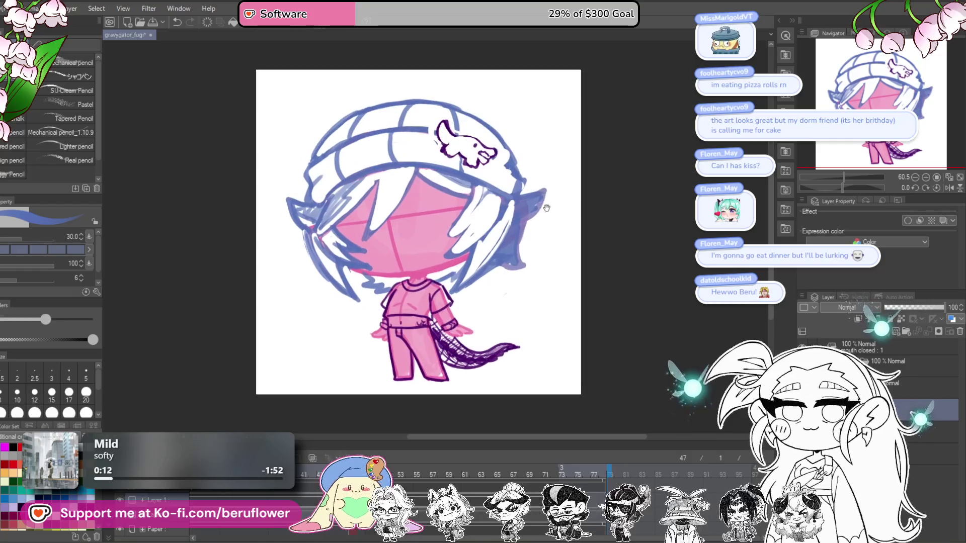
pyautogui.scroll(2, 520, 244)
pyautogui.scroll(-1, 513, 244)
pyautogui.moveTo(523, 230); pyautogui.dragTo(491, 285)
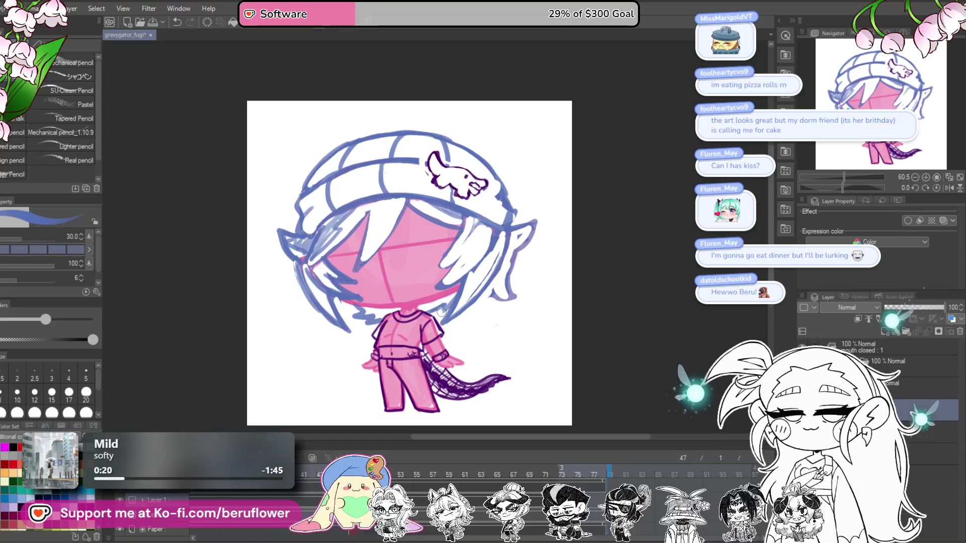
pyautogui.moveTo(443, 325); pyautogui.dragTo(456, 312)
pyautogui.moveTo(517, 276); pyautogui.dragTo(522, 278)
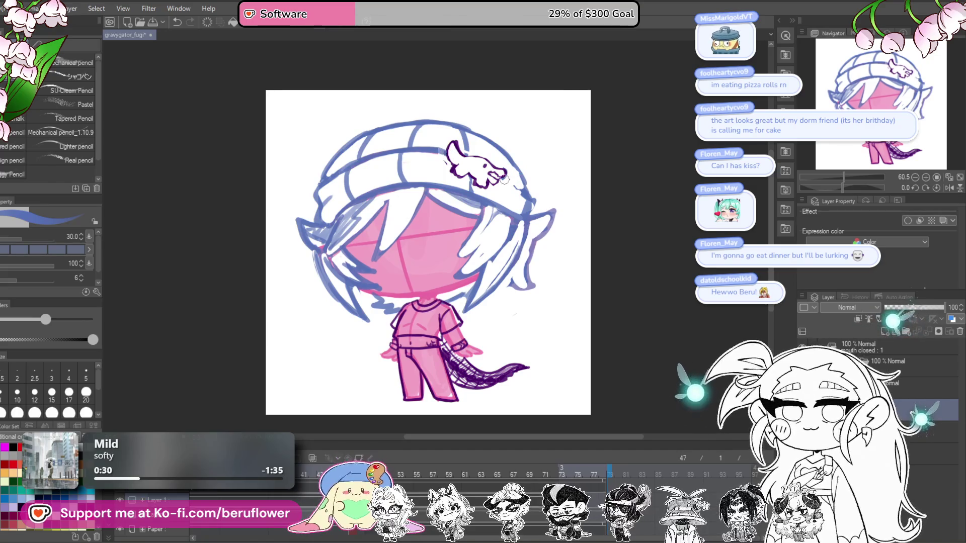
# Undo a thickened hat right edge and redraw a short stroke at the hair's right edge
pyautogui.moveTo(533, 195); pyautogui.dragTo(526, 217)
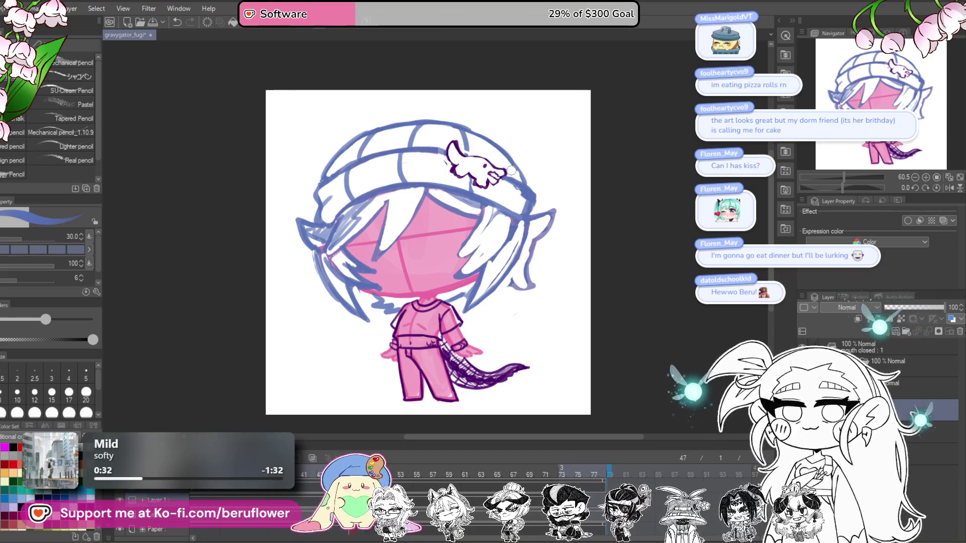
pyautogui.hotkey('ctrl', 'z')
pyautogui.hotkey('ctrl', 'z')
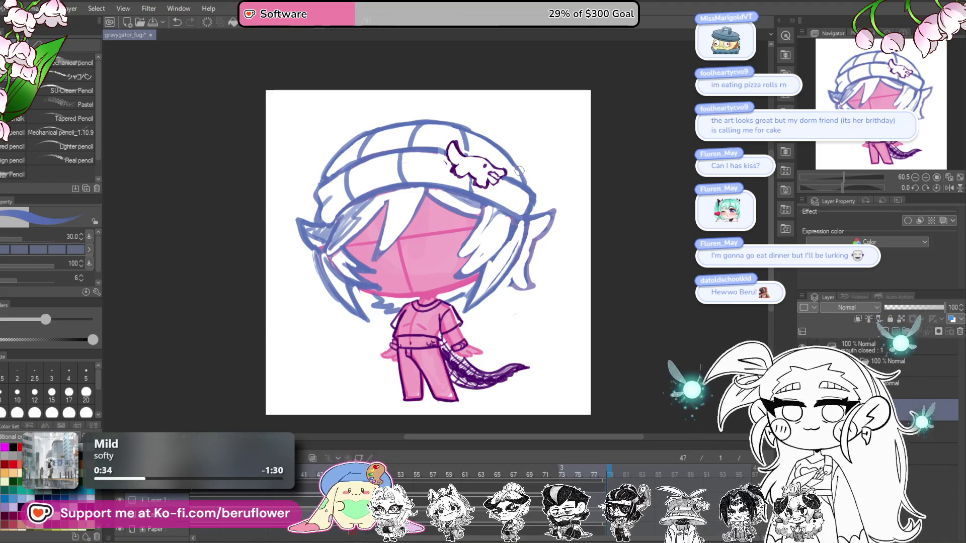
pyautogui.moveTo(520, 171); pyautogui.dragTo(509, 167)
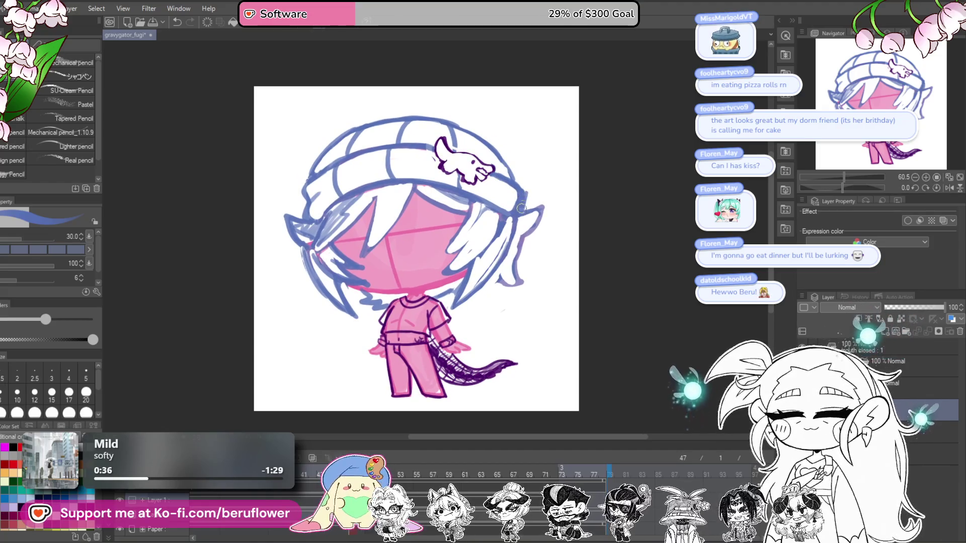
pyautogui.moveTo(522, 206); pyautogui.dragTo(520, 215)
pyautogui.moveTo(545, 254); pyautogui.dragTo(545, 245)
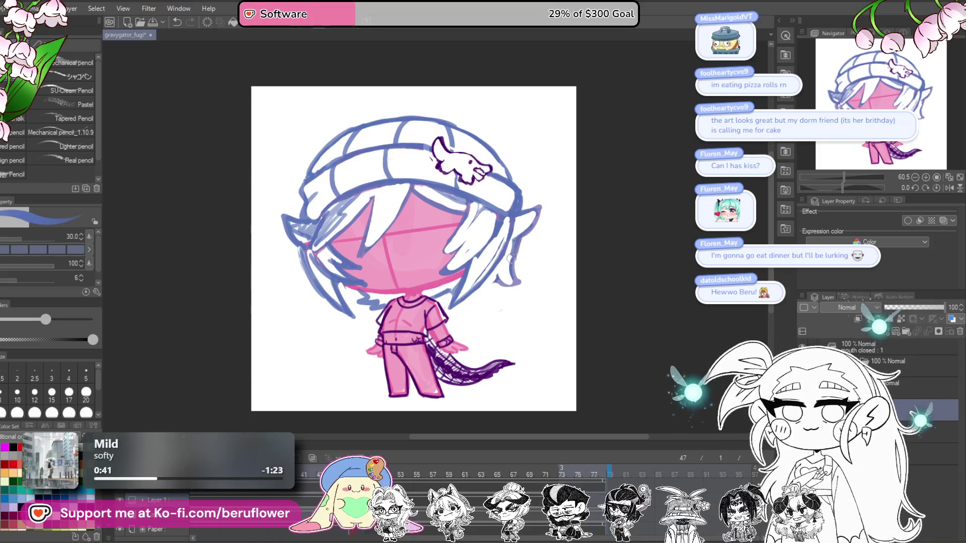
pyautogui.hotkey('ctrl', 'z')
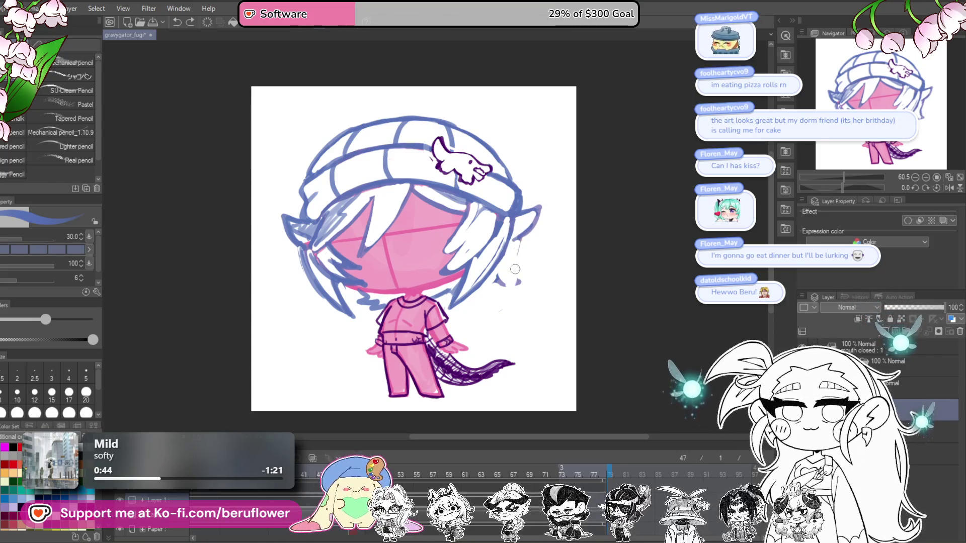
pyautogui.moveTo(515, 238)
pyautogui.mouseDown()
pyautogui.moveTo(523, 252)
pyautogui.moveTo(471, 292)
pyautogui.mouseUp()
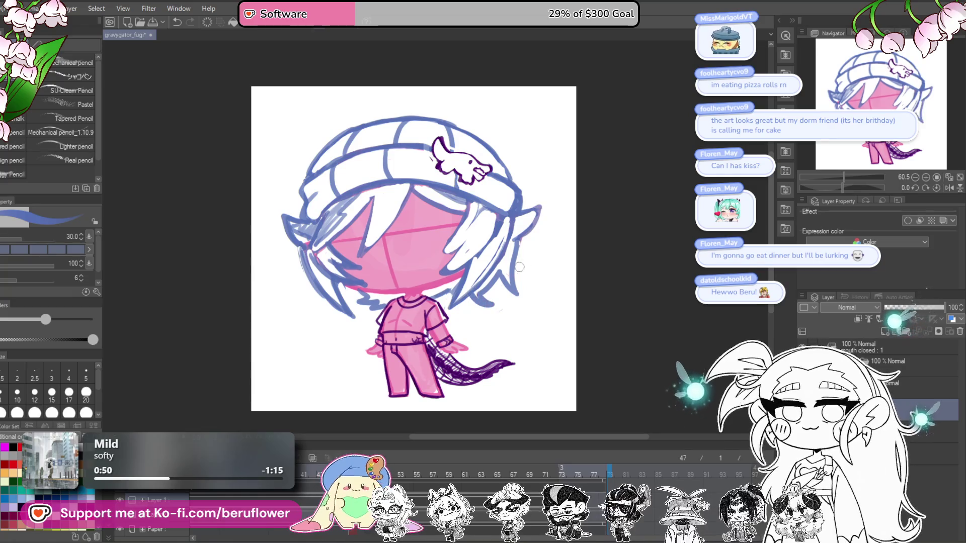
# Line the white hair strand's inner edge with a blue stroke
pyautogui.moveTo(473, 207); pyautogui.dragTo(437, 258)
pyautogui.scroll(-4, 509, 186)
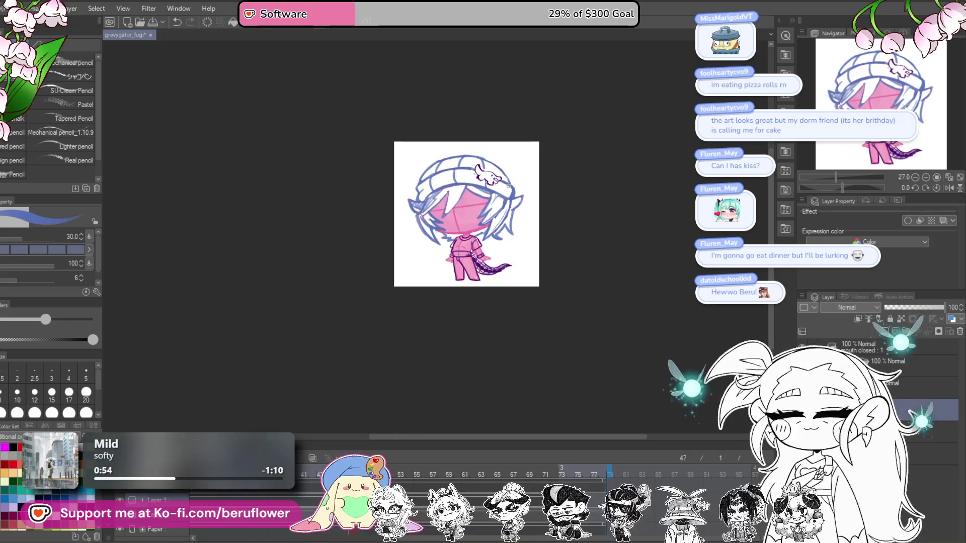
pyautogui.scroll(5, 508, 185)
pyautogui.moveTo(495, 240); pyautogui.dragTo(500, 245)
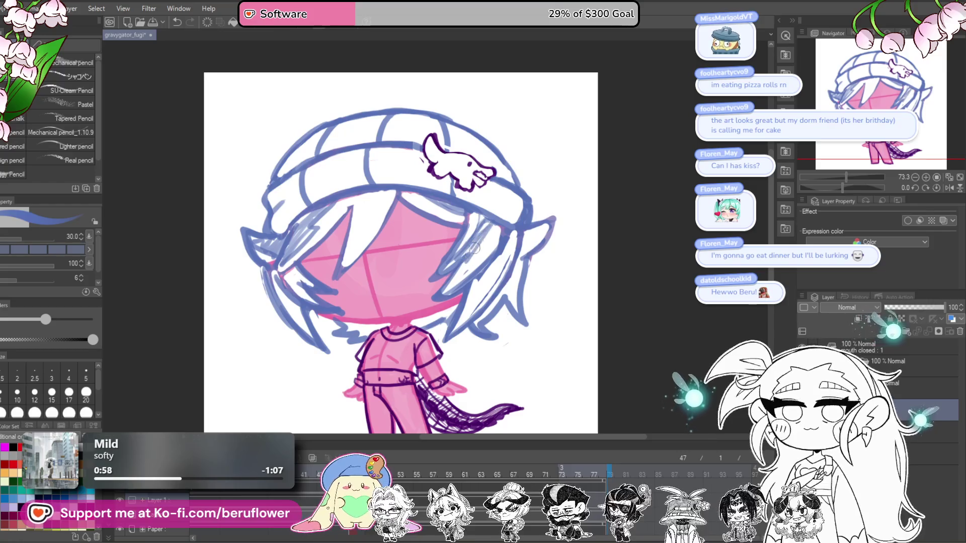
pyautogui.moveTo(461, 286); pyautogui.dragTo(498, 261)
pyautogui.scroll(-4, 498, 262)
pyautogui.scroll(3, 498, 261)
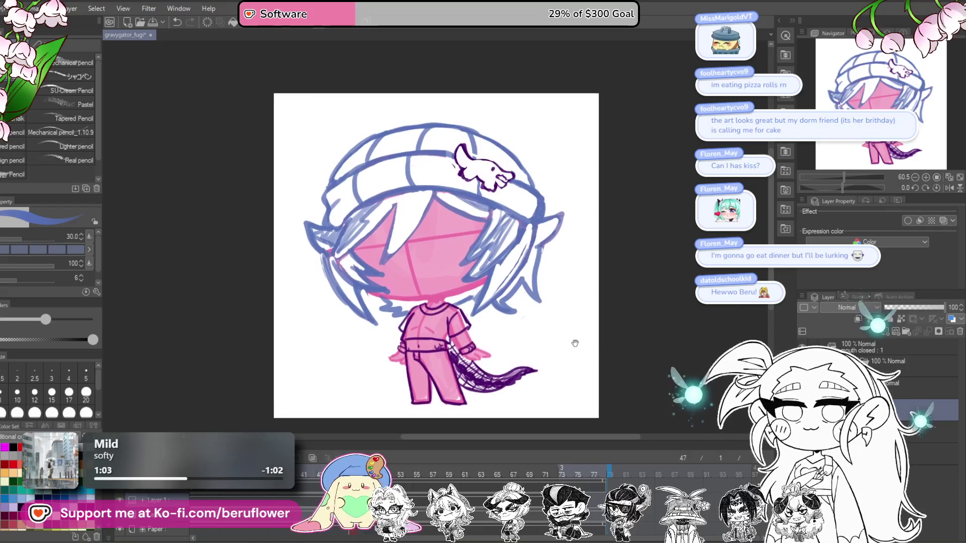
# Draw a short purple mark on the face, then undo it
pyautogui.moveTo(557, 351); pyautogui.dragTo(545, 325)
pyautogui.scroll(3, 429, 202)
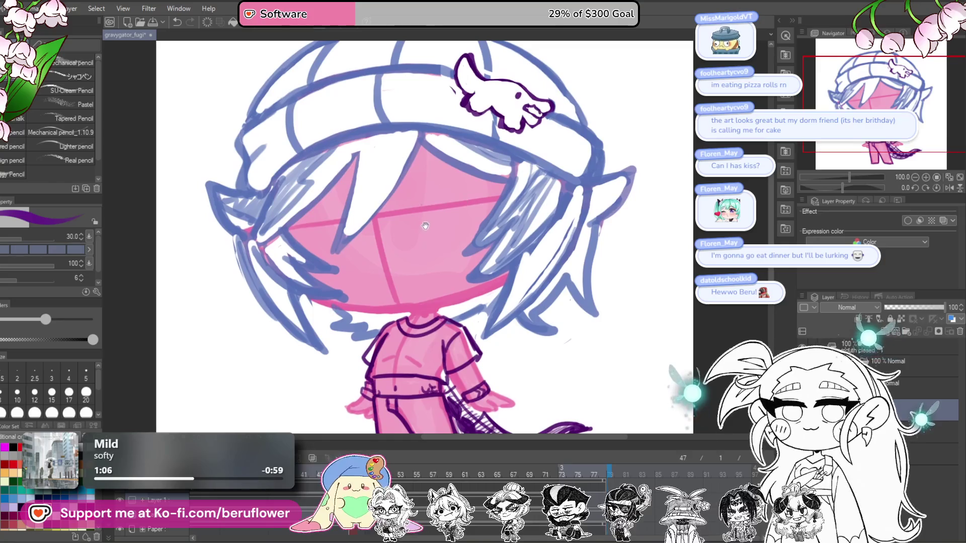
pyautogui.moveTo(407, 208); pyautogui.dragTo(425, 197)
pyautogui.hotkey('ctrl', 'z')
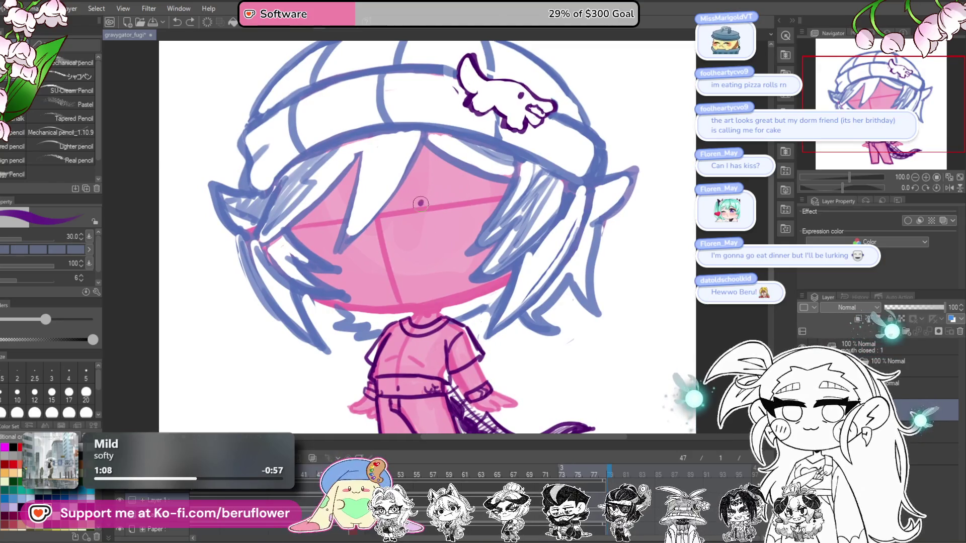
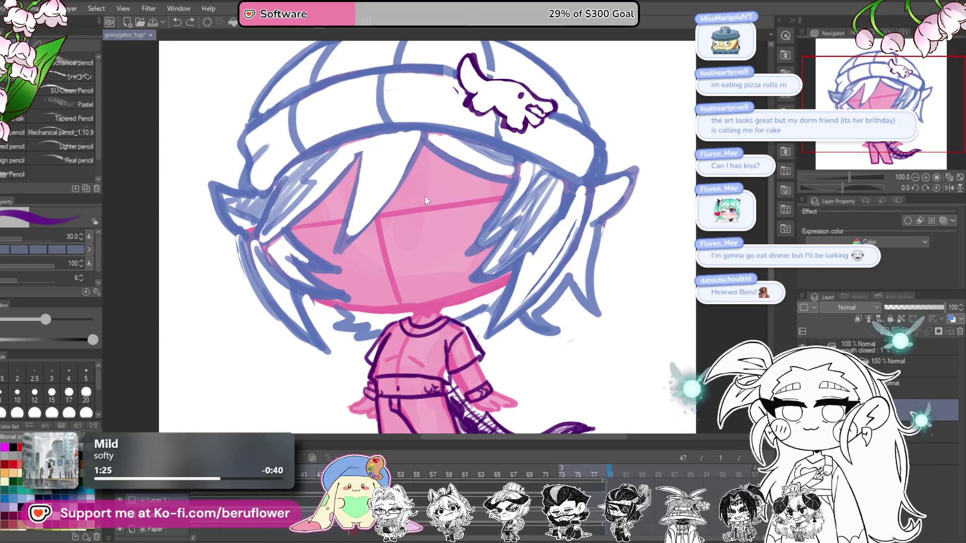
# Draw a curved purple upper eyelid line across the face, redoing the rejected strokes
pyautogui.moveTo(411, 203)
pyautogui.mouseDown()
pyautogui.moveTo(452, 184)
pyautogui.moveTo(510, 189)
pyautogui.moveTo(408, 206)
pyautogui.mouseUp()
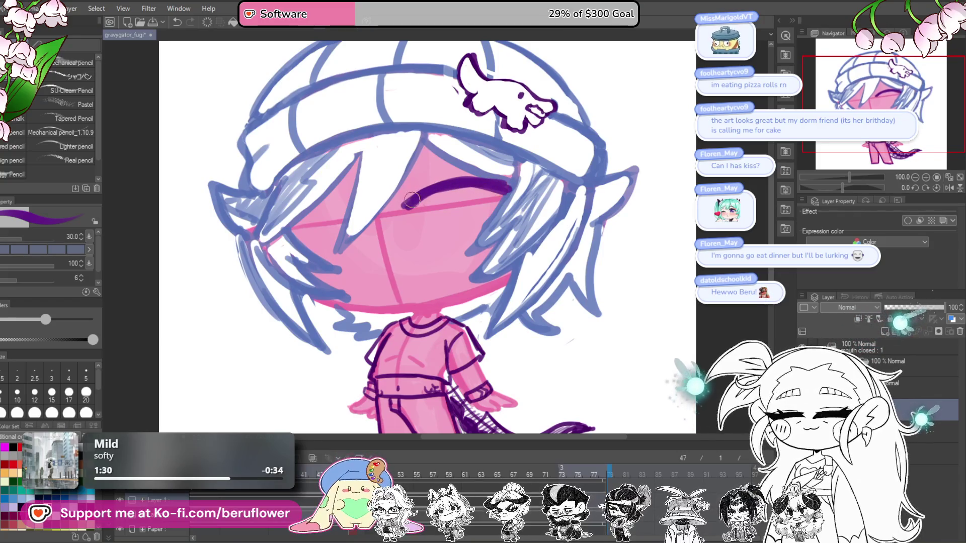
pyautogui.scroll(-5, 453, 219)
pyautogui.scroll(5, 455, 220)
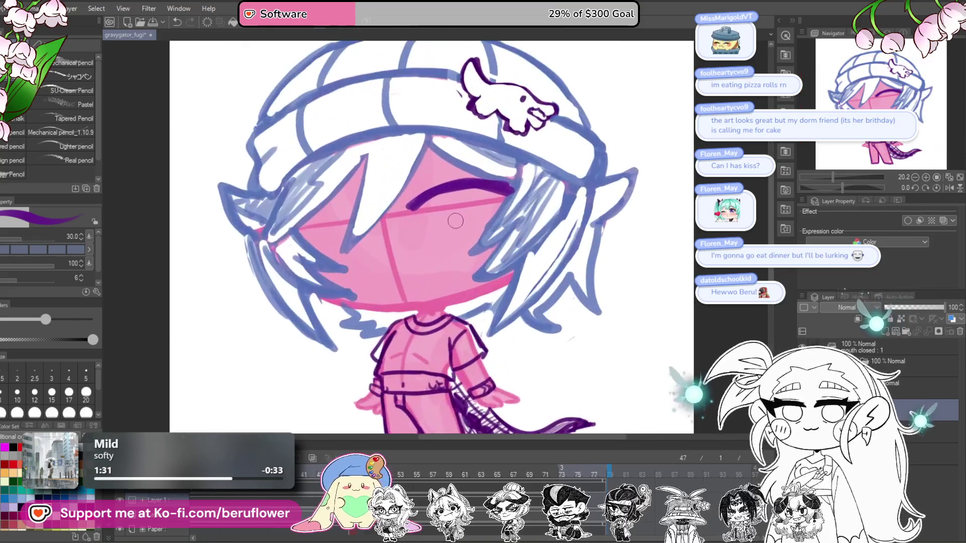
pyautogui.scroll(1, 438, 214)
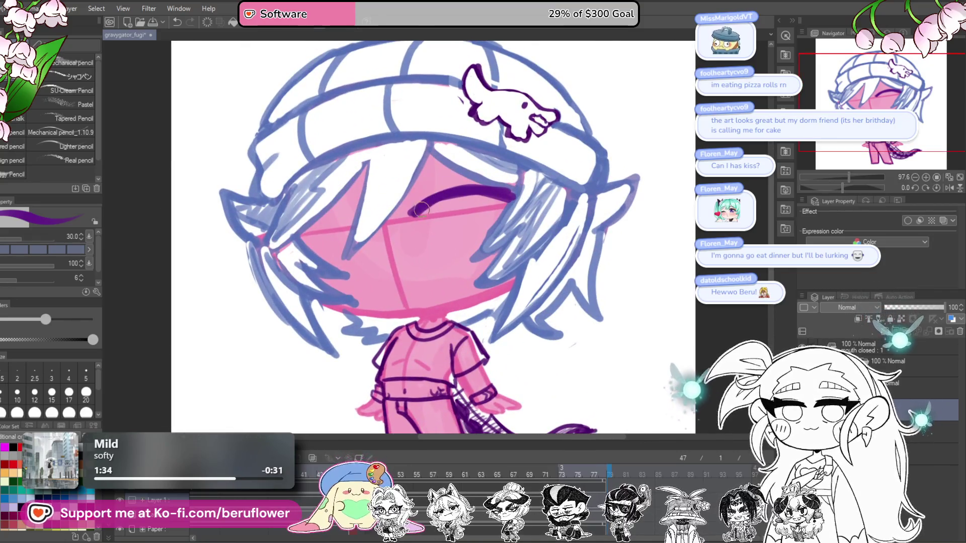
pyautogui.moveTo(432, 251)
pyautogui.mouseDown()
pyautogui.moveTo(471, 254)
pyautogui.moveTo(461, 246)
pyautogui.mouseUp()
pyautogui.hotkey('ctrl', 'z')
pyautogui.hotkey('ctrl', 'z')
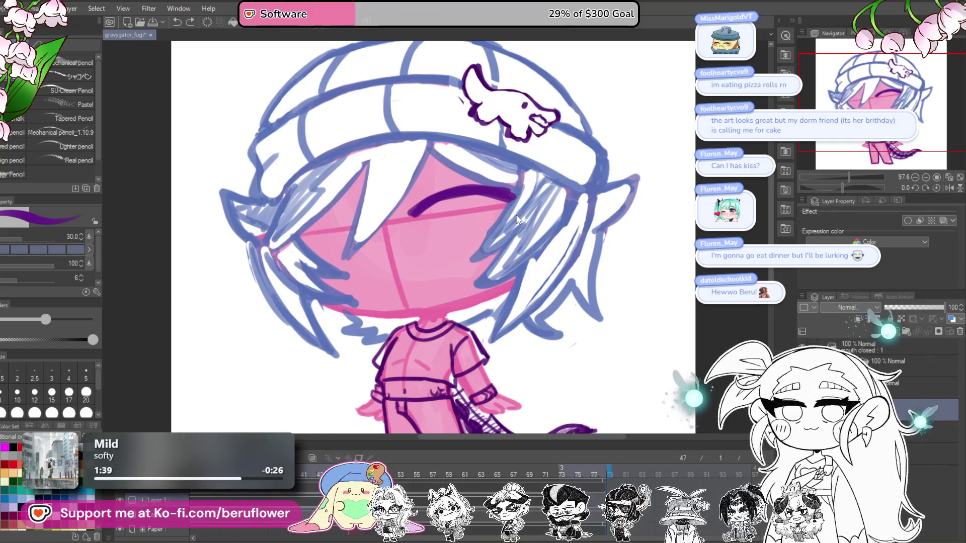
pyautogui.hotkey('ctrl', 'z')
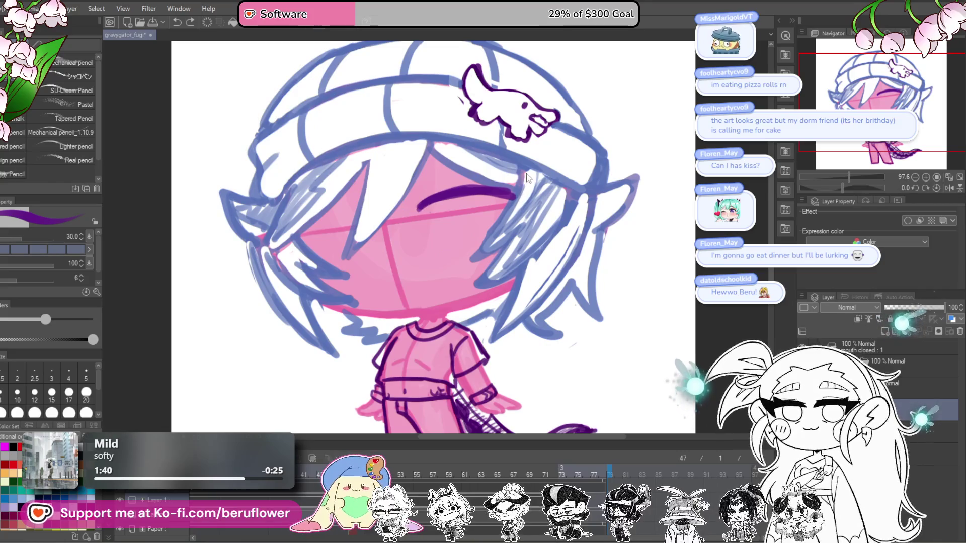
pyautogui.hotkey('ctrl', 'z')
pyautogui.hotkey('ctrl', 'z')
pyautogui.hotkey('ctrl', 'z')
pyautogui.hotkey('ctrl', 'z')
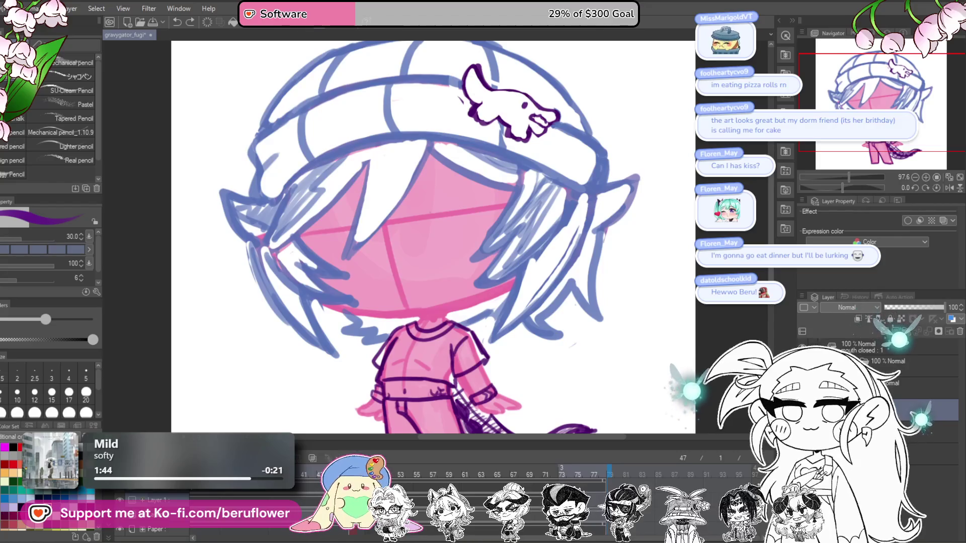
pyautogui.moveTo(405, 227); pyautogui.dragTo(503, 195)
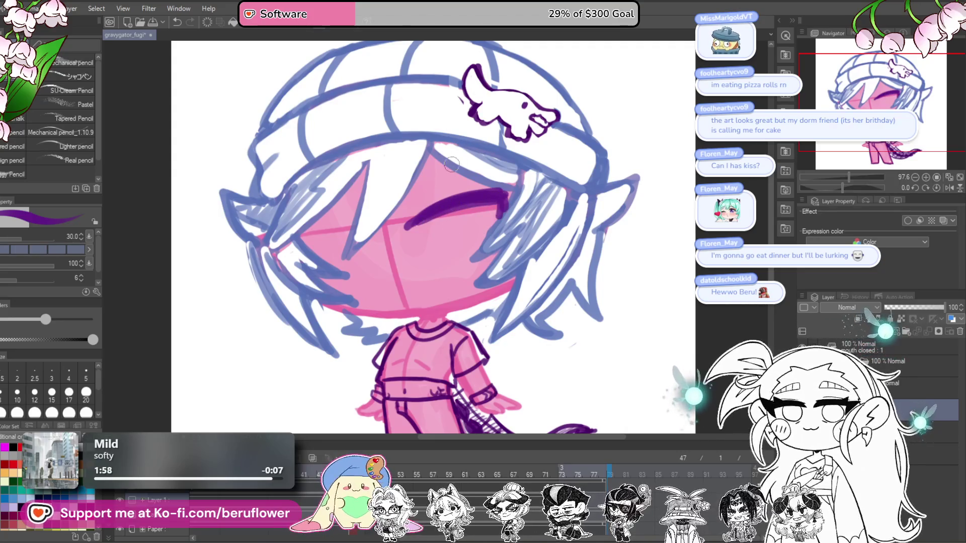
# Add an eyebrow under the hat brim and try a filled iris oval, then undo it
pyautogui.moveTo(424, 170); pyautogui.dragTo(451, 170)
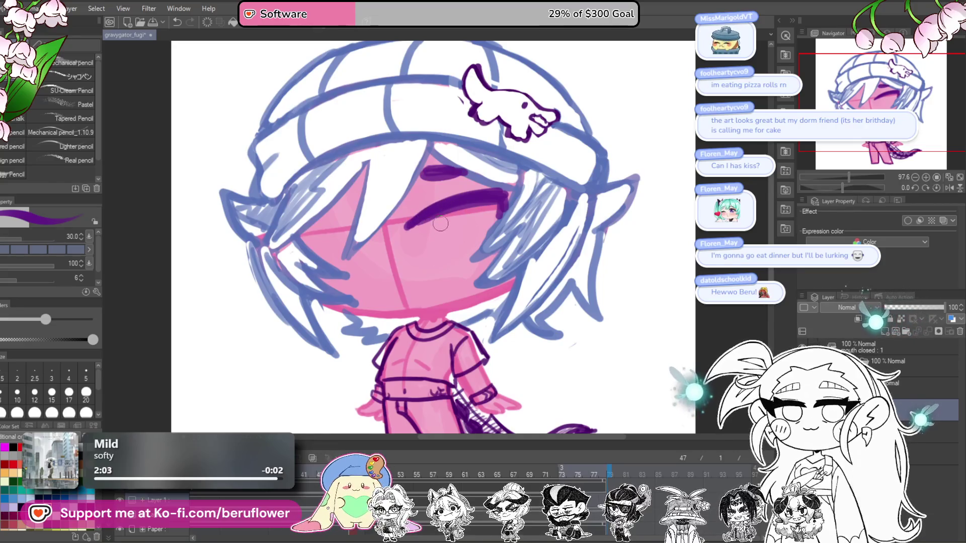
pyautogui.moveTo(447, 214); pyautogui.dragTo(465, 211)
pyautogui.hotkey('ctrl', 'z')
pyautogui.hotkey('ctrl', 'z')
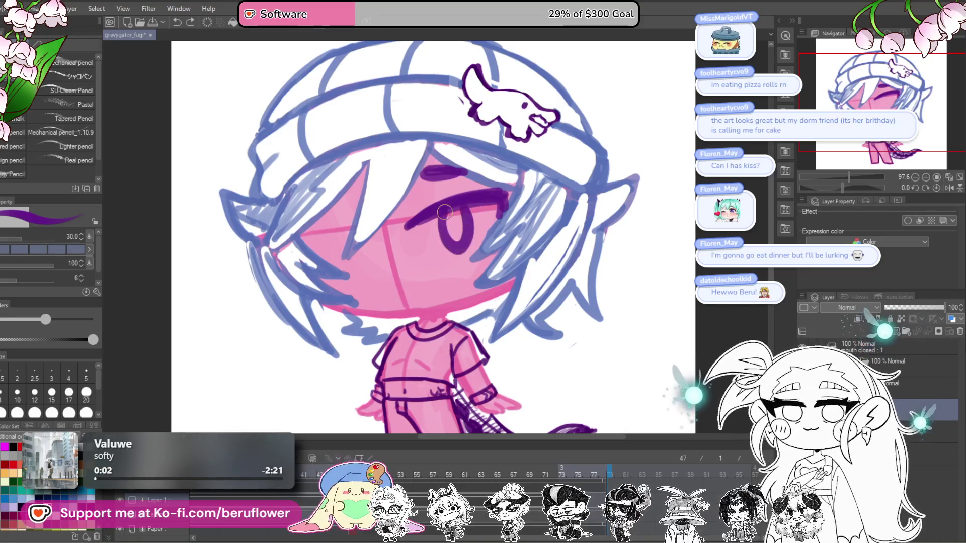
# Fill the first iris dark purple, then undo the stray eyebrow and wink strokes
pyautogui.moveTo(440, 208); pyautogui.dragTo(439, 212)
pyautogui.moveTo(463, 250); pyautogui.dragTo(470, 213)
pyautogui.moveTo(511, 247); pyautogui.dragTo(522, 245)
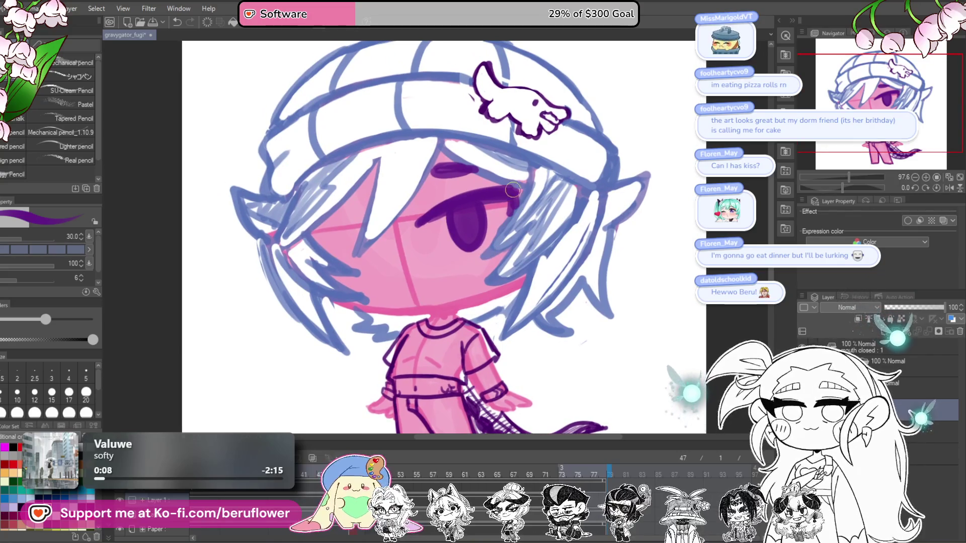
pyautogui.scroll(-5, 505, 211)
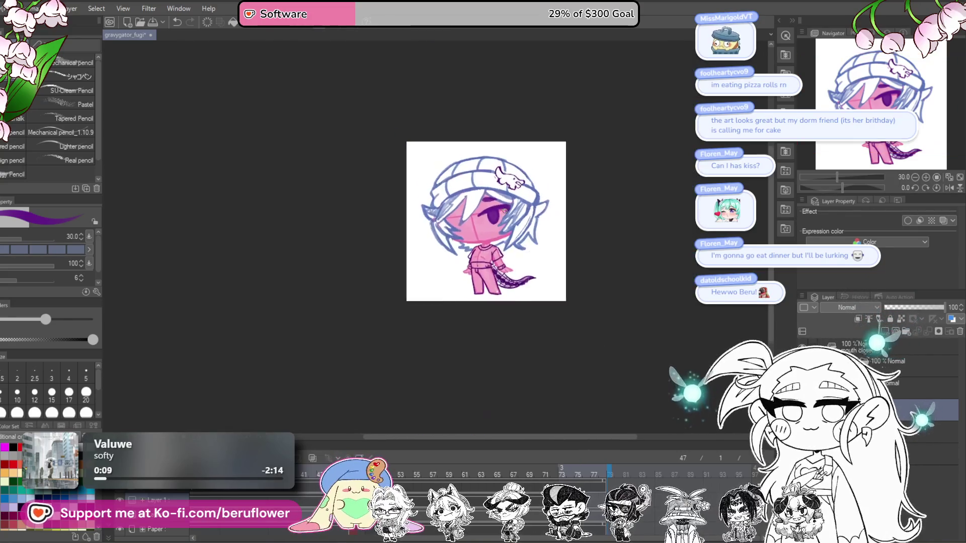
pyautogui.scroll(5, 457, 204)
pyautogui.moveTo(425, 201); pyautogui.dragTo(447, 205)
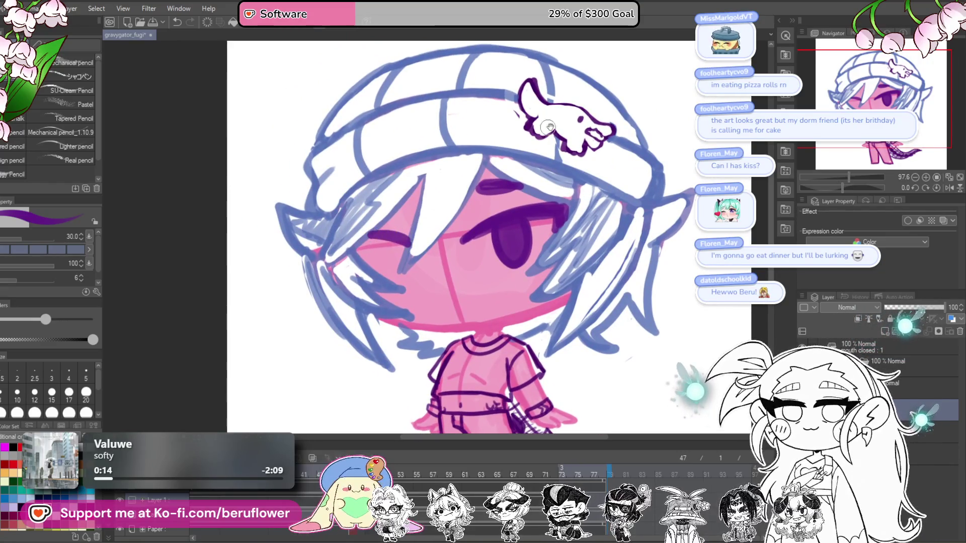
pyautogui.moveTo(537, 130); pyautogui.dragTo(558, 139)
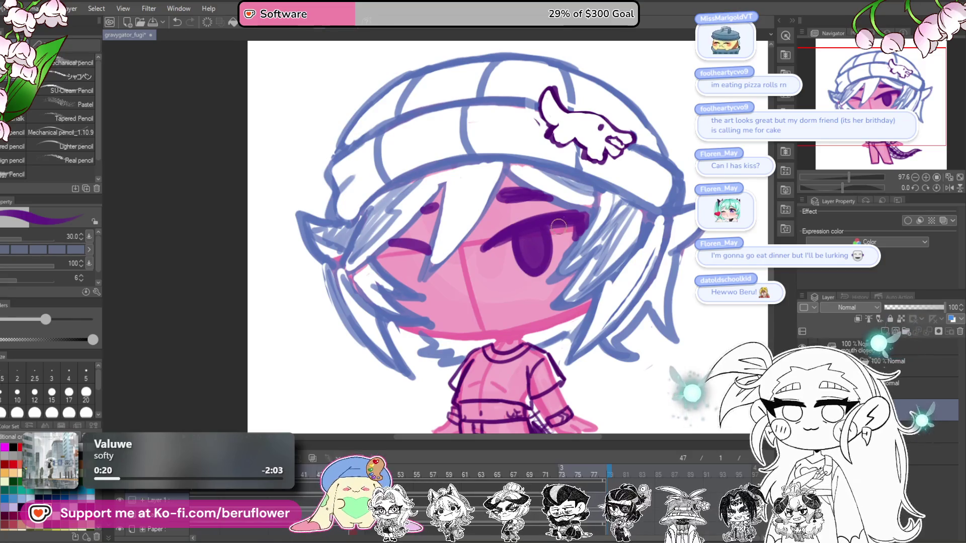
pyautogui.hotkey('ctrl', 'z')
pyautogui.hotkey('ctrl', 'z')
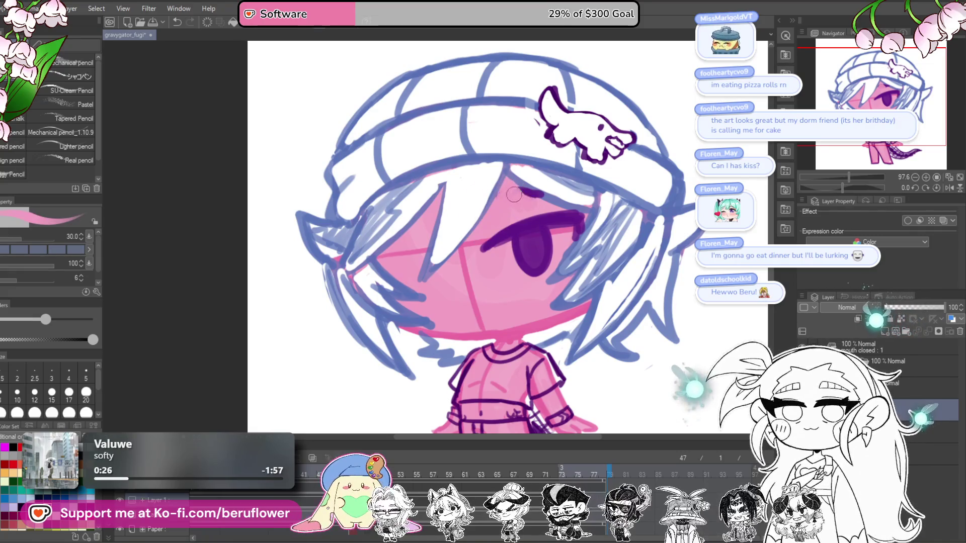
# Pick purple and draw the second, closed eye stroke on the left, undoing the filled oval
pyautogui.keyDown('alt'); pyautogui.click(519, 192); pyautogui.keyUp('alt')
pyautogui.moveTo(519, 192); pyautogui.dragTo(513, 188)
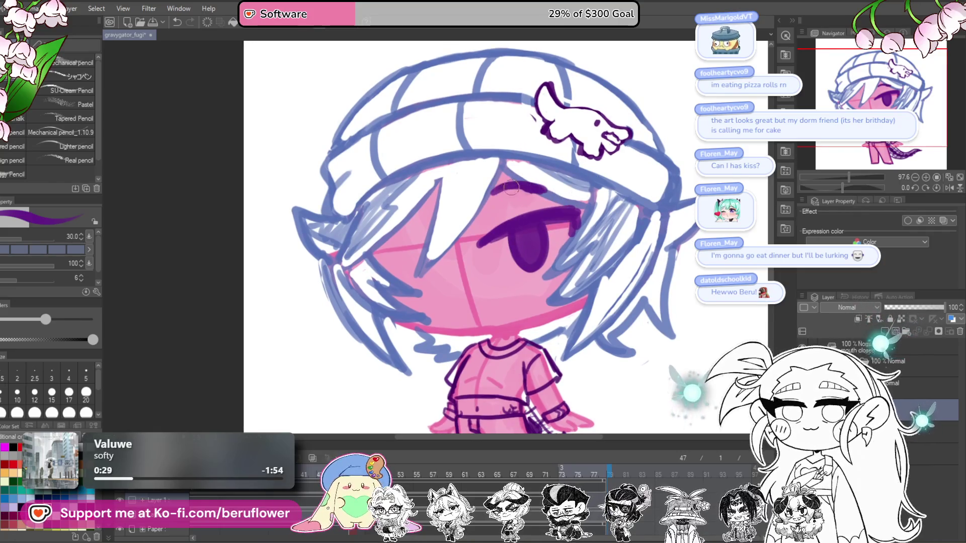
pyautogui.moveTo(581, 230); pyautogui.dragTo(591, 218)
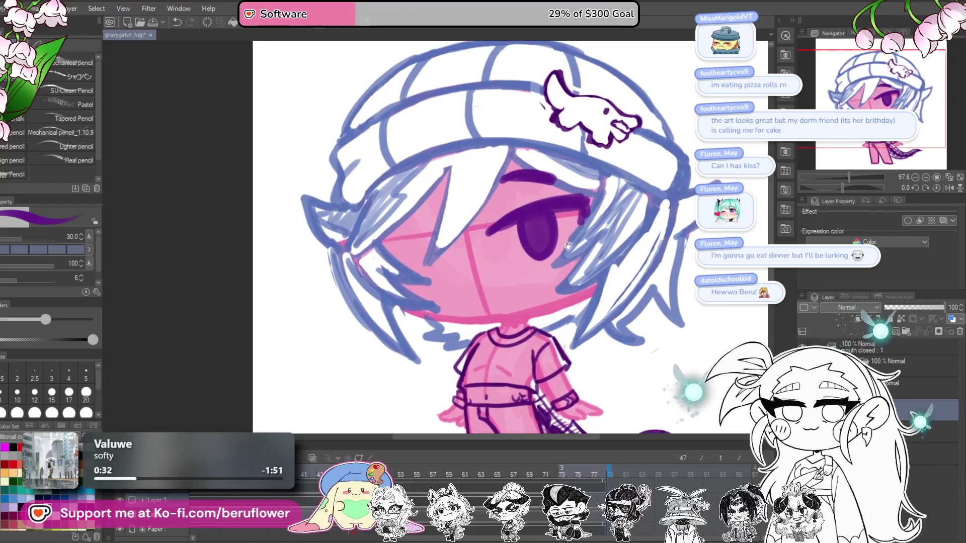
pyautogui.moveTo(391, 238); pyautogui.dragTo(435, 242)
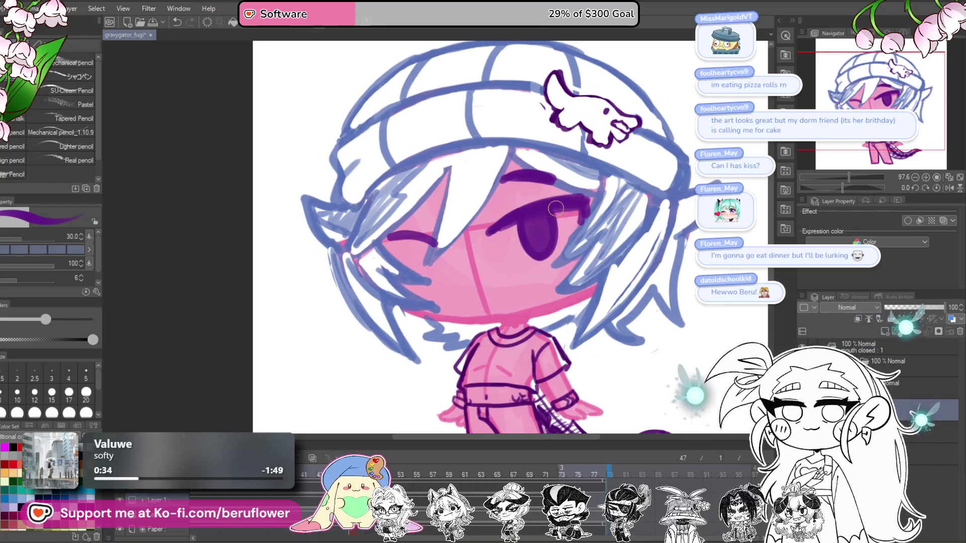
pyautogui.moveTo(582, 268); pyautogui.dragTo(489, 236)
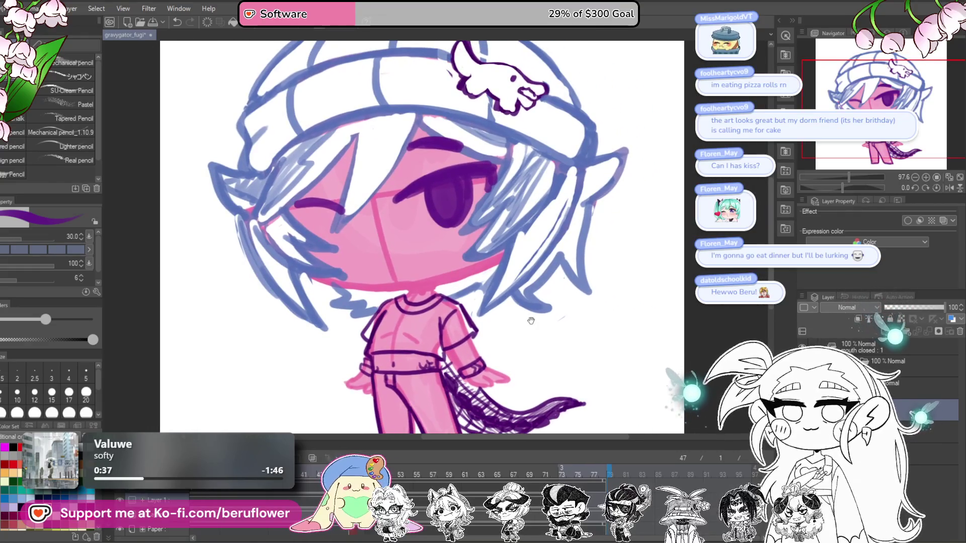
pyautogui.moveTo(531, 321); pyautogui.dragTo(540, 323)
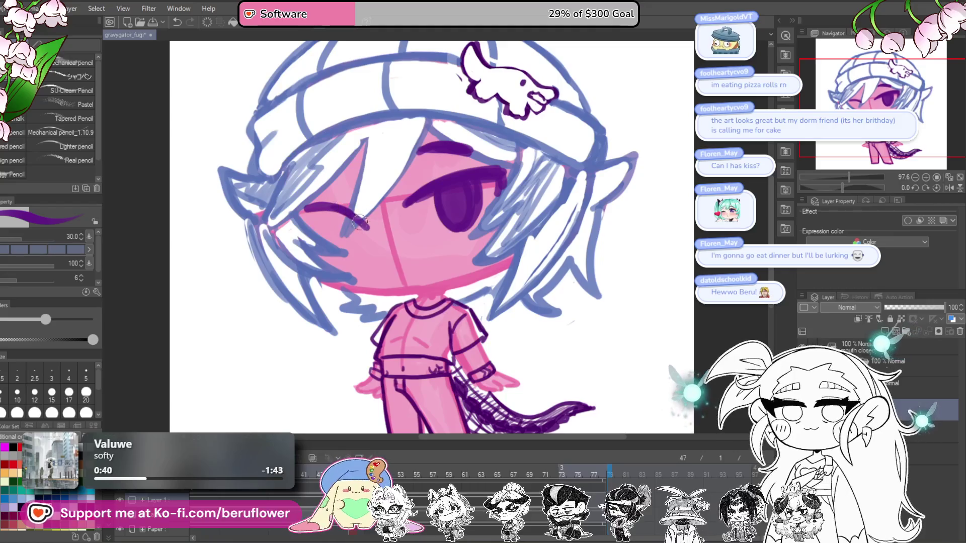
pyautogui.moveTo(476, 107); pyautogui.dragTo(501, 136)
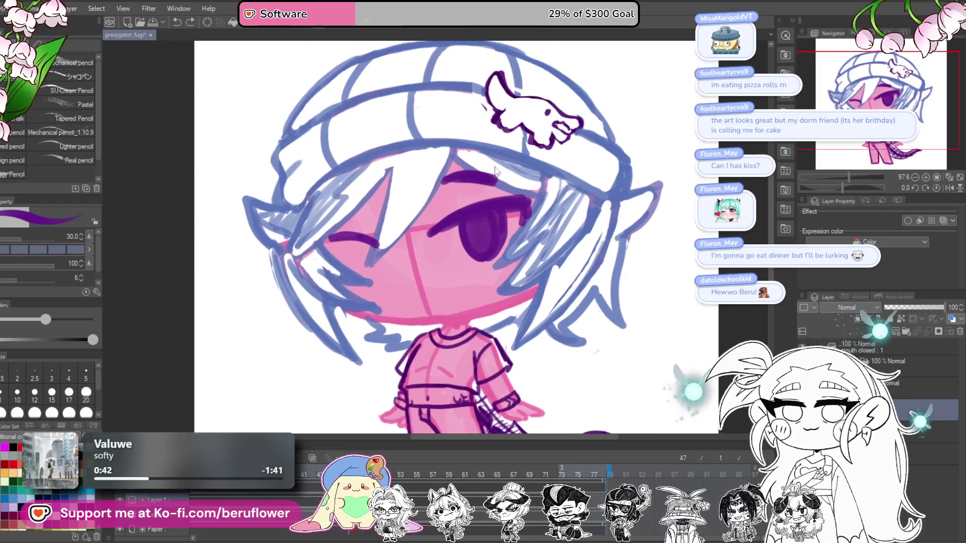
pyautogui.moveTo(373, 245)
pyautogui.mouseDown()
pyautogui.moveTo(400, 251)
pyautogui.moveTo(384, 277)
pyautogui.moveTo(382, 250)
pyautogui.moveTo(388, 279)
pyautogui.mouseUp()
pyautogui.hotkey('ctrl', 'z')
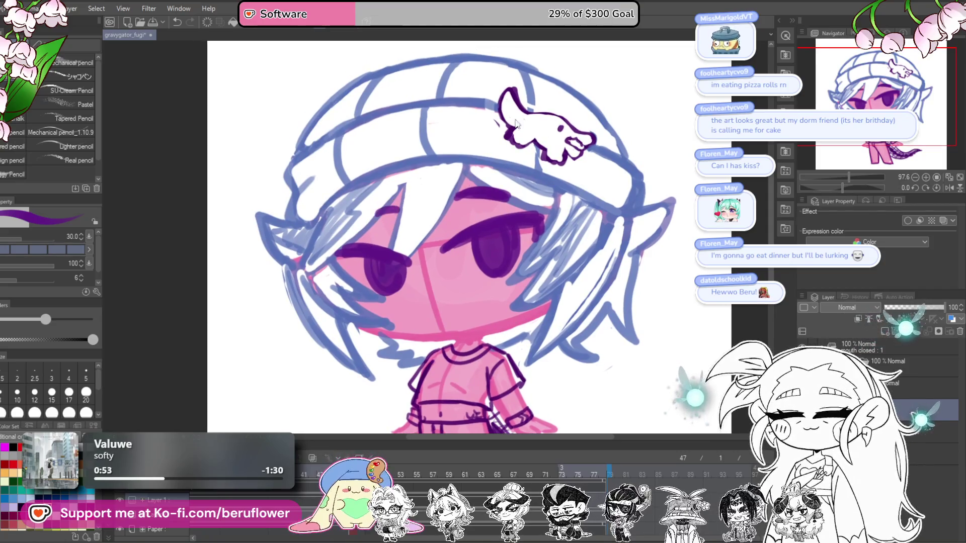
# Draw a small smirking mouth line on the face
pyautogui.scroll(-3, 462, 159)
pyautogui.scroll(1, 427, 226)
pyautogui.moveTo(399, 247); pyautogui.dragTo(416, 244)
pyautogui.hotkey('ctrl', 'z')
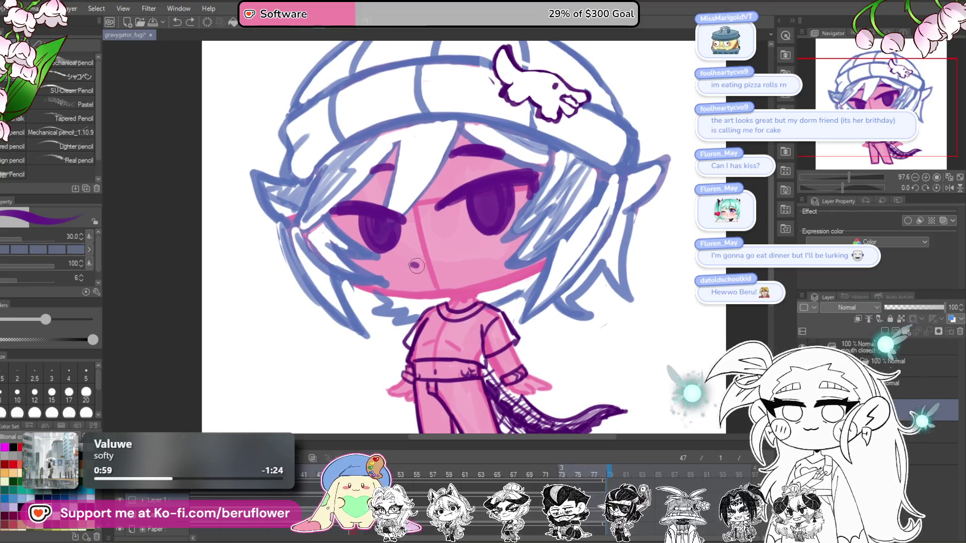
pyautogui.moveTo(415, 265); pyautogui.dragTo(459, 246)
pyautogui.scroll(-5, 571, 200)
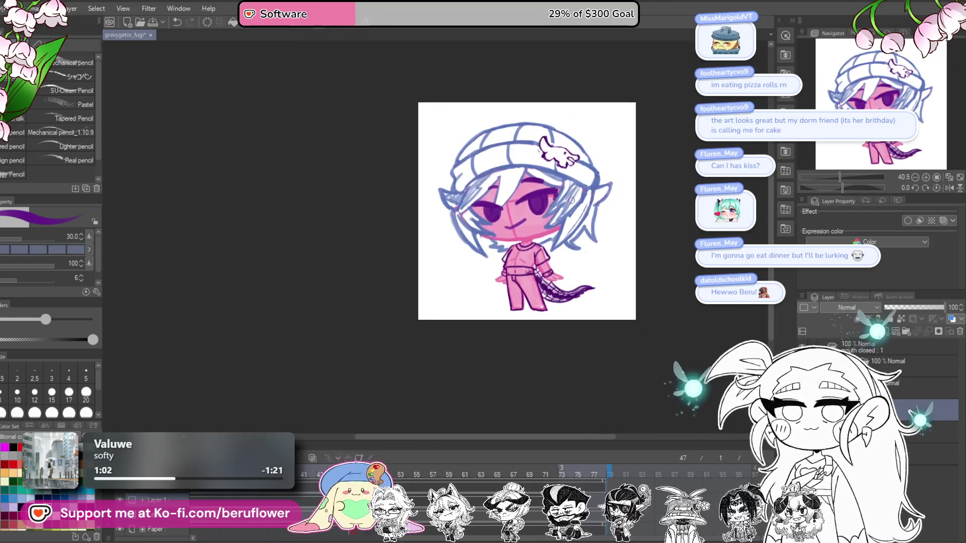
# Zoom in on the face and paint white over both irises
pyautogui.scroll(5, 496, 322)
pyautogui.moveTo(496, 322); pyautogui.dragTo(449, 354)
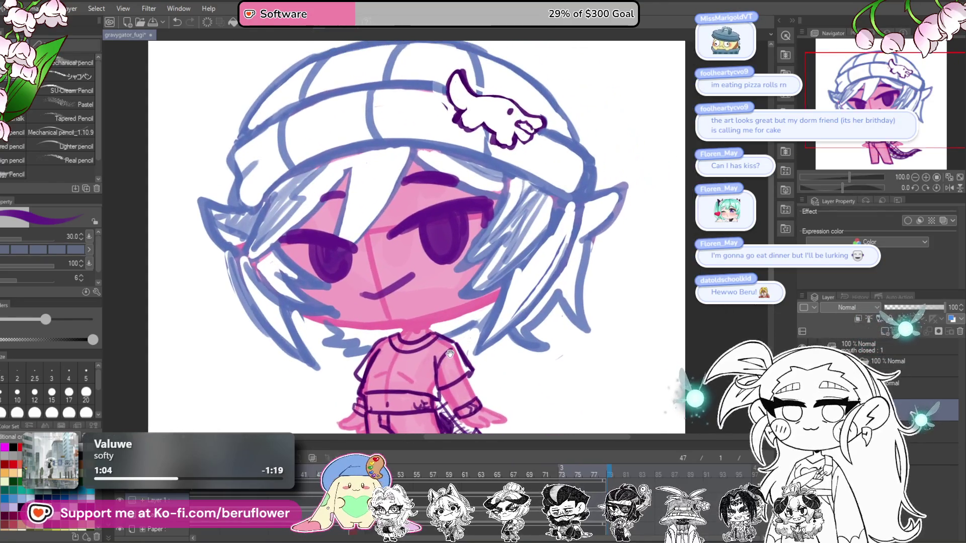
pyautogui.scroll(-4, 449, 326)
pyautogui.scroll(3, 469, 202)
pyautogui.scroll(2, 469, 203)
pyautogui.moveTo(469, 203)
pyautogui.mouseDown()
pyautogui.moveTo(446, 242)
pyautogui.moveTo(472, 222)
pyautogui.mouseUp()
pyautogui.moveTo(282, 251); pyautogui.dragTo(358, 233)
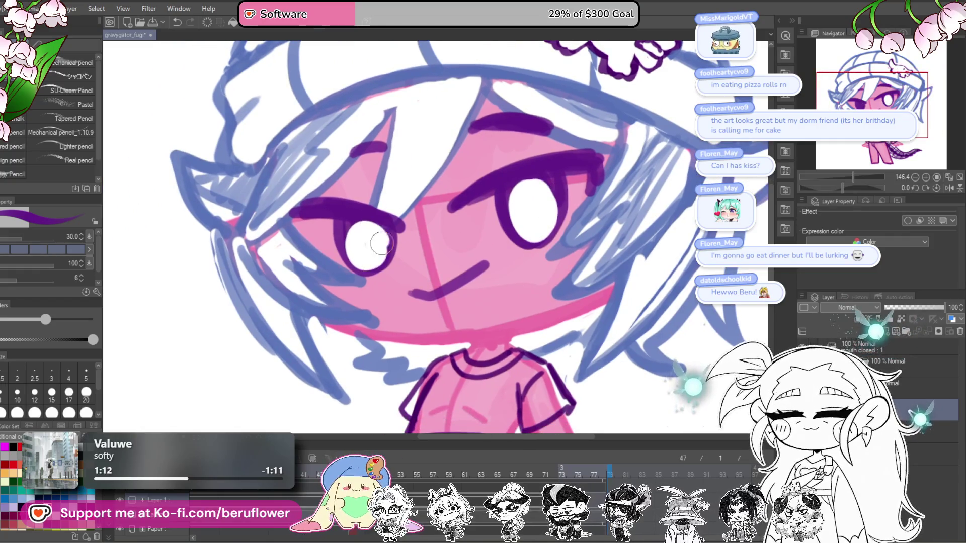
# Draw thin vertical purple pupils in the right and left eyes
pyautogui.moveTo(564, 181); pyautogui.dragTo(529, 222)
pyautogui.scroll(-5, 523, 202)
pyautogui.scroll(4, 496, 191)
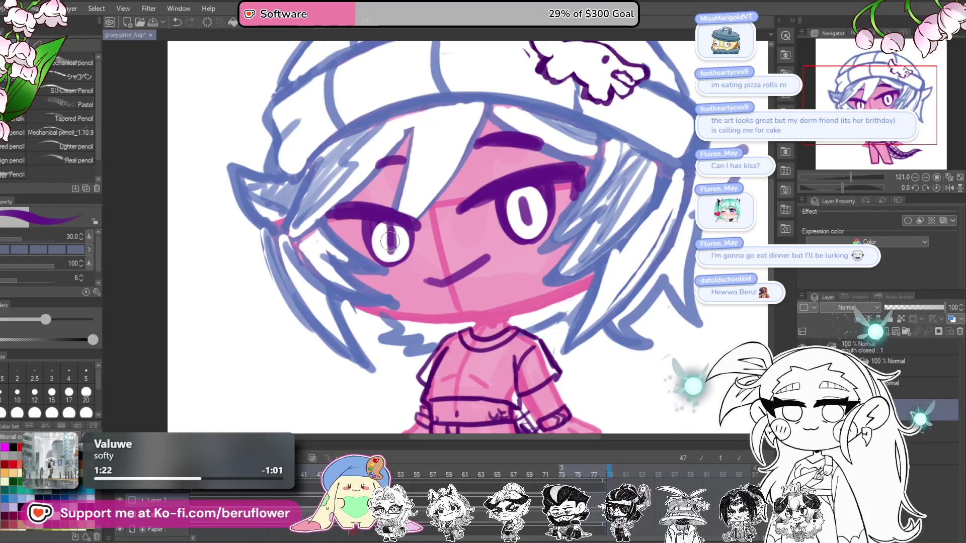
pyautogui.moveTo(392, 232); pyautogui.dragTo(394, 253)
pyautogui.moveTo(599, 172); pyautogui.dragTo(591, 174)
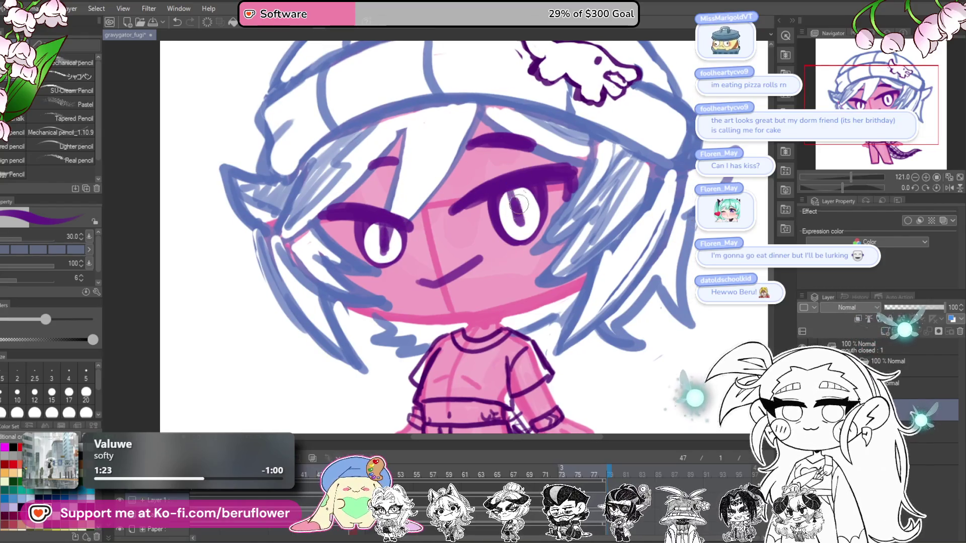
pyautogui.scroll(-5, 513, 176)
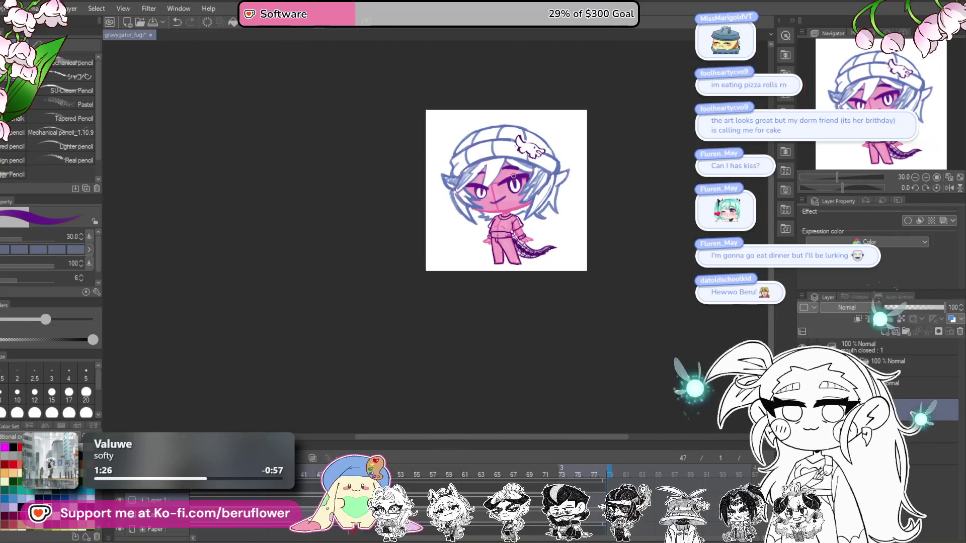
pyautogui.scroll(3, 513, 176)
pyautogui.moveTo(584, 335); pyautogui.dragTo(538, 338)
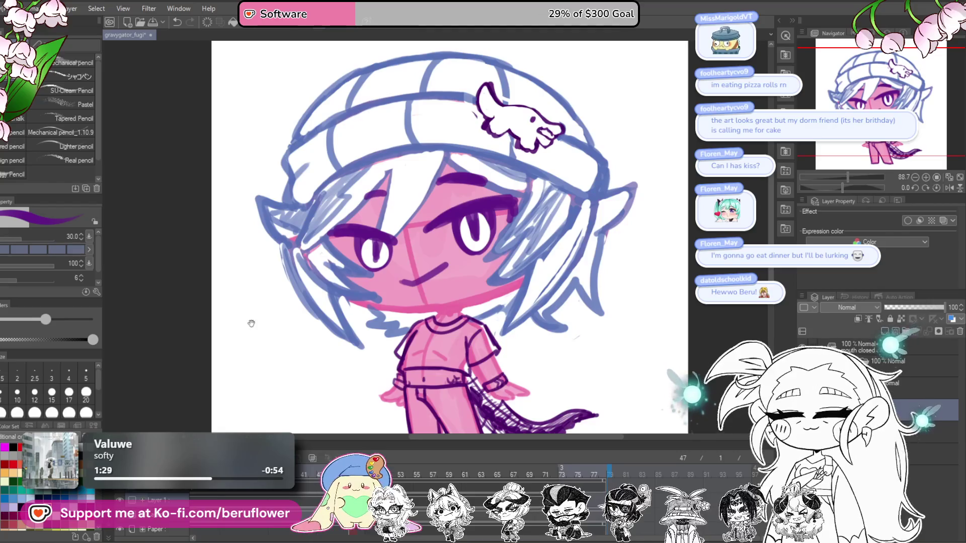
# Try the Liquify tool, reduce its size to 120, then return to the pencil
pyautogui.press('j')
pyautogui.moveTo(405, 229); pyautogui.dragTo(430, 236)
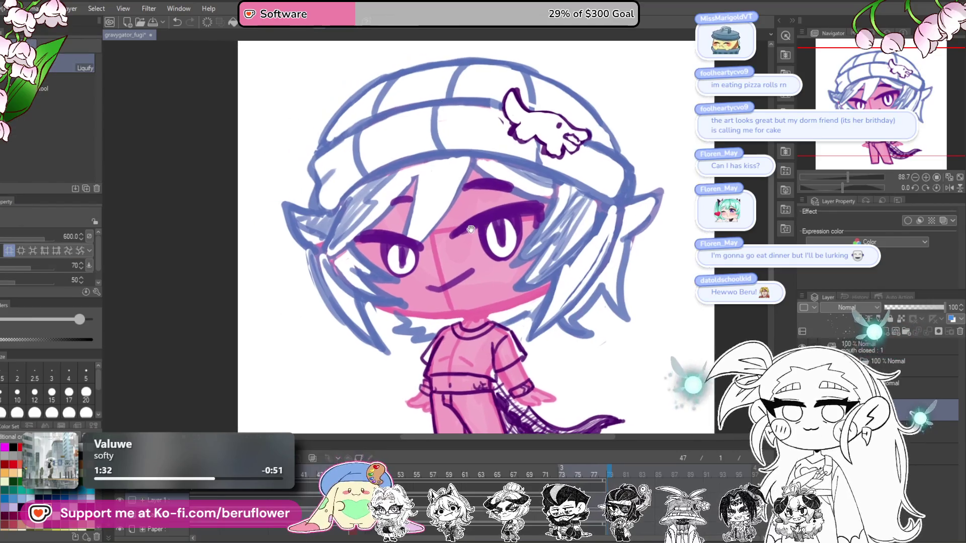
pyautogui.press('[')
pyautogui.press('[')
pyautogui.press('[')
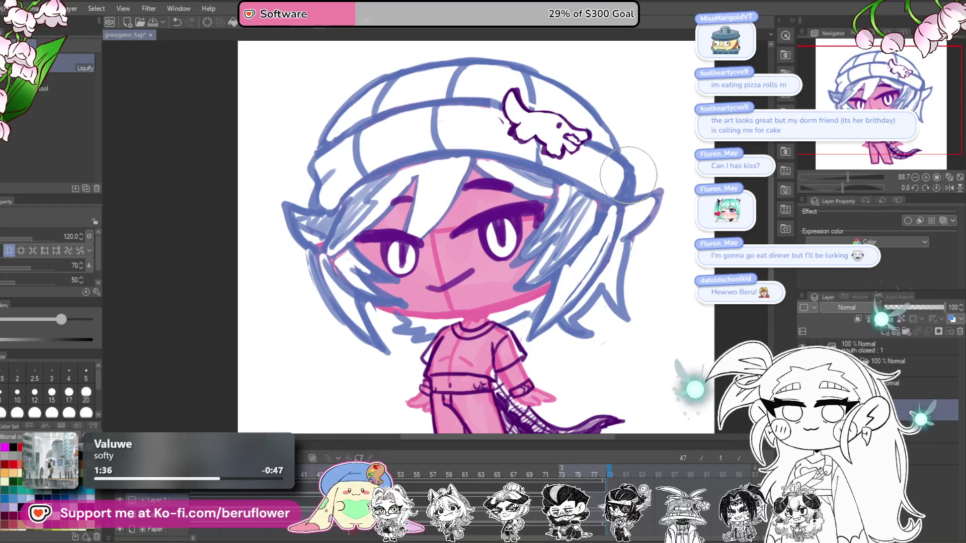
pyautogui.press('p')
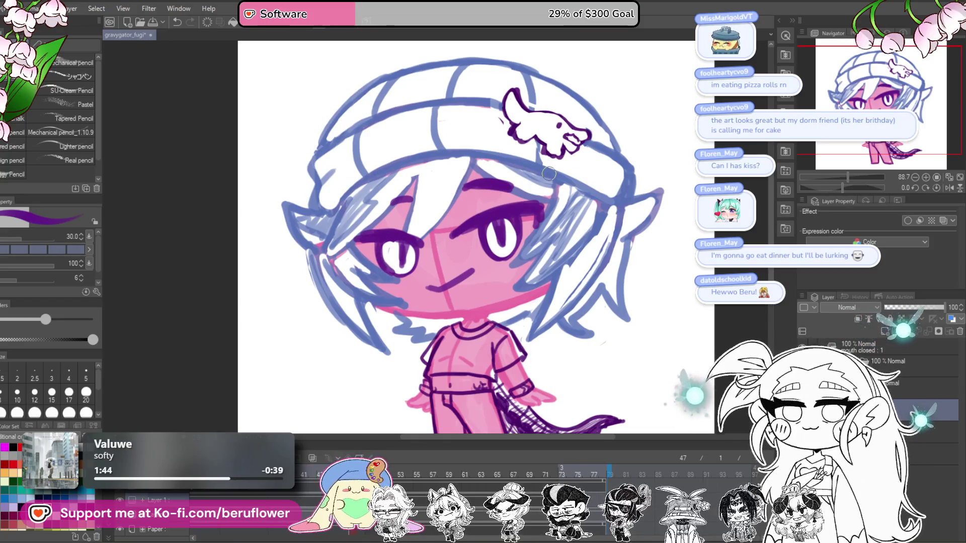
# Darken and thicken the eyelid line above the right eye
pyautogui.hotkey('ctrl', '0')
pyautogui.hotkey('ctrl', 'alt', '0')
pyautogui.moveTo(404, 269); pyautogui.dragTo(414, 284)
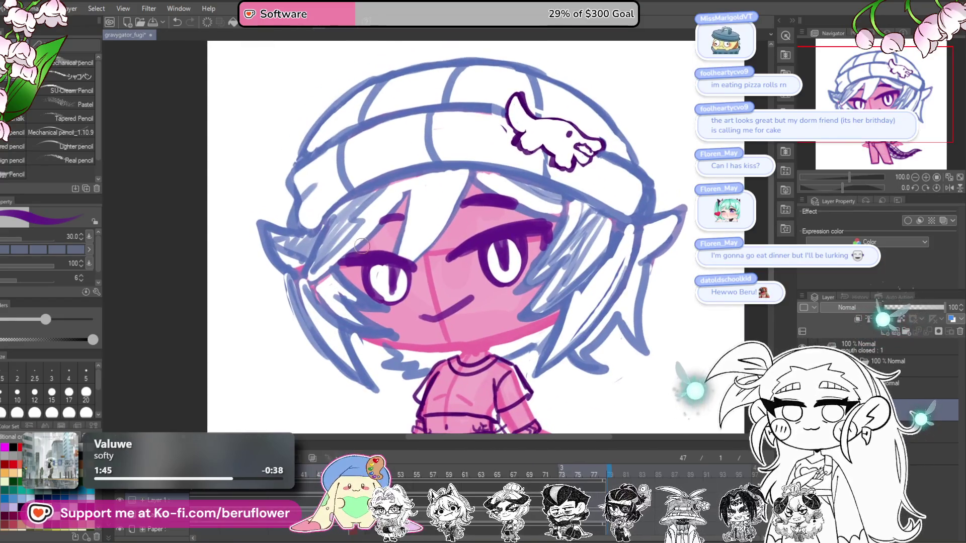
pyautogui.moveTo(461, 243); pyautogui.dragTo(522, 231)
pyautogui.hotkey('ctrl', '0')
pyautogui.hotkey('ctrl', 'alt', '0')
pyautogui.moveTo(464, 325); pyautogui.dragTo(458, 310)
# Switch the brush colour to the dark navy swatch in the Color Set
pyautogui.hotkey('ctrl', '0')
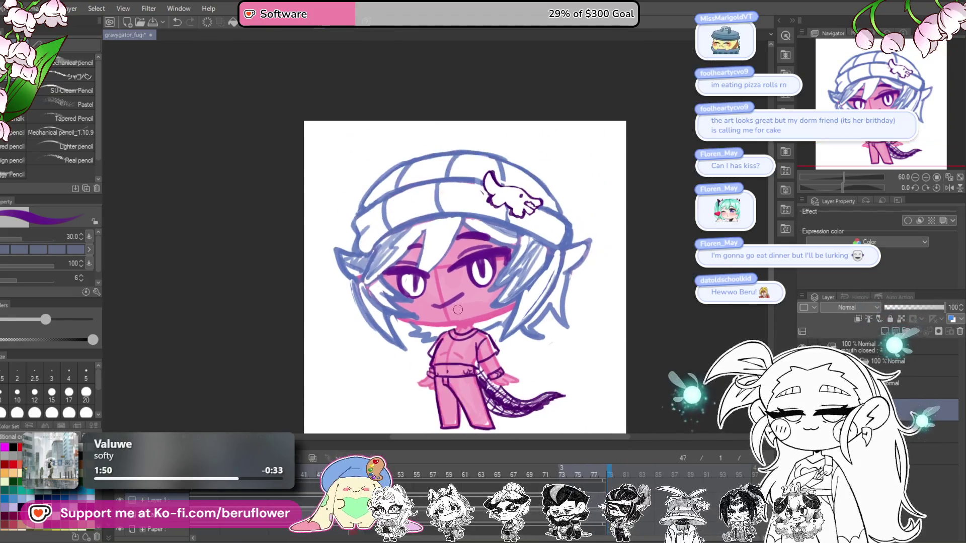
pyautogui.hotkey('ctrl', '+')
pyautogui.moveTo(588, 312); pyautogui.dragTo(535, 312)
pyautogui.click(47, 498)
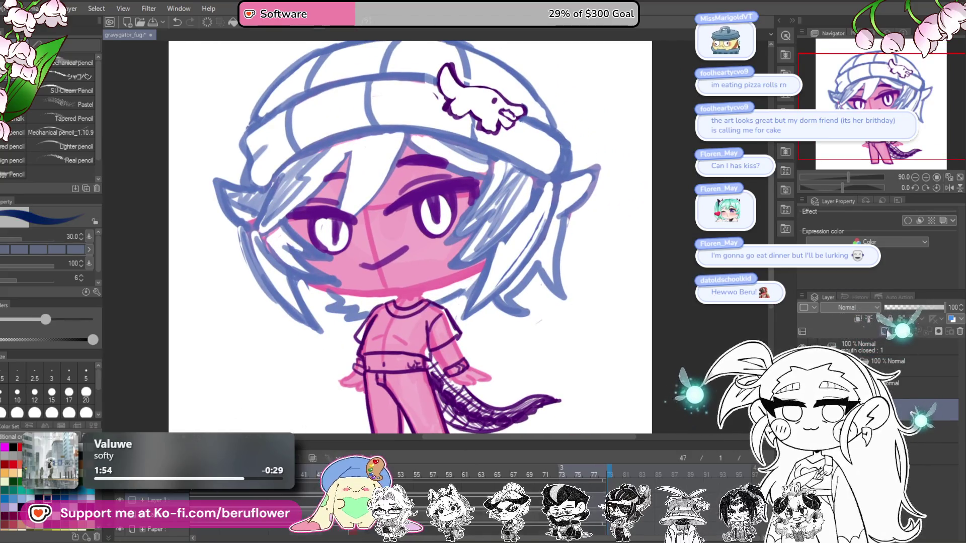
pyautogui.moveTo(366, 232); pyautogui.dragTo(427, 234)
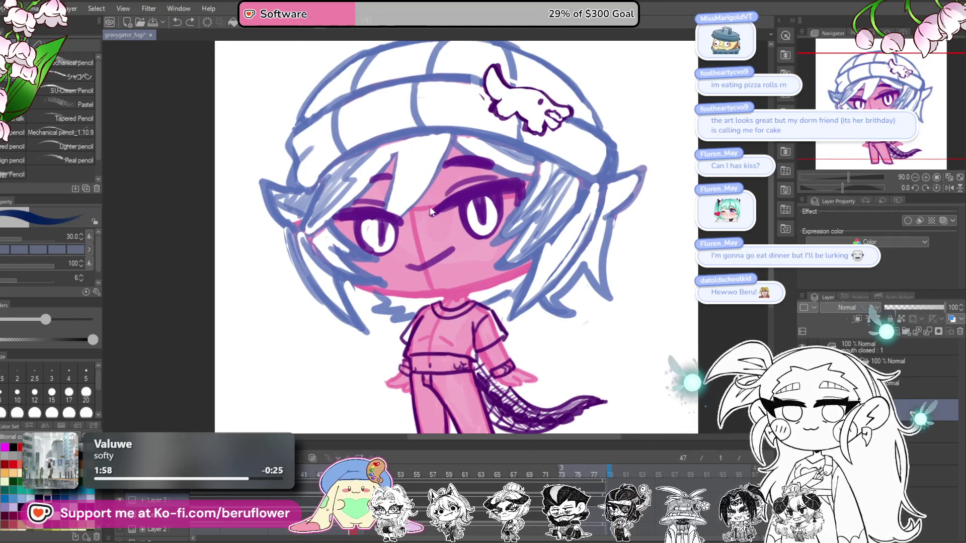
# Draw a navy bridge mark between the eyes and the right lens's top and lower rims
pyautogui.moveTo(424, 199); pyautogui.dragTo(438, 248)
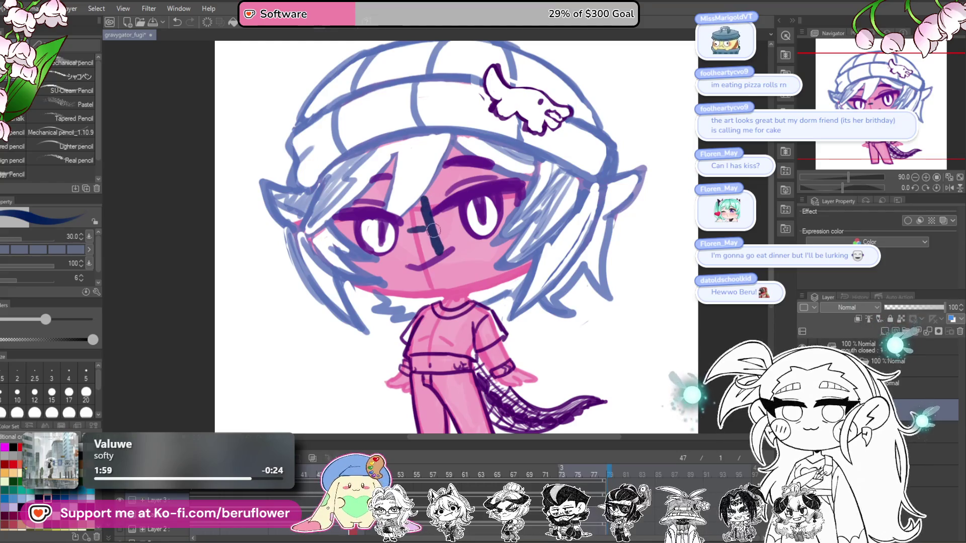
pyautogui.hotkey('ctrl', 'z')
pyautogui.hotkey('ctrl', 'y')
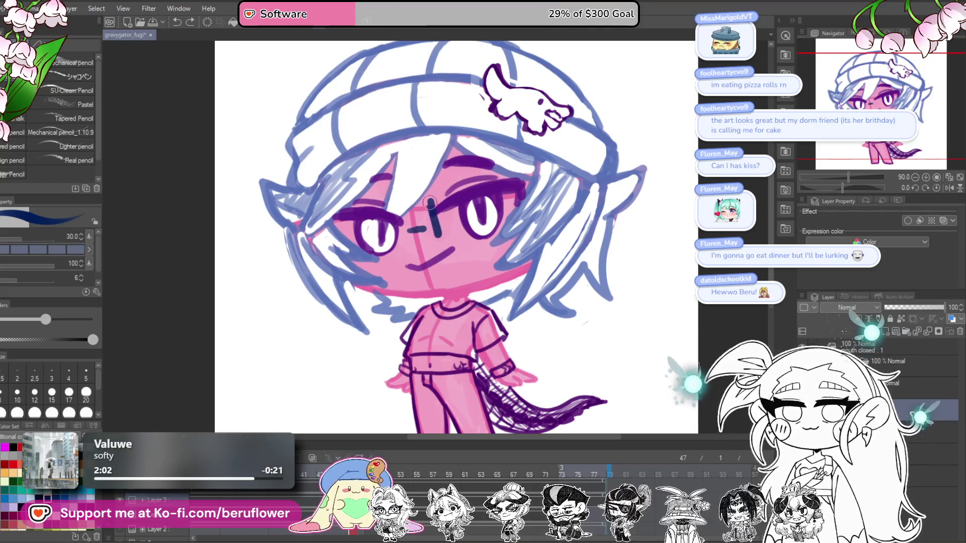
pyautogui.moveTo(431, 192); pyautogui.dragTo(511, 180)
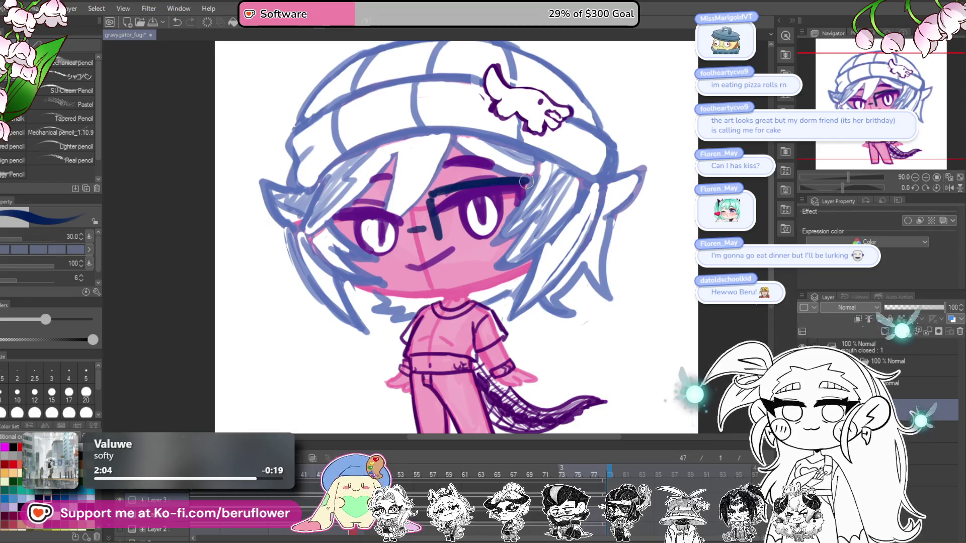
pyautogui.hotkey('ctrl', 'z')
pyautogui.hotkey('ctrl', 'z')
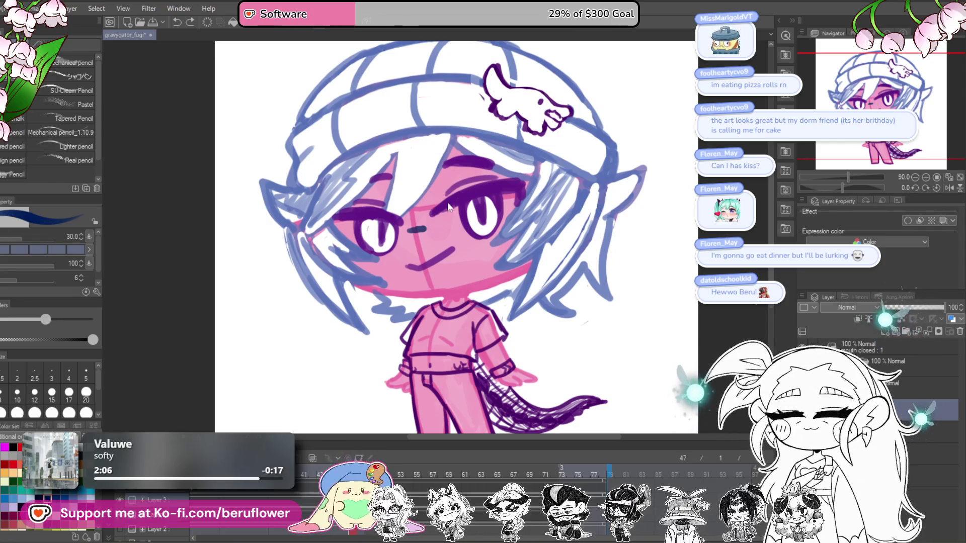
pyautogui.moveTo(429, 207); pyautogui.dragTo(434, 244)
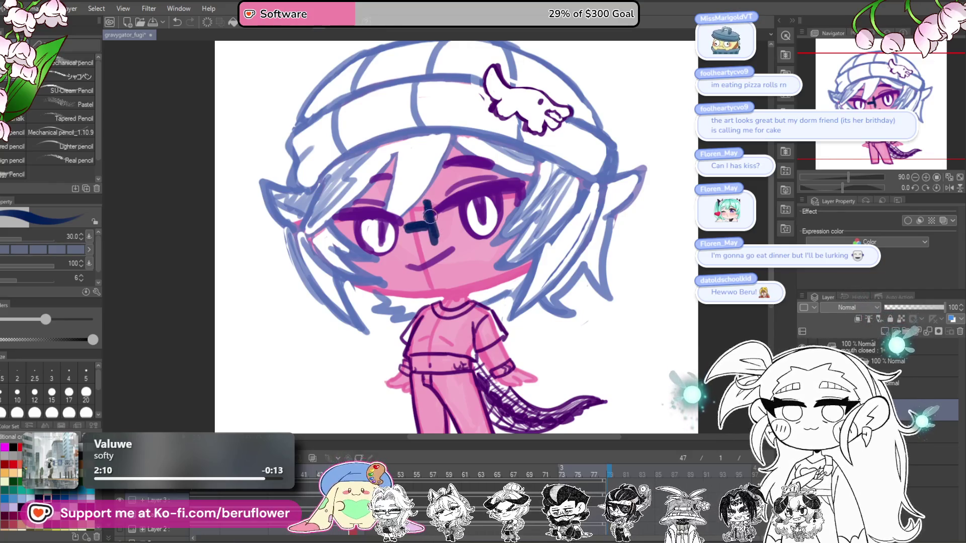
pyautogui.moveTo(434, 193); pyautogui.dragTo(489, 184)
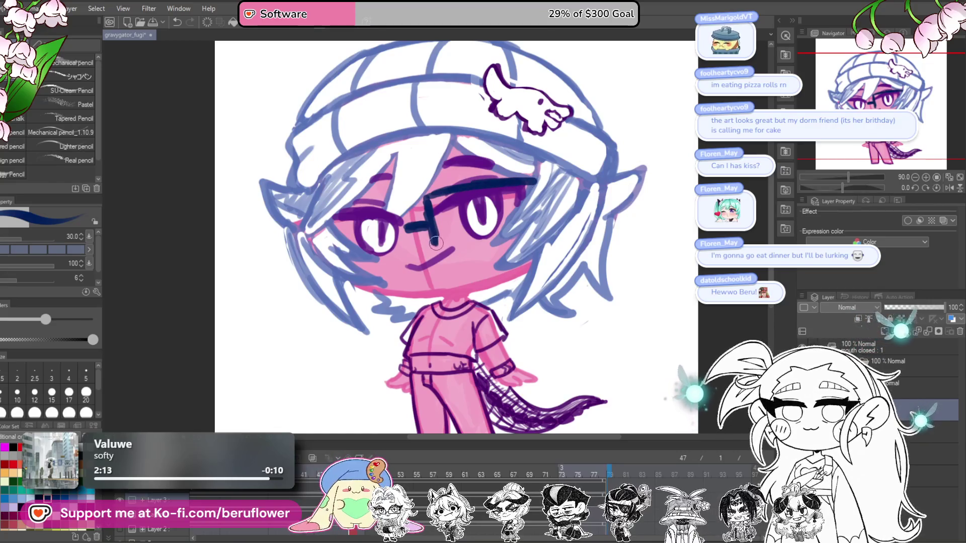
pyautogui.moveTo(435, 243); pyautogui.dragTo(491, 239)
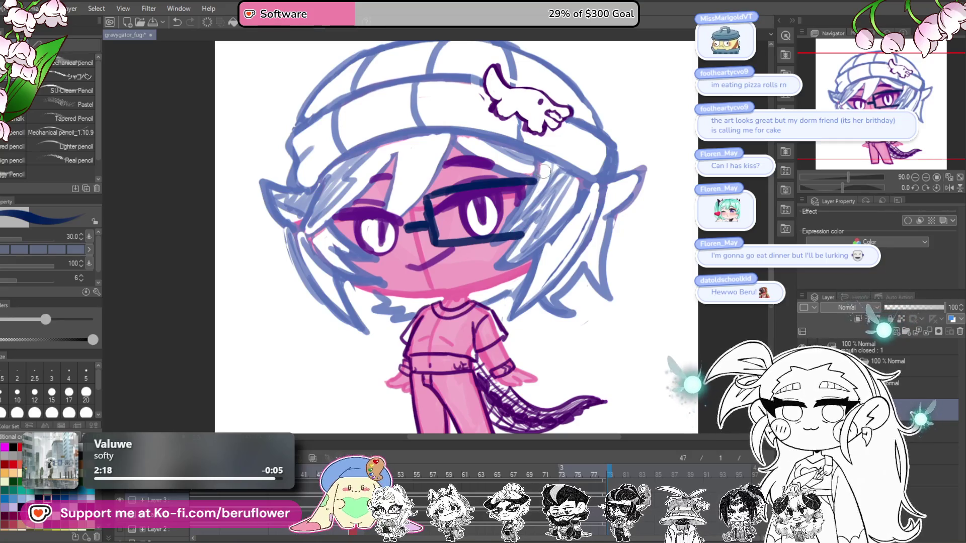
# Eyedrop the navy glasses colour back from the drawing
pyautogui.moveTo(529, 252); pyautogui.dragTo(538, 242)
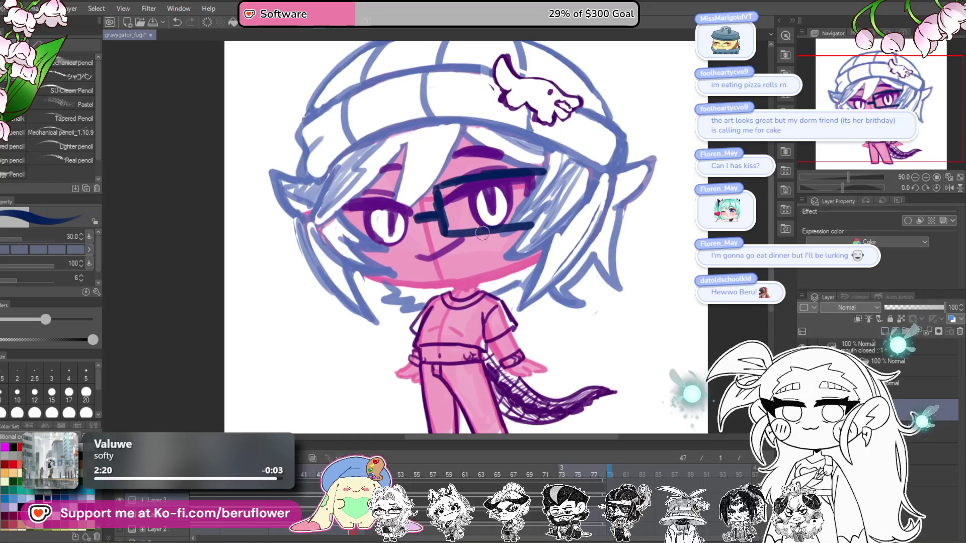
pyautogui.moveTo(482, 231); pyautogui.dragTo(489, 234)
pyautogui.keyDown('alt'); pyautogui.click(464, 247); pyautogui.keyUp('alt')
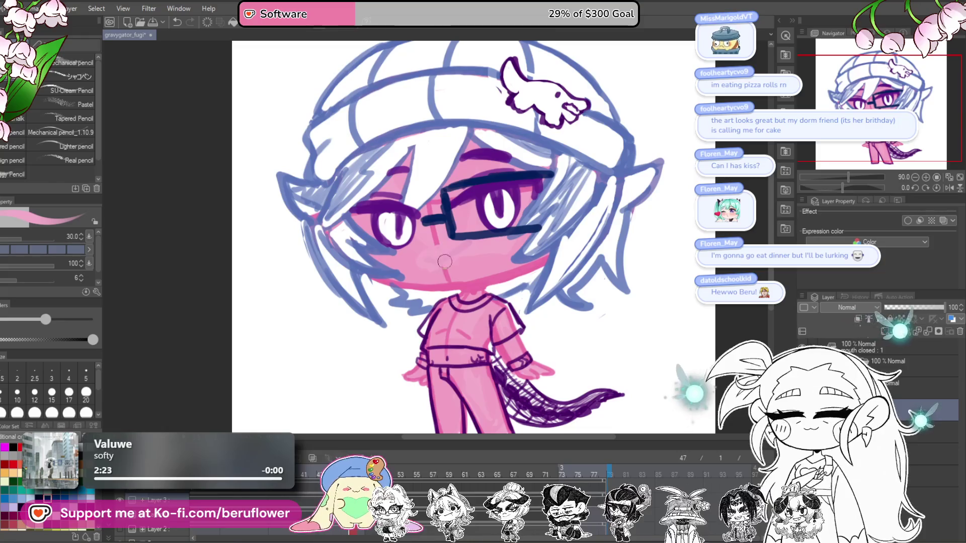
pyautogui.moveTo(473, 229)
pyautogui.mouseDown()
pyautogui.moveTo(462, 243)
pyautogui.moveTo(420, 232)
pyautogui.mouseUp()
pyautogui.keyDown('alt'); pyautogui.click(416, 232); pyautogui.keyUp('alt')
# Draw the left lens's top rim and join it to the bridge, undoing stray strokes
pyautogui.moveTo(413, 218); pyautogui.dragTo(416, 240)
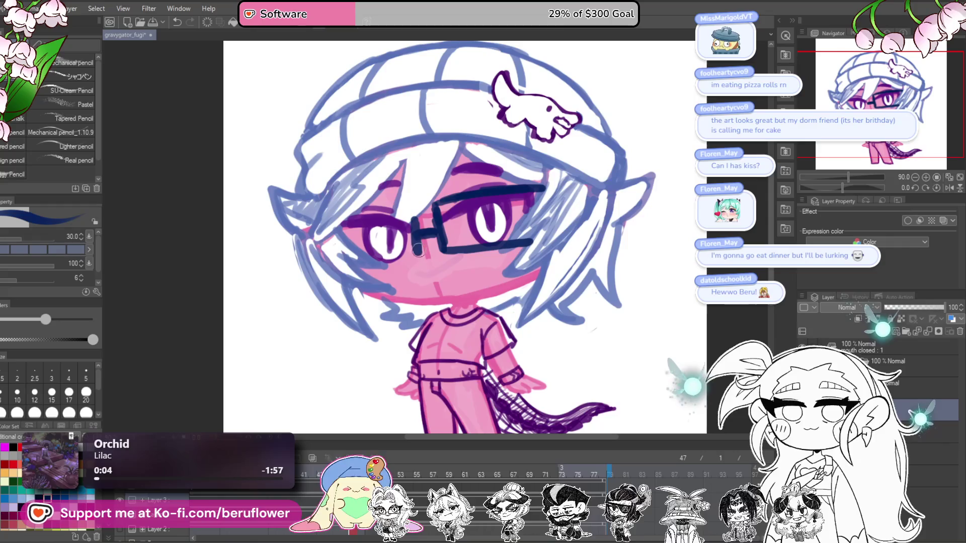
pyautogui.moveTo(364, 208); pyautogui.dragTo(408, 210)
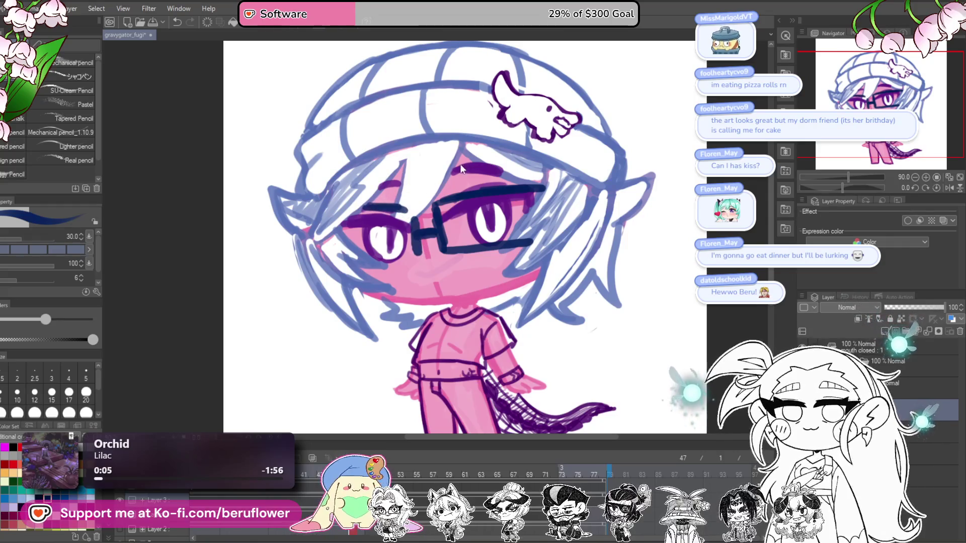
pyautogui.moveTo(382, 205)
pyautogui.mouseDown()
pyautogui.moveTo(412, 207)
pyautogui.moveTo(414, 215)
pyautogui.mouseUp()
pyautogui.hotkey('ctrl', 'z')
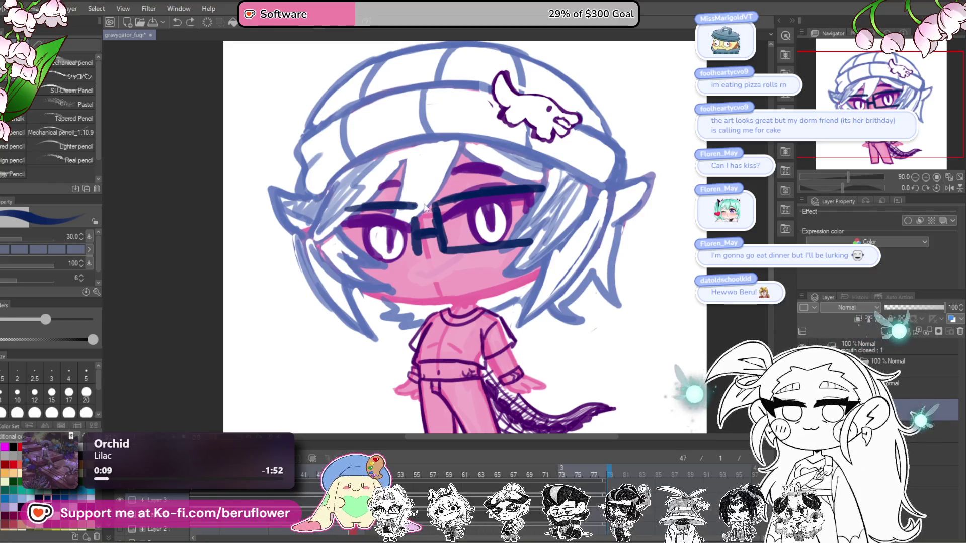
pyautogui.moveTo(419, 234); pyautogui.dragTo(405, 264)
pyautogui.hotkey('ctrl', 'z')
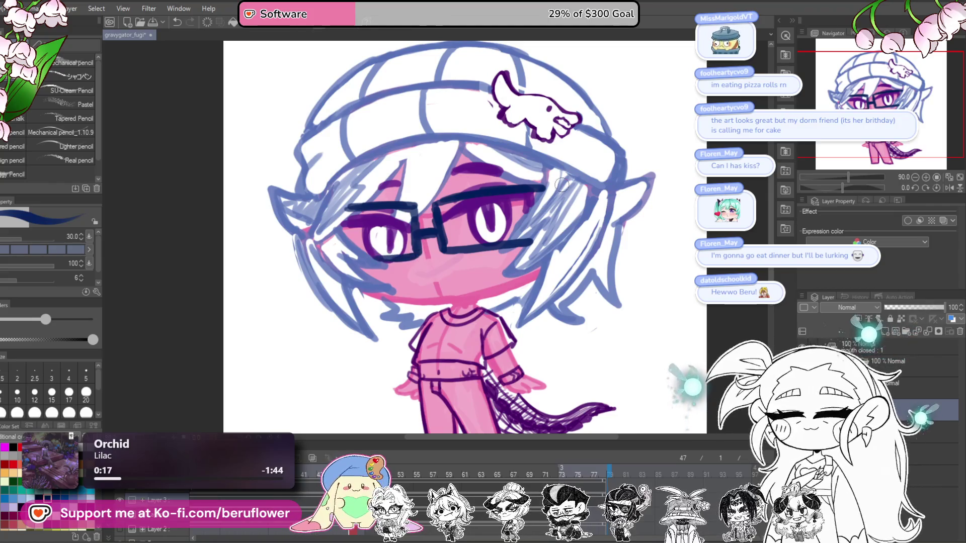
# Thicken the bridge between the lenses and paint a white highlight on it
pyautogui.moveTo(475, 375); pyautogui.dragTo(435, 335)
pyautogui.scroll(-6, 435, 334)
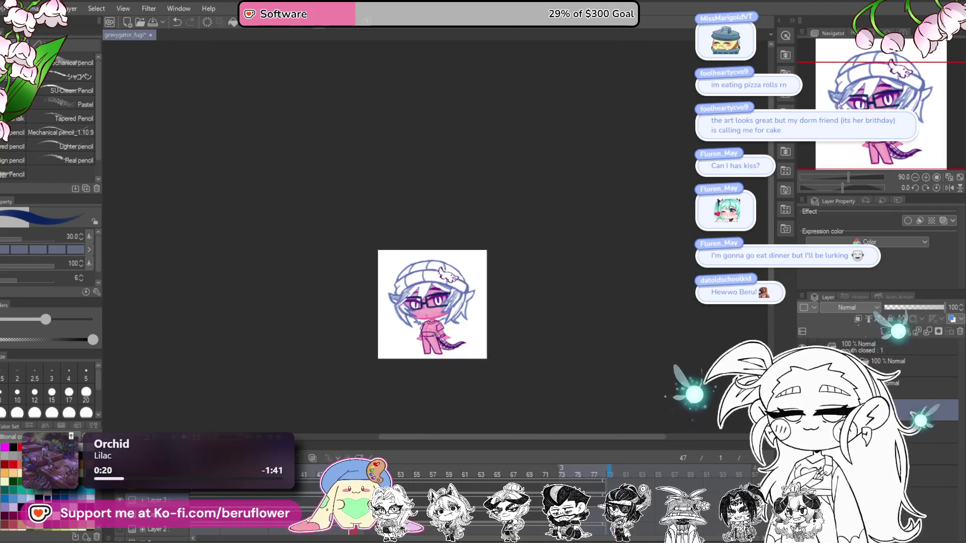
pyautogui.scroll(5, 509, 353)
pyautogui.scroll(5, 510, 353)
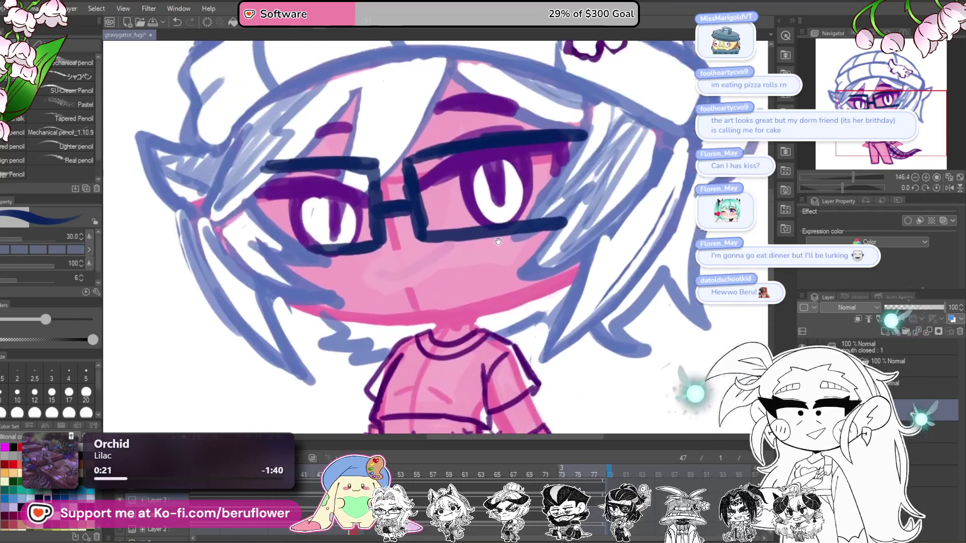
pyautogui.moveTo(449, 275); pyautogui.dragTo(457, 282)
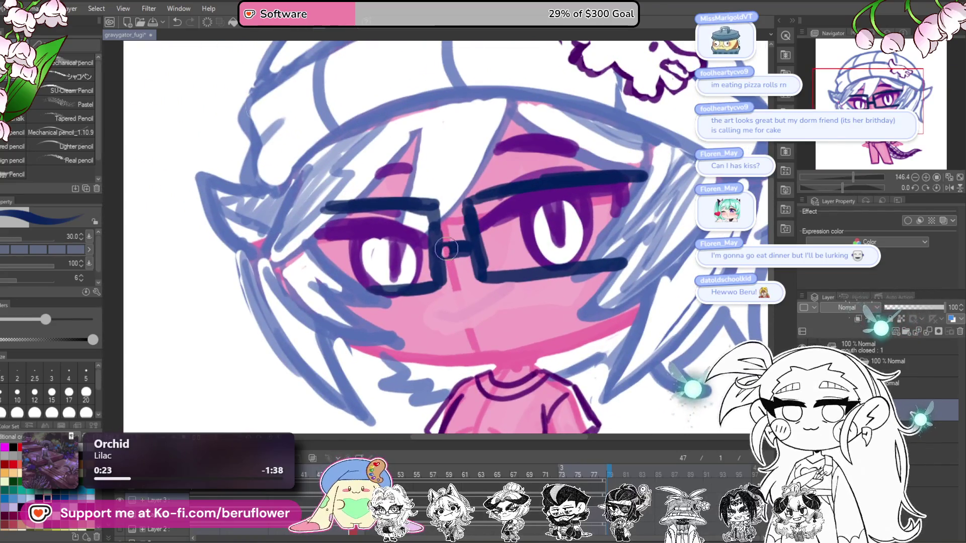
pyautogui.moveTo(442, 248); pyautogui.dragTo(466, 247)
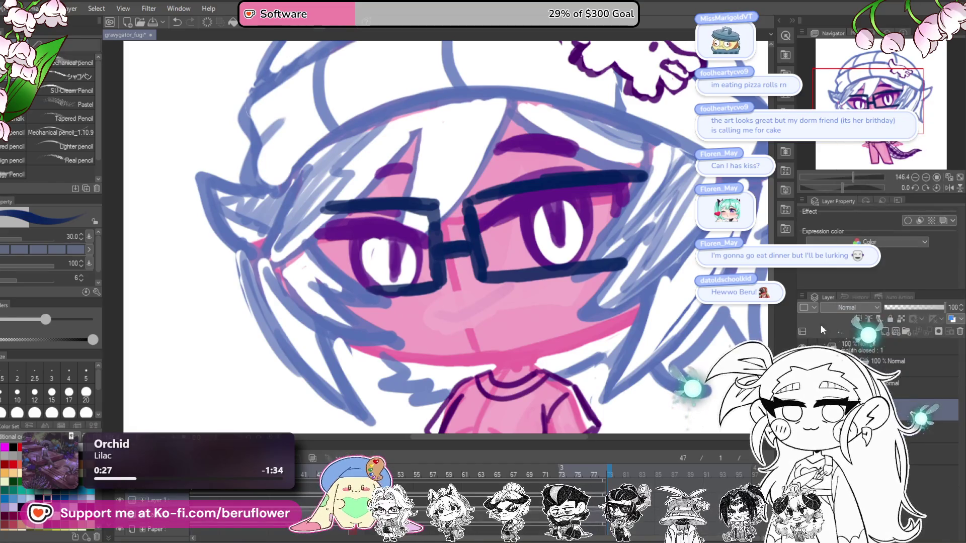
pyautogui.moveTo(441, 253); pyautogui.dragTo(468, 247)
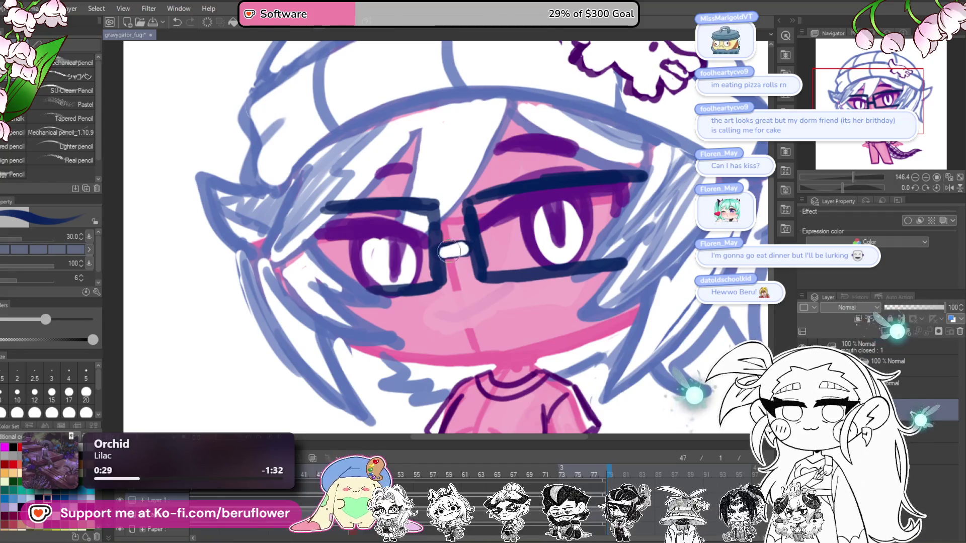
# Try a mouth line below the nose, then undo it
pyautogui.scroll(-2, 450, 246)
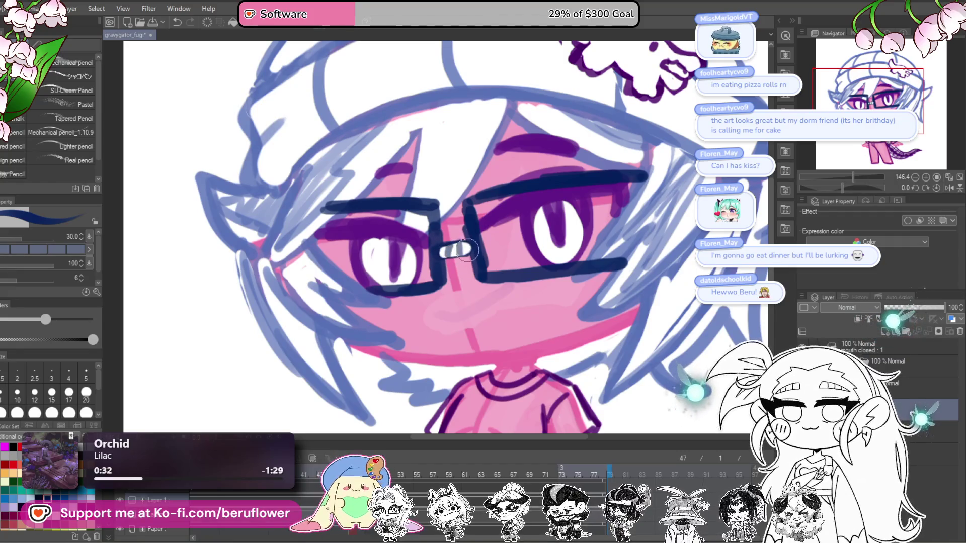
pyautogui.scroll(-2, 466, 250)
pyautogui.scroll(-1, 466, 250)
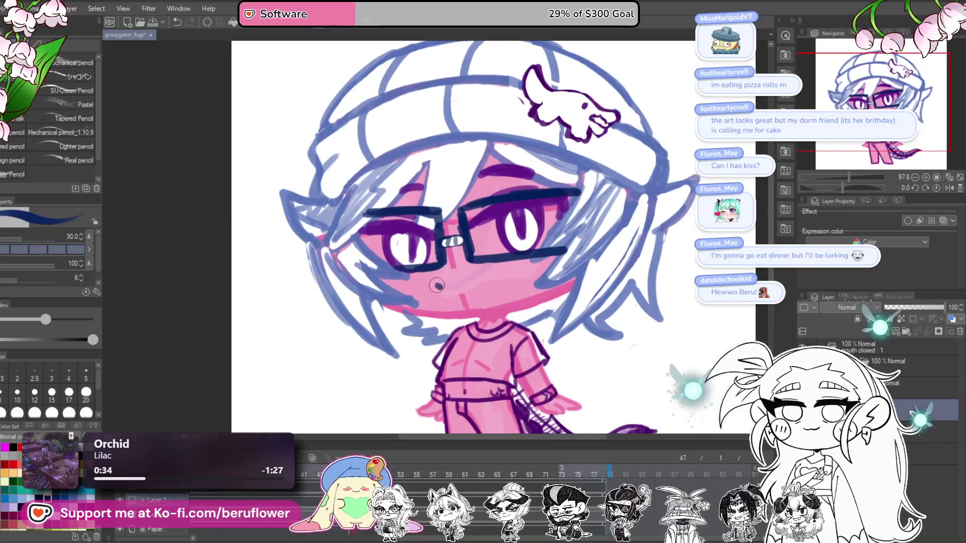
pyautogui.moveTo(435, 283); pyautogui.dragTo(479, 278)
pyautogui.hotkey('ctrl', 'z')
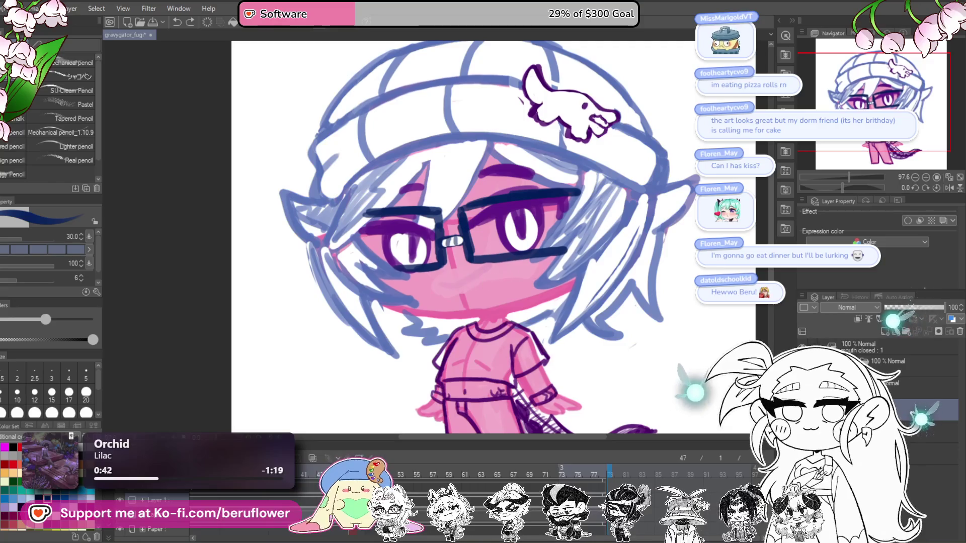
pyautogui.press('[')
pyautogui.press('[')
pyautogui.moveTo(443, 284)
pyautogui.mouseDown()
pyautogui.moveTo(424, 284)
pyautogui.moveTo(471, 258)
pyautogui.mouseUp()
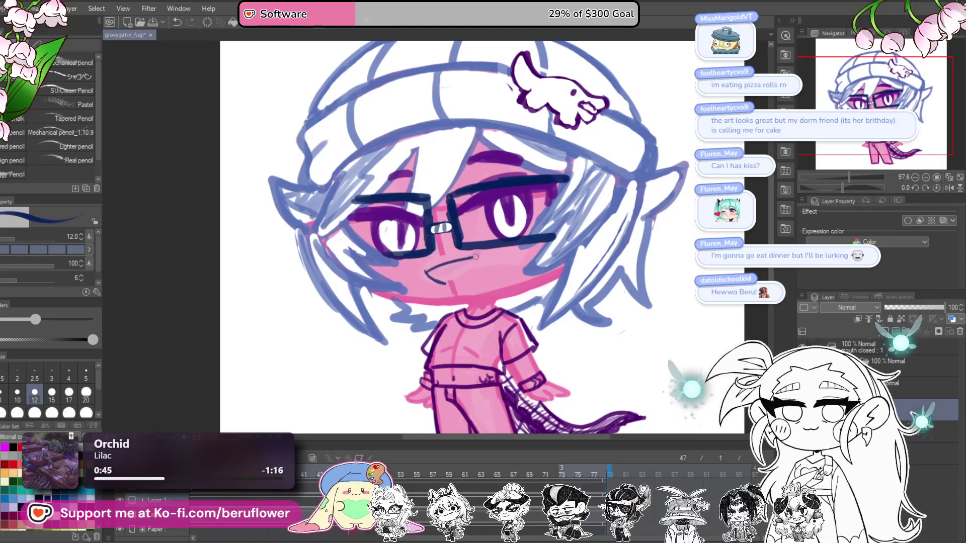
pyautogui.scroll(-5, 470, 281)
pyautogui.scroll(7, 473, 263)
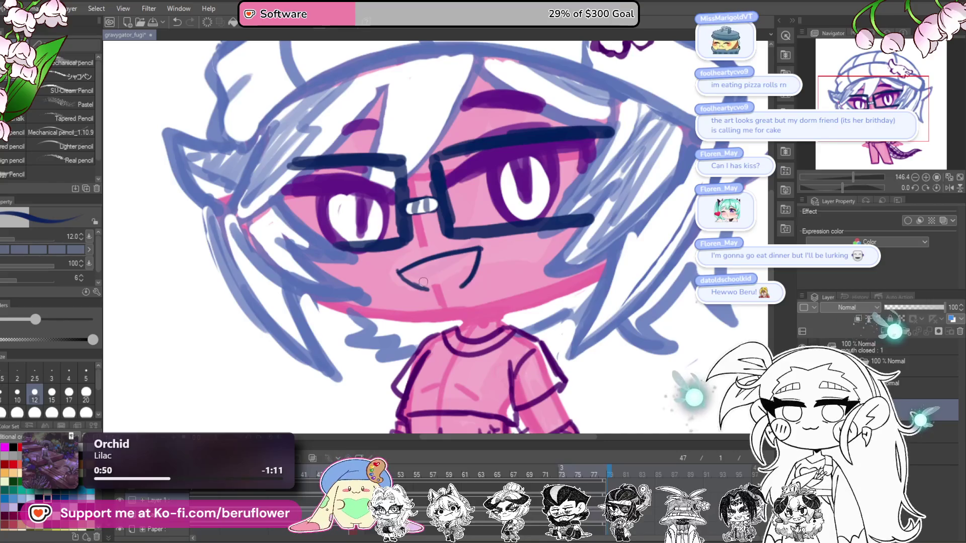
pyautogui.hotkey('ctrl', 'z')
pyautogui.hotkey('ctrl', 'z')
pyautogui.hotkey('ctrl', 'z')
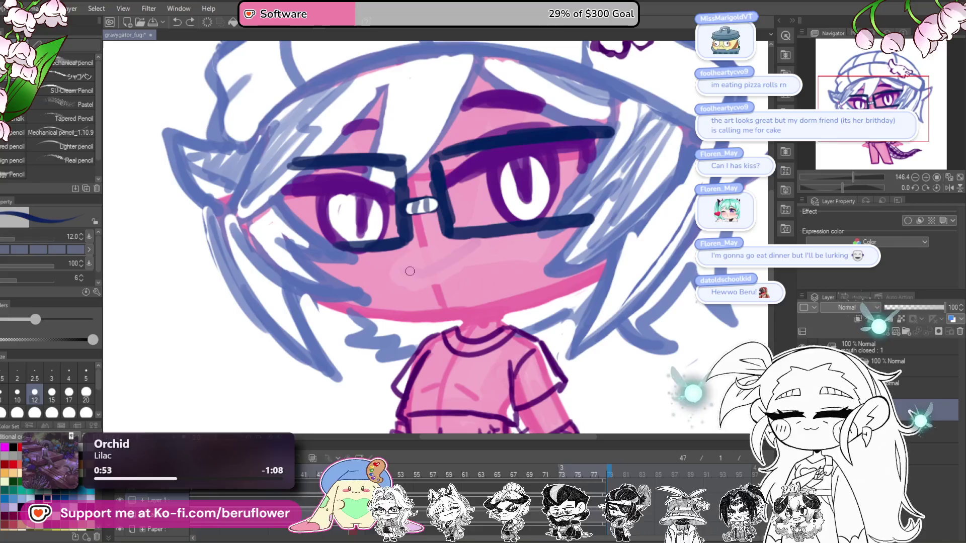
pyautogui.moveTo(408, 270)
pyautogui.mouseDown()
pyautogui.moveTo(425, 275)
pyautogui.moveTo(473, 259)
pyautogui.mouseUp()
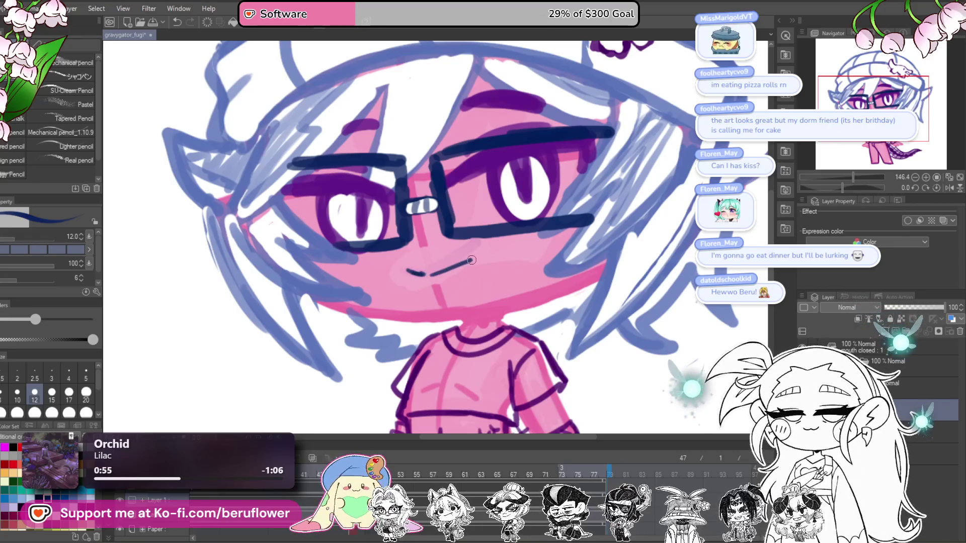
pyautogui.scroll(-5, 411, 248)
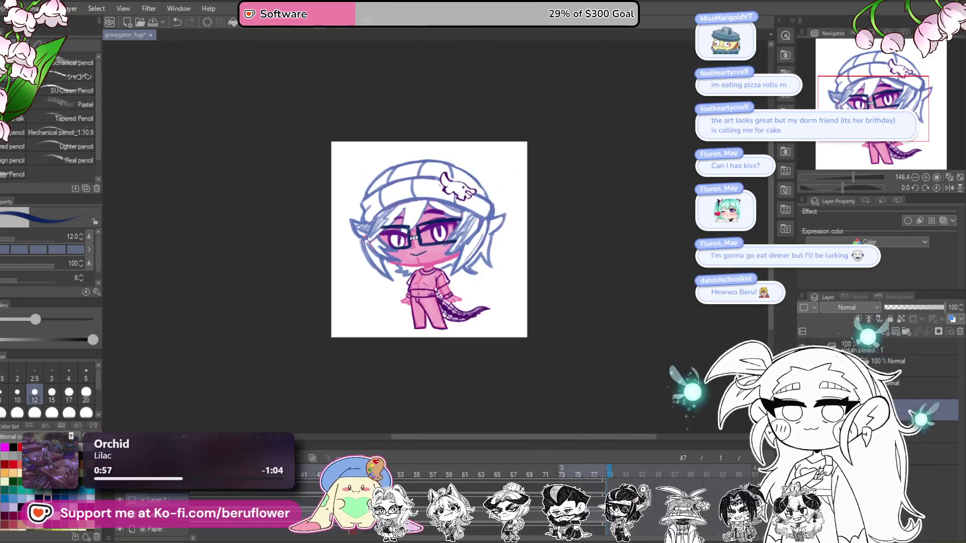
pyautogui.scroll(4, 408, 256)
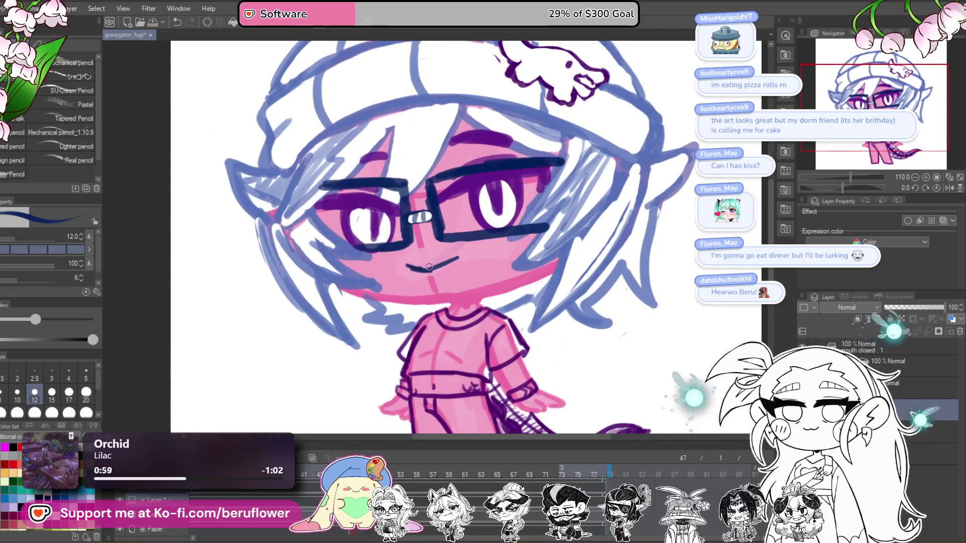
pyautogui.scroll(-5, 425, 270)
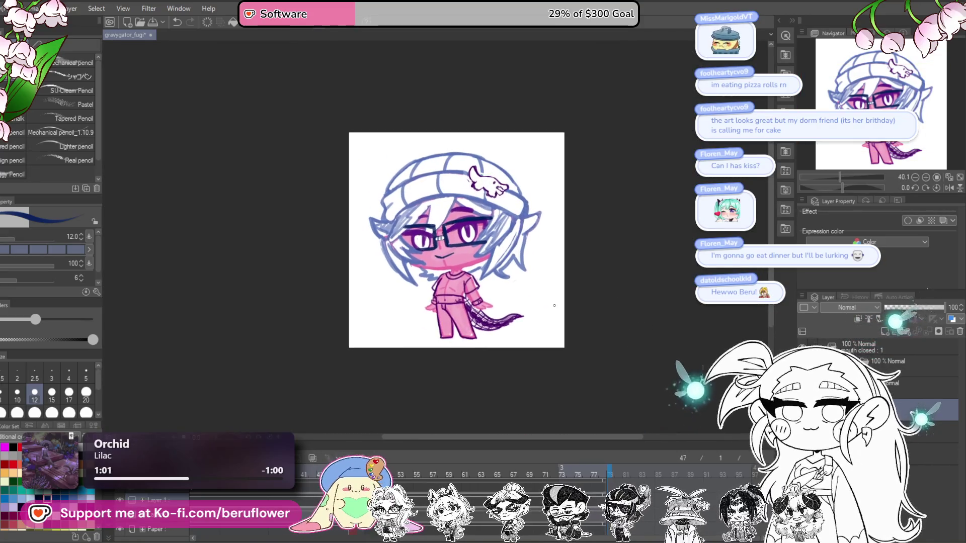
pyautogui.scroll(2, 553, 305)
pyautogui.scroll(-1, 553, 305)
pyautogui.scroll(1, 553, 305)
# Fade the sketch layer to 46% opacity and set up a slightly thicker dark red pencil
pyautogui.moveTo(943, 307)
pyautogui.mouseDown()
pyautogui.moveTo(913, 307)
pyautogui.moveTo(961, 308)
pyautogui.mouseUp()
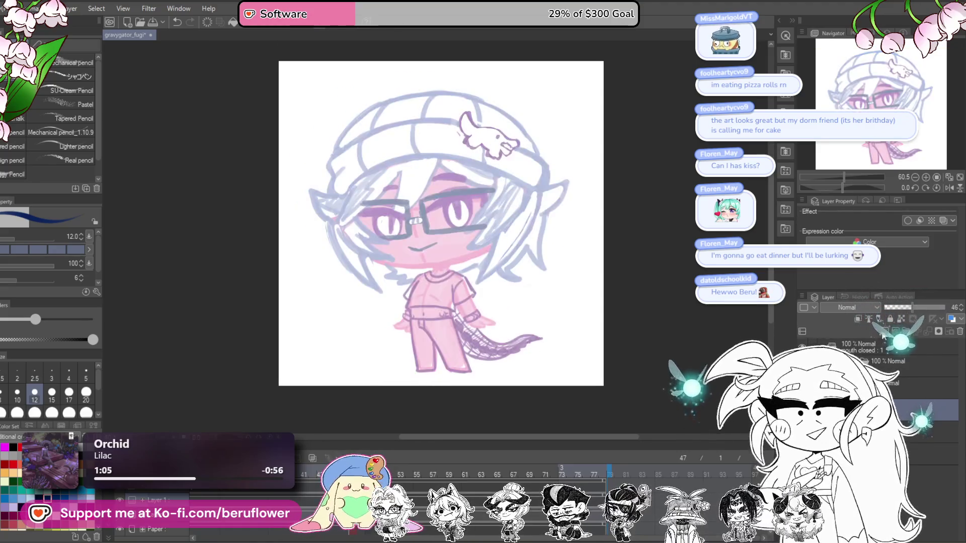
pyautogui.click(50, 77)
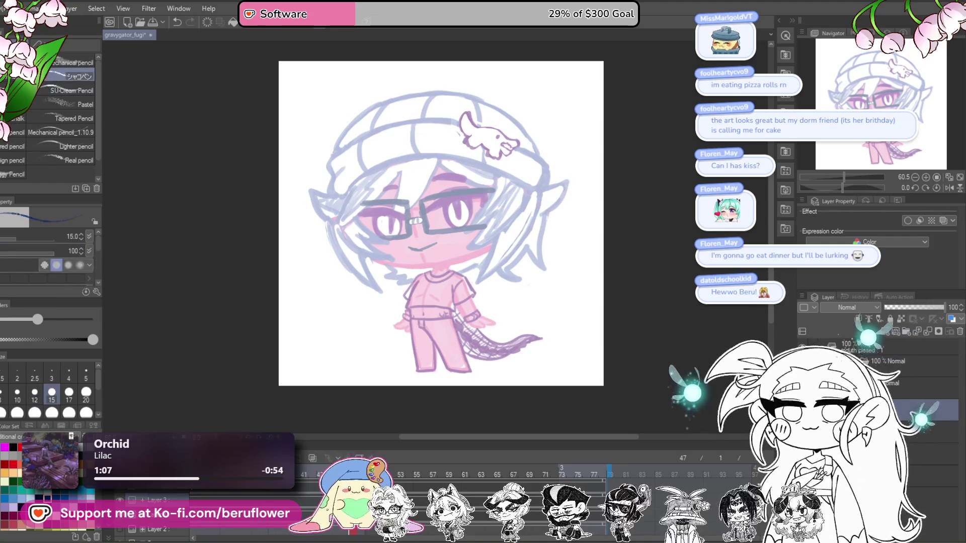
pyautogui.click(74, 496)
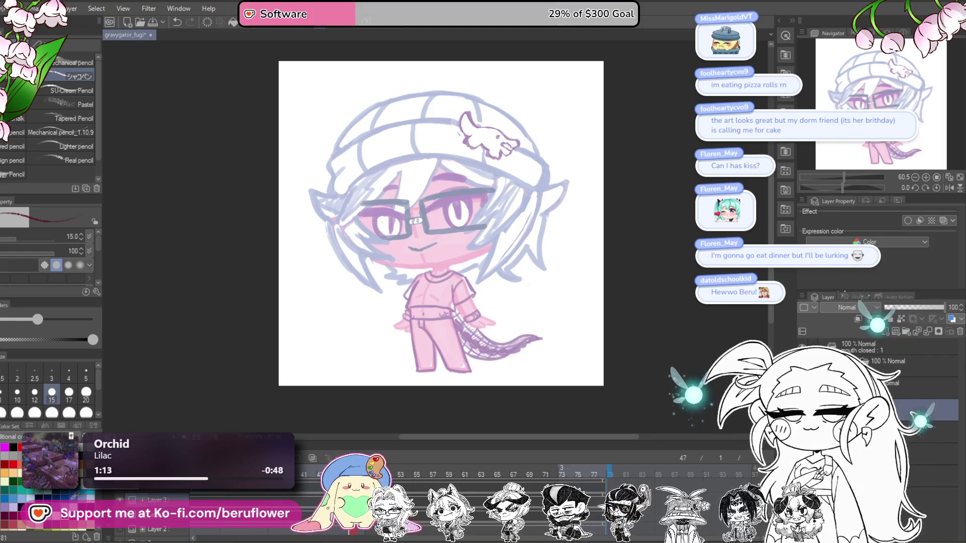
pyautogui.moveTo(844, 177); pyautogui.dragTo(861, 187)
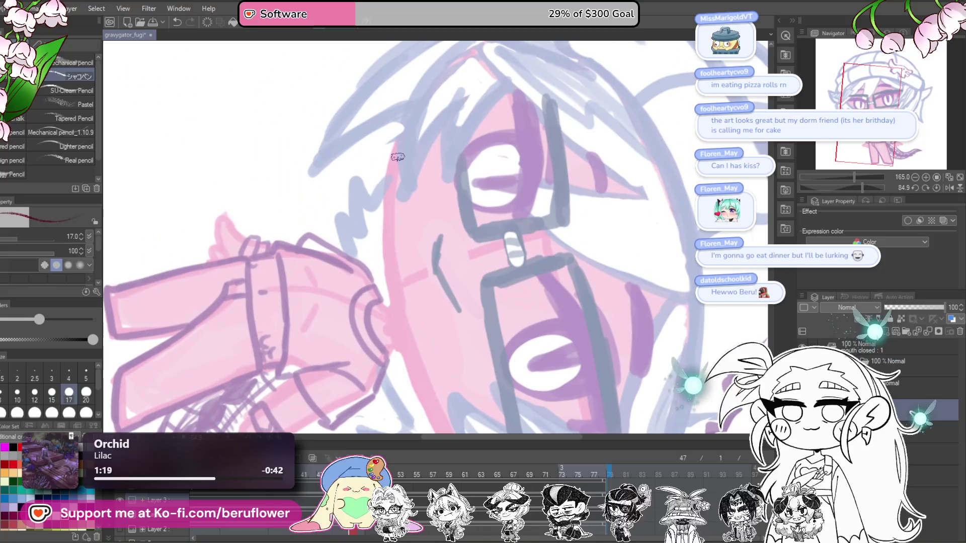
pyautogui.press(']')
# Ink the face's left edge and the curved jawline under the chin in dark red
pyautogui.moveTo(395, 139)
pyautogui.mouseDown()
pyautogui.moveTo(402, 332)
pyautogui.moveTo(420, 365)
pyautogui.mouseUp()
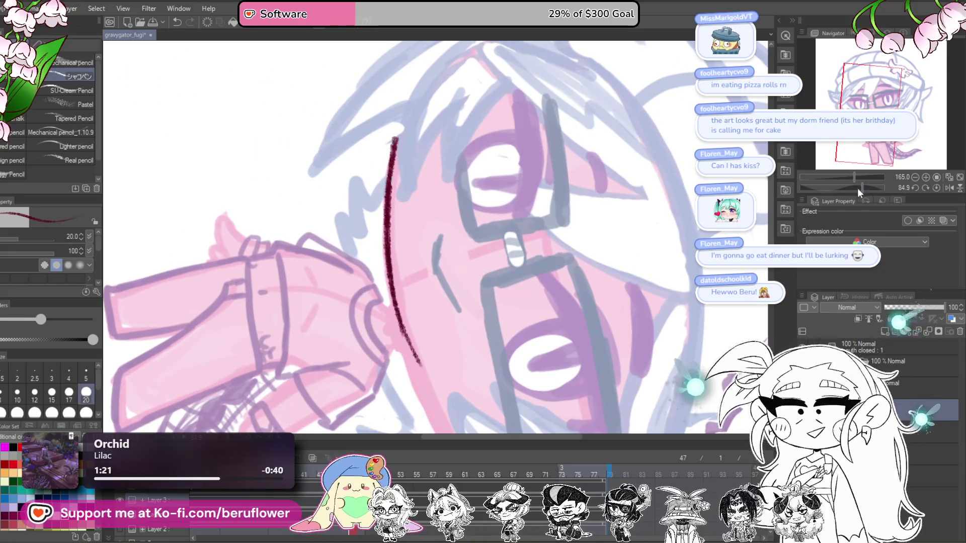
pyautogui.moveTo(857, 188); pyautogui.dragTo(834, 188)
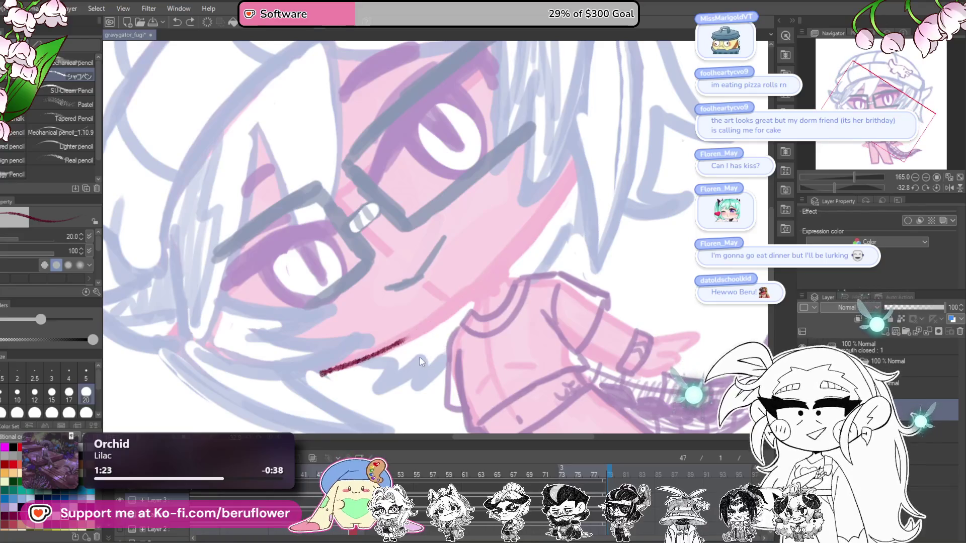
pyautogui.hscroll(-2, 422, 362)
pyautogui.moveTo(498, 280)
pyautogui.mouseDown()
pyautogui.moveTo(581, 183)
pyautogui.moveTo(513, 274)
pyautogui.mouseUp()
pyautogui.scroll(3, 568, 196)
pyautogui.moveTo(561, 201); pyautogui.dragTo(512, 282)
pyautogui.moveTo(534, 249); pyautogui.dragTo(470, 321)
pyautogui.moveTo(561, 203); pyautogui.dragTo(536, 247)
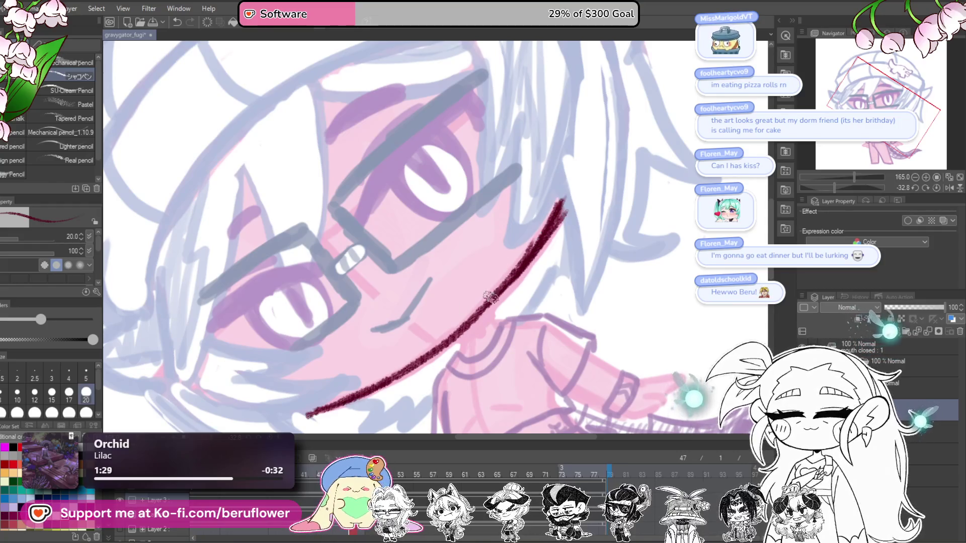
pyautogui.hotkey('ctrl', 'z')
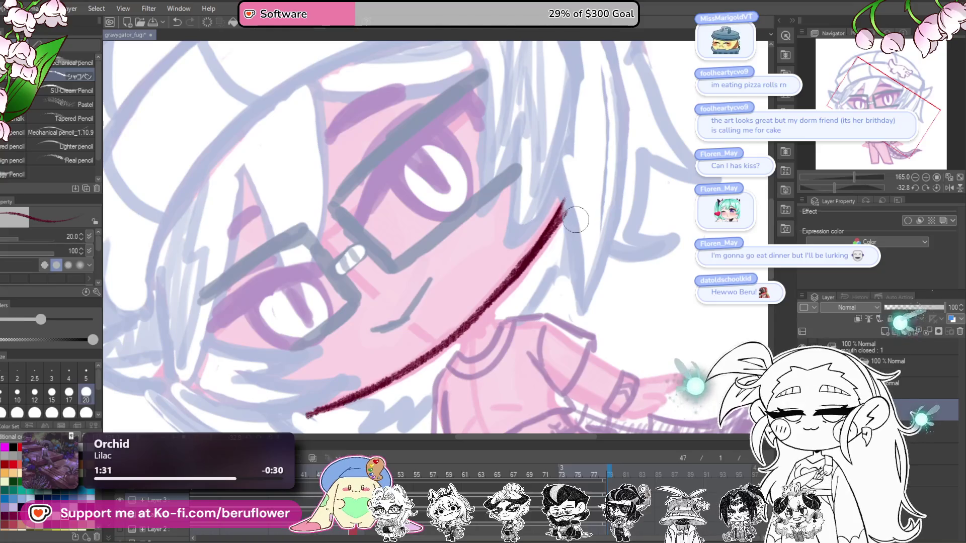
pyautogui.click(939, 186)
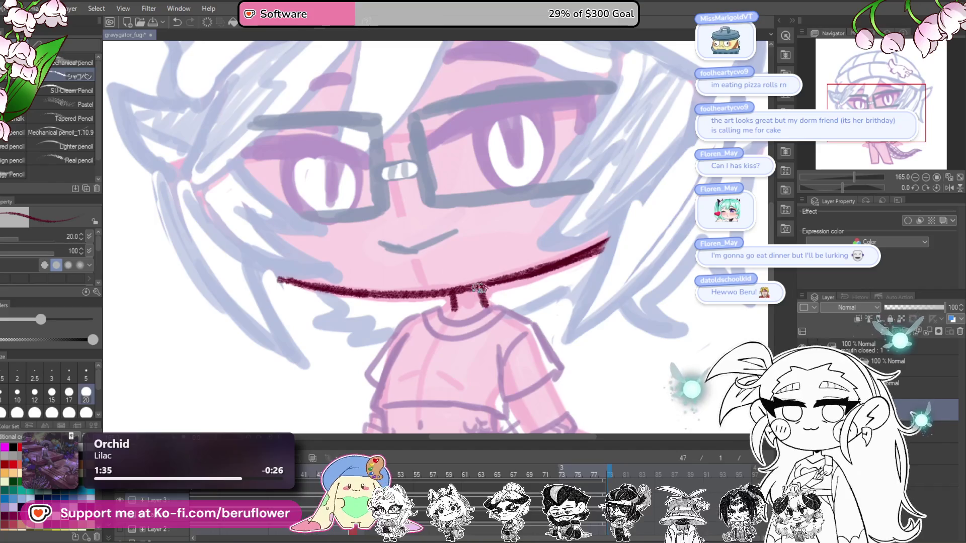
# Ink the left neck line down to the collar in dark red
pyautogui.scroll(-2, 473, 290)
pyautogui.scroll(-2, 478, 287)
pyautogui.scroll(-3, 483, 284)
pyautogui.scroll(5, 495, 279)
pyautogui.scroll(2, 498, 275)
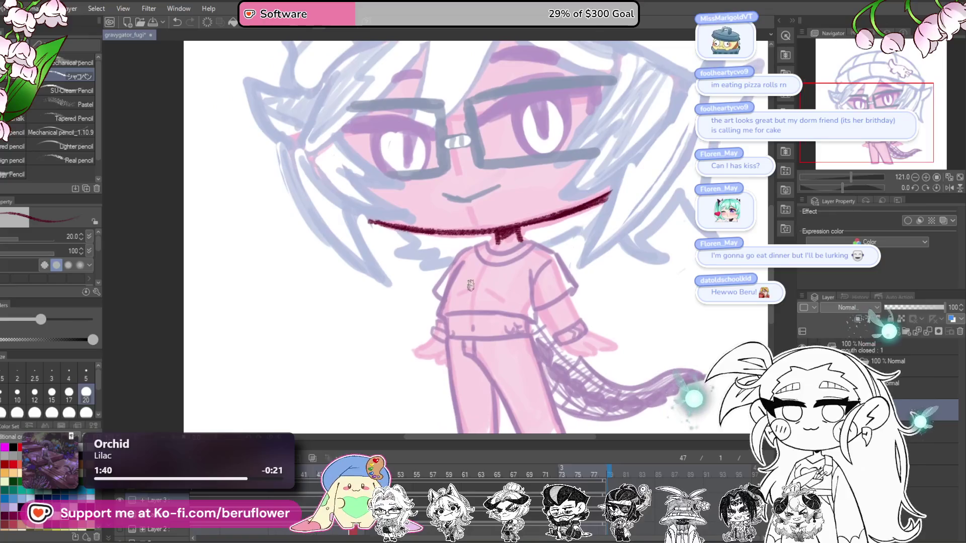
pyautogui.scroll(3, 529, 242)
pyautogui.scroll(3, 559, 206)
pyautogui.moveTo(560, 207); pyautogui.dragTo(512, 259)
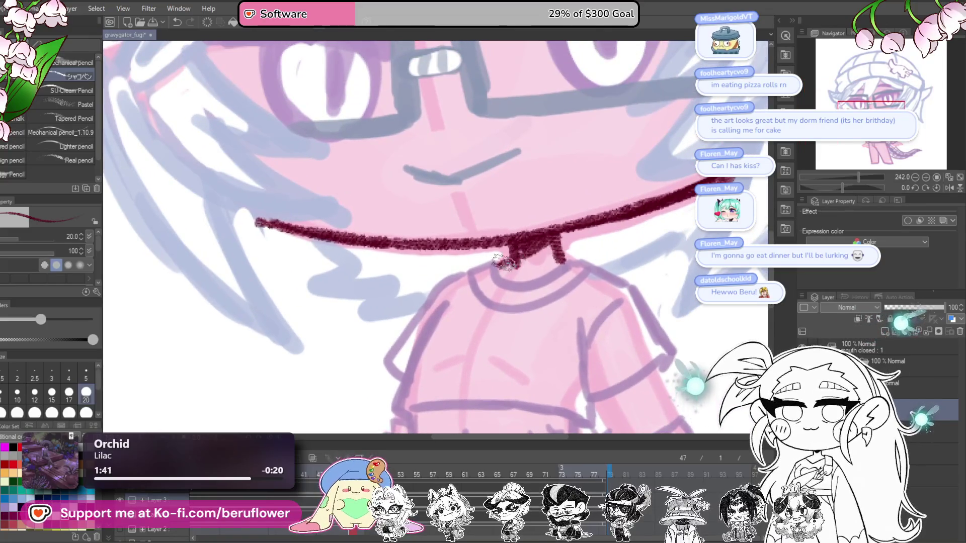
pyautogui.moveTo(549, 229); pyautogui.dragTo(539, 243)
pyautogui.moveTo(508, 282)
pyautogui.mouseDown()
pyautogui.moveTo(523, 275)
pyautogui.moveTo(524, 292)
pyautogui.moveTo(557, 270)
pyautogui.mouseUp()
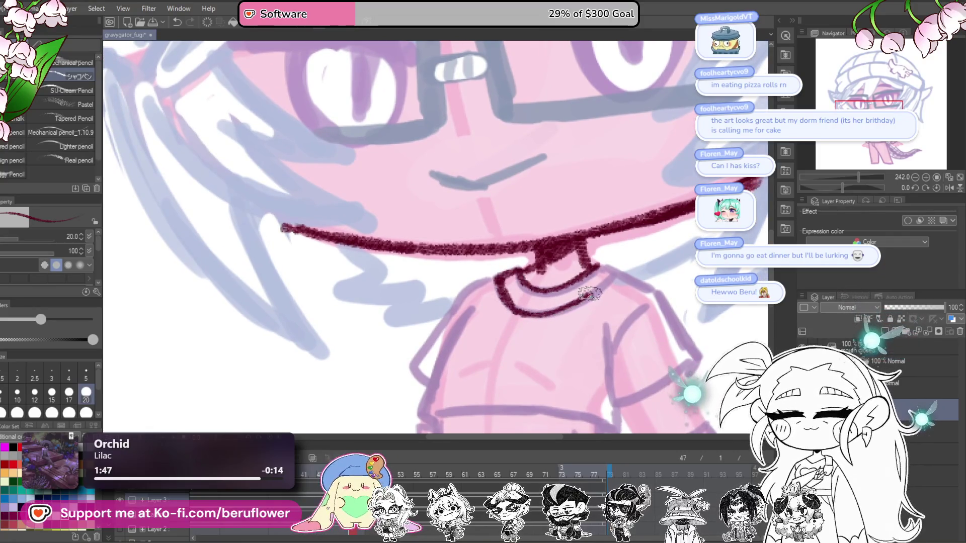
# Ink the shirt's left shoulder with an inner line, and the right shoulder from the collar
pyautogui.moveTo(609, 266)
pyautogui.mouseDown()
pyautogui.moveTo(573, 226)
pyautogui.moveTo(643, 200)
pyautogui.mouseUp()
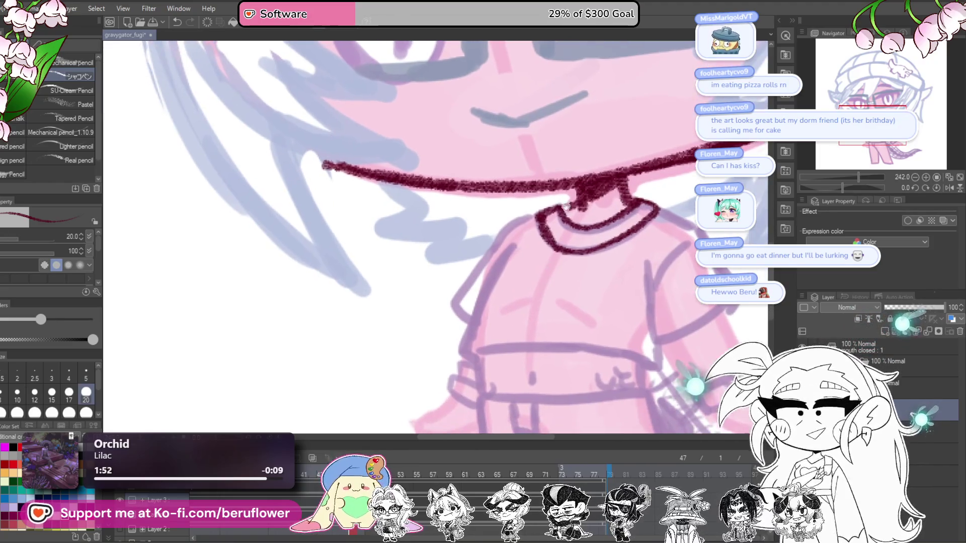
pyautogui.moveTo(504, 230)
pyautogui.mouseDown()
pyautogui.moveTo(504, 213)
pyautogui.moveTo(460, 289)
pyautogui.moveTo(472, 298)
pyautogui.mouseUp()
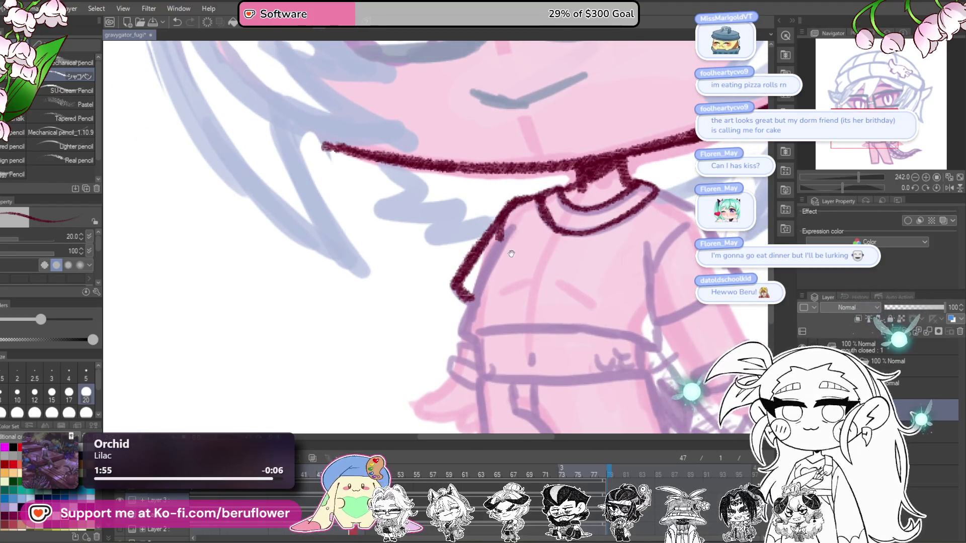
pyautogui.moveTo(512, 247); pyautogui.dragTo(436, 247)
pyautogui.moveTo(493, 222); pyautogui.dragTo(437, 349)
pyautogui.moveTo(649, 243); pyautogui.dragTo(558, 243)
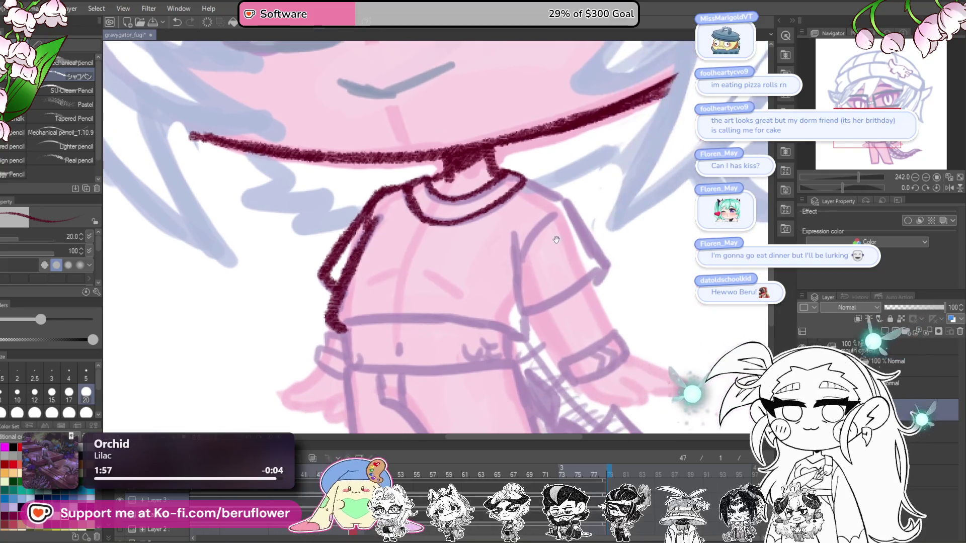
pyautogui.moveTo(503, 171)
pyautogui.mouseDown()
pyautogui.moveTo(569, 204)
pyautogui.moveTo(596, 259)
pyautogui.mouseUp()
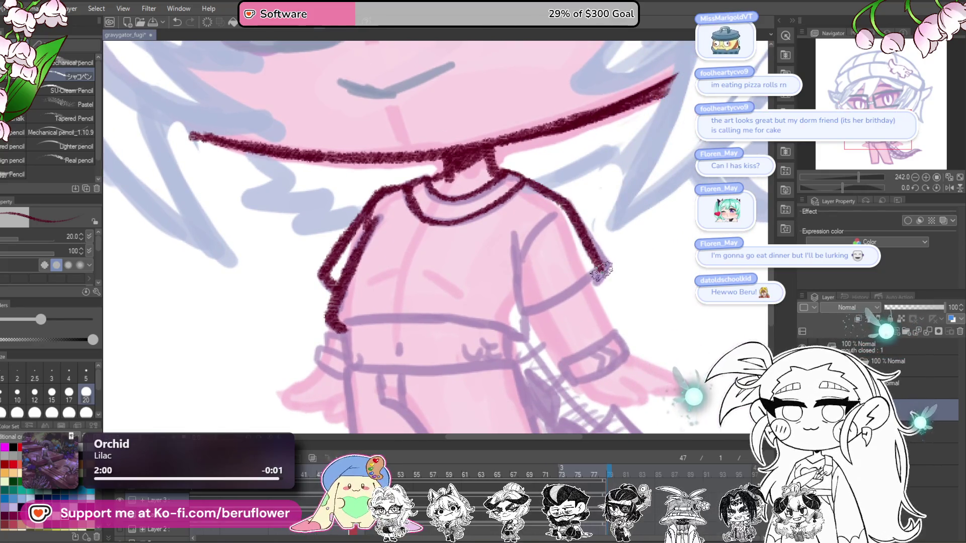
# Outline the right sleeve with its vertical line, the forearm below it and the closed cuff
pyautogui.moveTo(555, 216)
pyautogui.mouseDown()
pyautogui.moveTo(517, 254)
pyautogui.moveTo(518, 295)
pyautogui.mouseUp()
pyautogui.moveTo(516, 246)
pyautogui.mouseDown()
pyautogui.moveTo(521, 310)
pyautogui.moveTo(580, 283)
pyautogui.mouseUp()
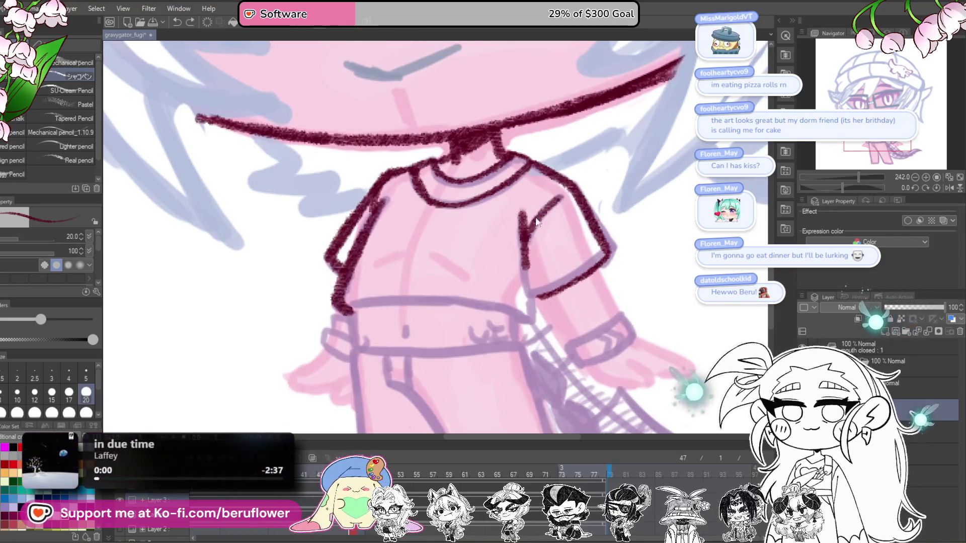
pyautogui.moveTo(526, 231)
pyautogui.mouseDown()
pyautogui.moveTo(518, 288)
pyautogui.moveTo(538, 282)
pyautogui.mouseUp()
pyautogui.moveTo(537, 201); pyautogui.dragTo(533, 254)
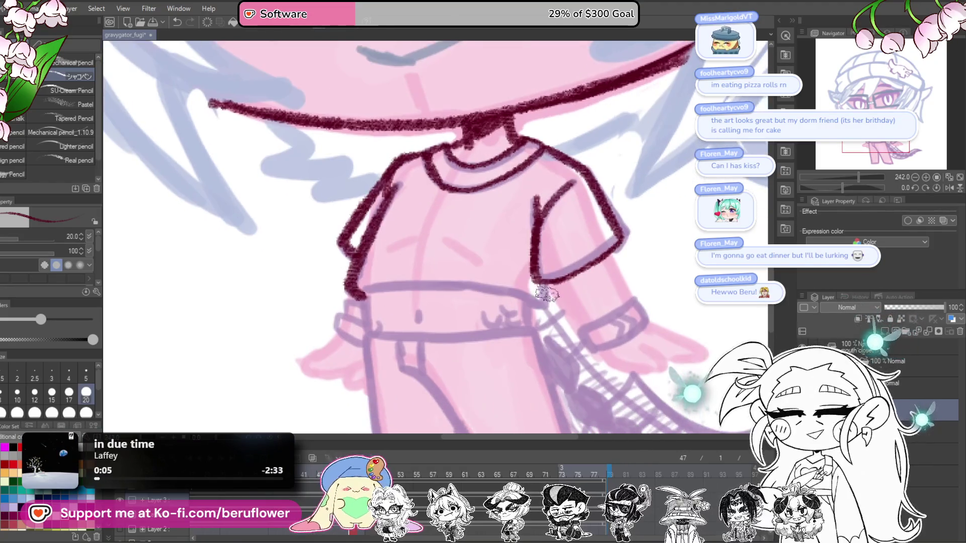
pyautogui.moveTo(547, 295); pyautogui.dragTo(465, 286)
pyautogui.moveTo(526, 242); pyautogui.dragTo(549, 288)
pyautogui.moveTo(458, 266)
pyautogui.mouseDown()
pyautogui.moveTo(498, 310)
pyautogui.moveTo(573, 291)
pyautogui.mouseUp()
pyautogui.moveTo(508, 301)
pyautogui.mouseDown()
pyautogui.moveTo(570, 305)
pyautogui.moveTo(496, 274)
pyautogui.moveTo(533, 303)
pyautogui.mouseUp()
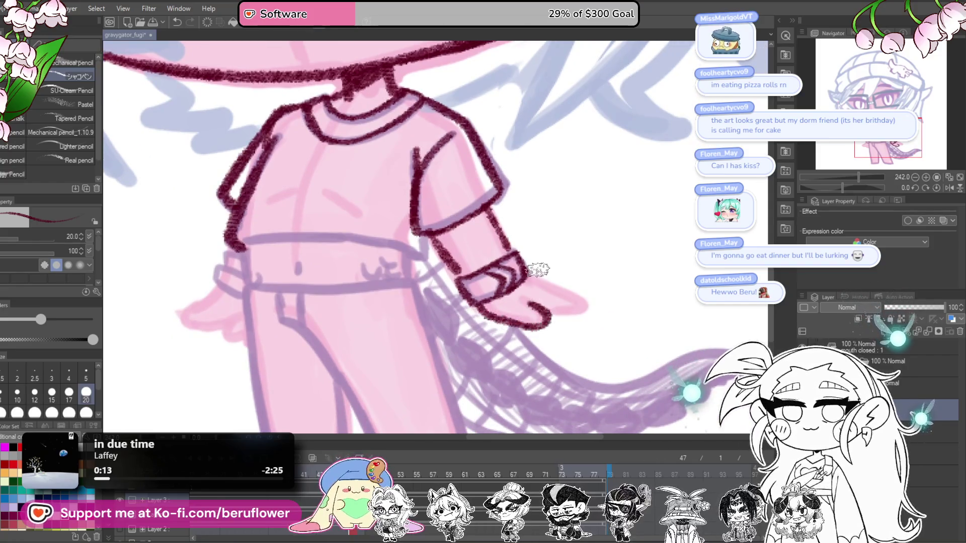
# With the canvas tilted, ink the long arm edge along the body, then restore upright view
pyautogui.moveTo(546, 271); pyautogui.dragTo(609, 286)
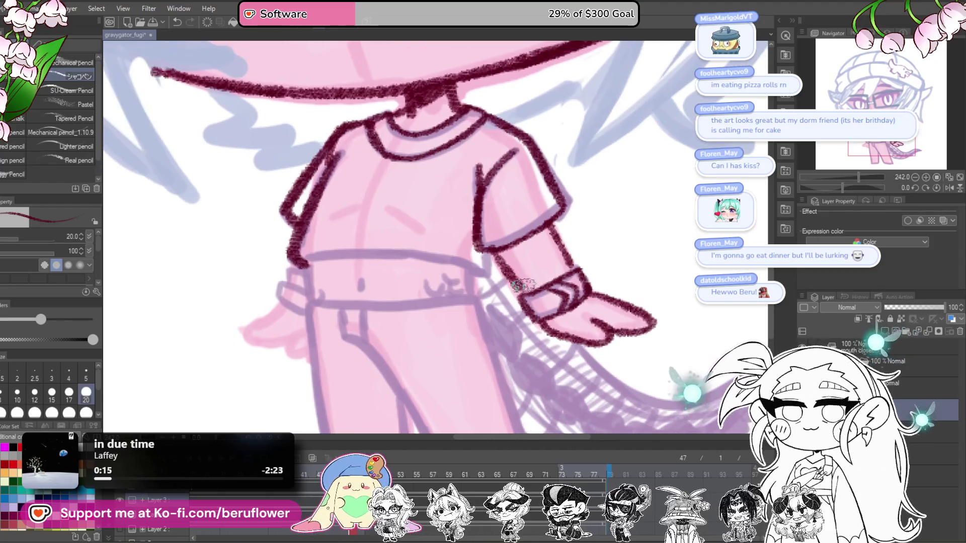
pyautogui.moveTo(508, 290); pyautogui.dragTo(546, 276)
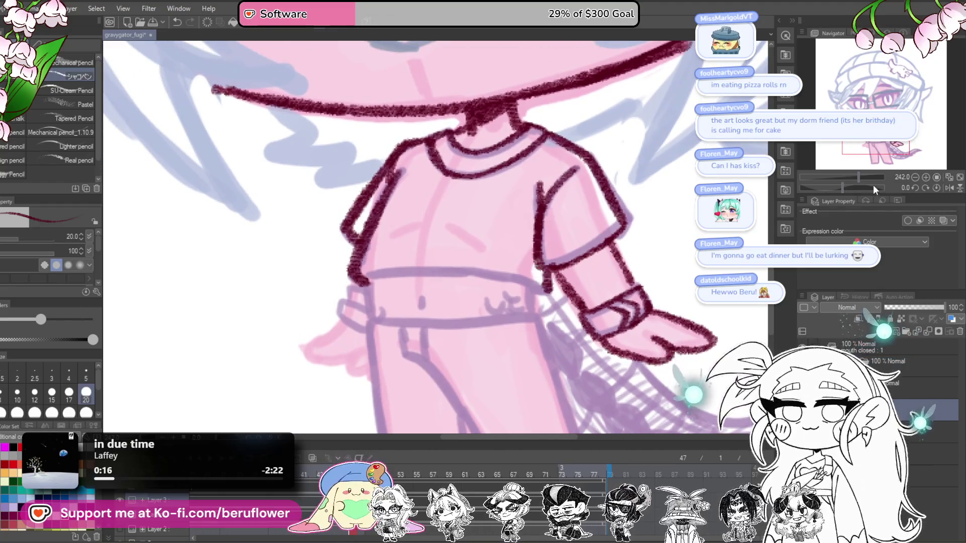
pyautogui.moveTo(843, 190); pyautogui.dragTo(830, 188)
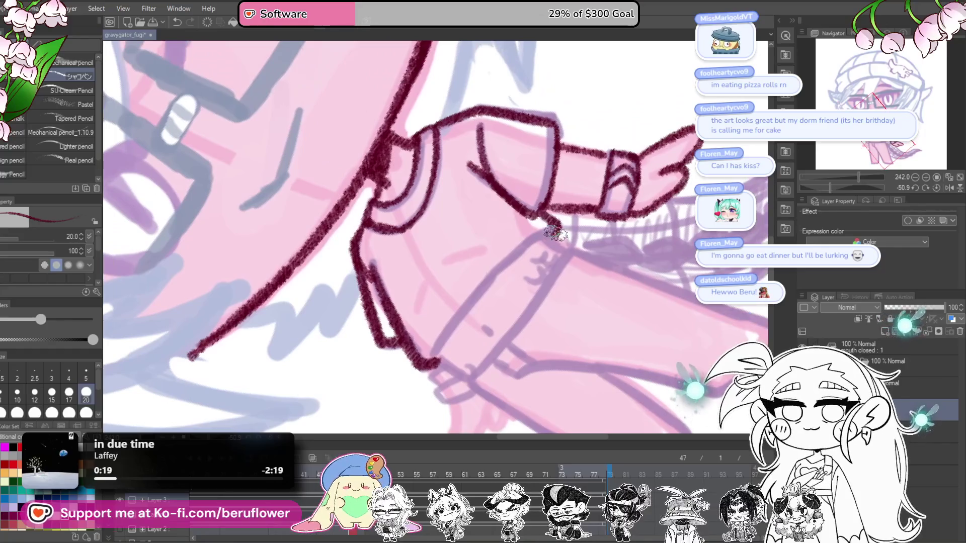
pyautogui.moveTo(514, 256); pyautogui.dragTo(434, 355)
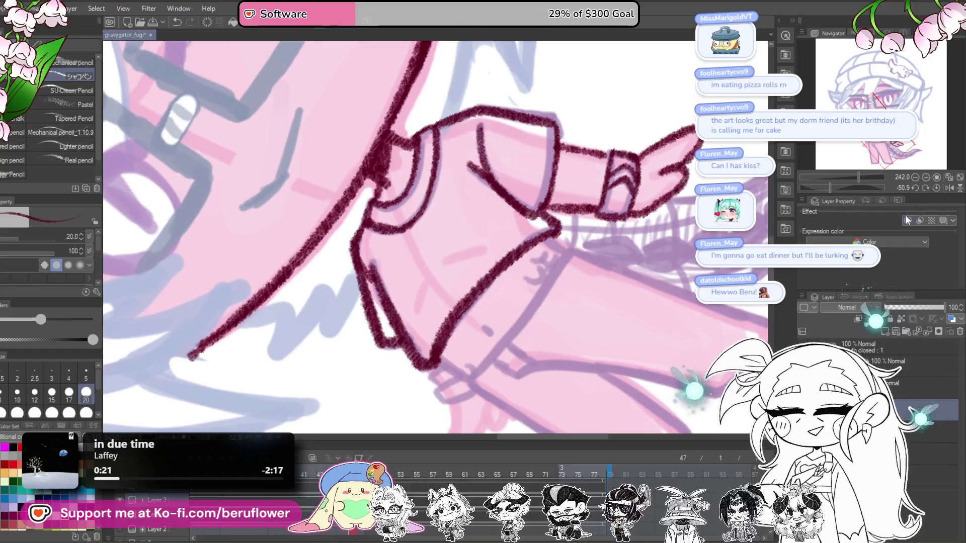
pyautogui.click(936, 188)
# Ink the left side of the belly, redrawing the stroke slightly shifted
pyautogui.moveTo(502, 288); pyautogui.dragTo(549, 266)
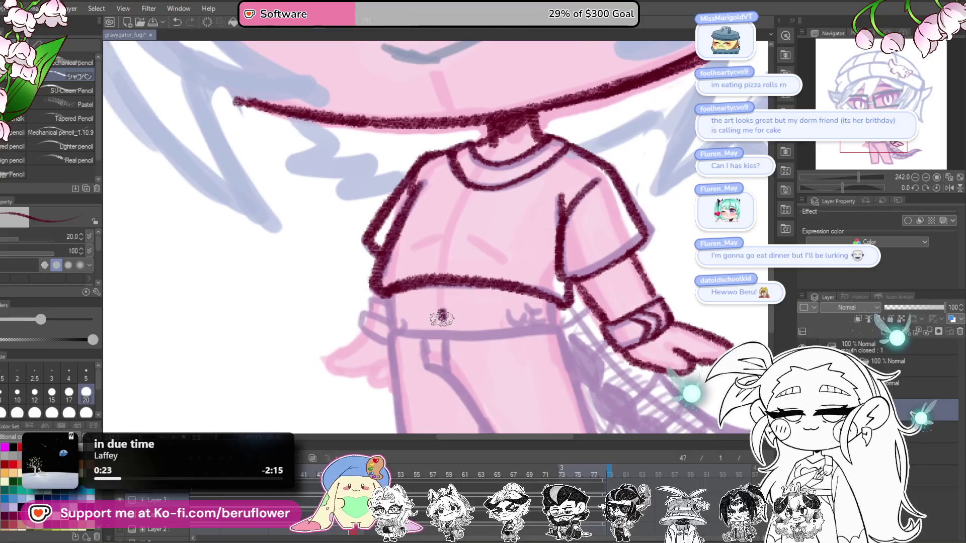
pyautogui.moveTo(389, 301); pyautogui.dragTo(398, 330)
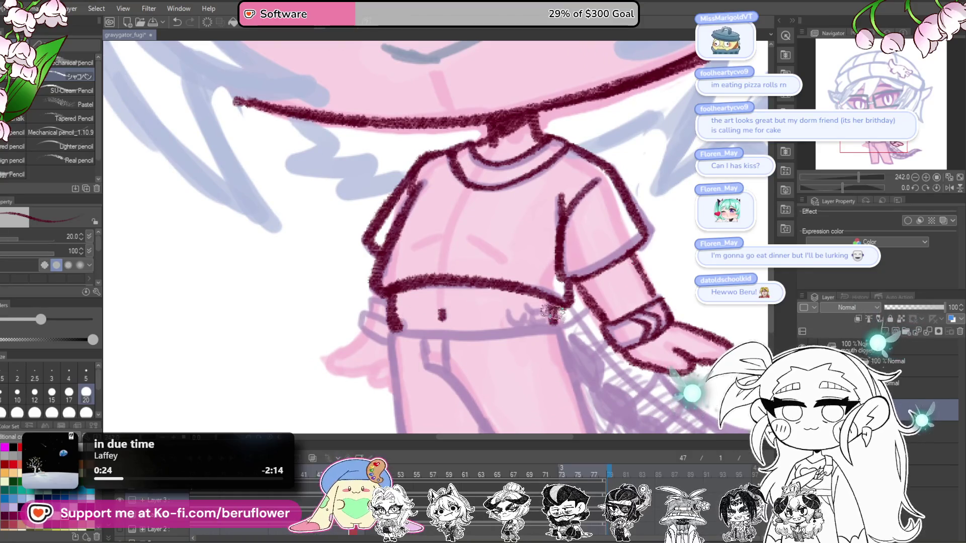
pyautogui.scroll(-2, 553, 308)
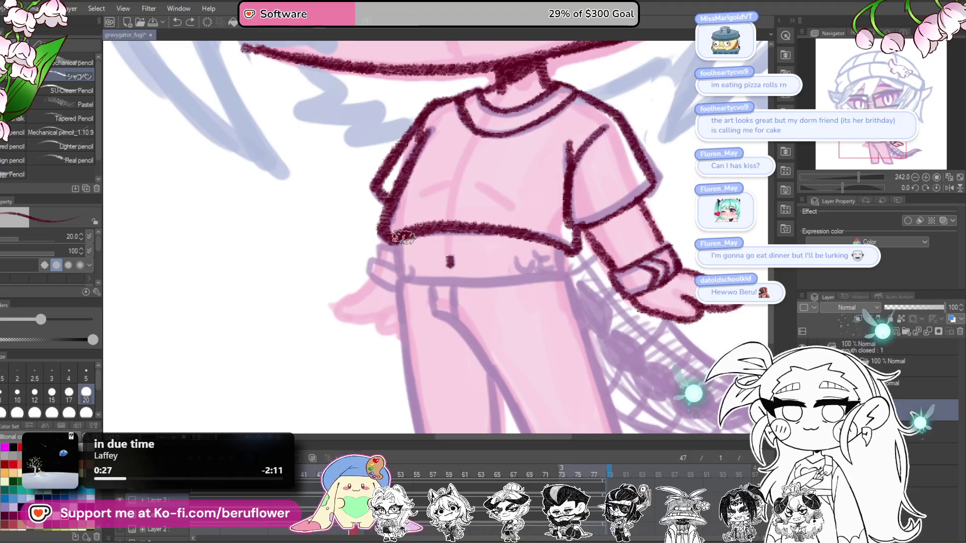
pyautogui.hotkey('ctrl', 'z')
pyautogui.moveTo(409, 240); pyautogui.dragTo(412, 275)
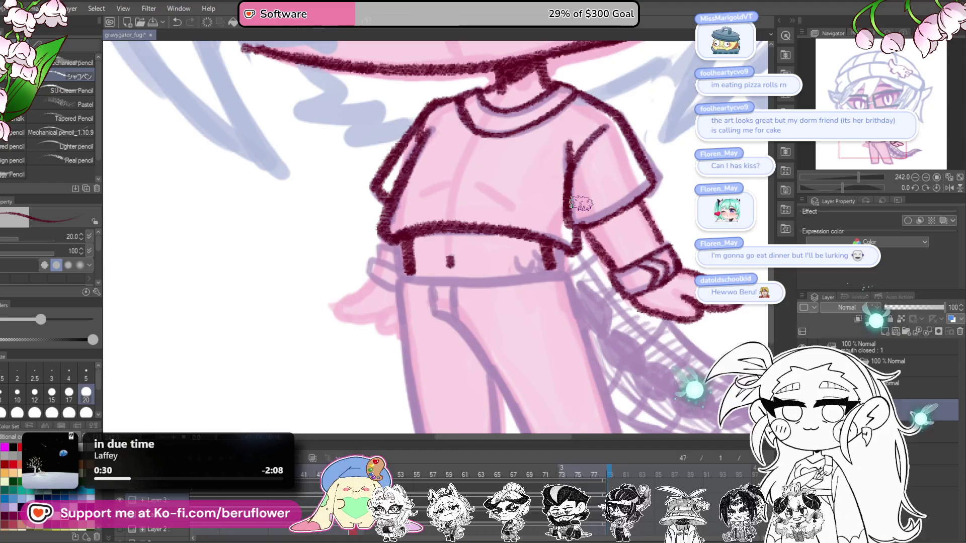
pyautogui.scroll(-5, 581, 203)
pyautogui.scroll(4, 568, 242)
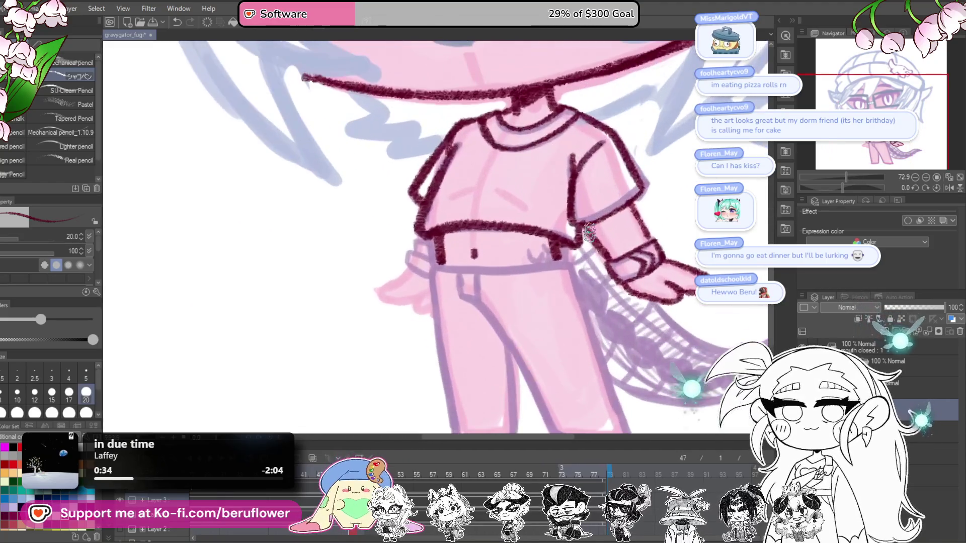
# Ink the outer edge of the leg, then zoom out to view the whole drawing
pyautogui.moveTo(830, 195); pyautogui.dragTo(829, 188)
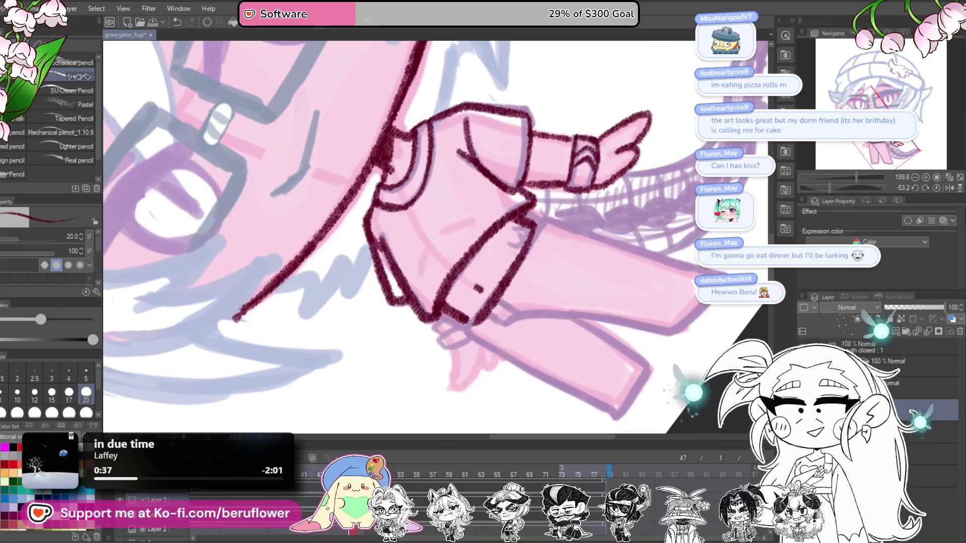
pyautogui.click(915, 188)
pyautogui.moveTo(494, 405)
pyautogui.mouseDown()
pyautogui.moveTo(496, 274)
pyautogui.moveTo(546, 391)
pyautogui.mouseUp()
pyautogui.moveTo(544, 216)
pyautogui.mouseDown()
pyautogui.moveTo(483, 179)
pyautogui.moveTo(540, 332)
pyautogui.mouseUp()
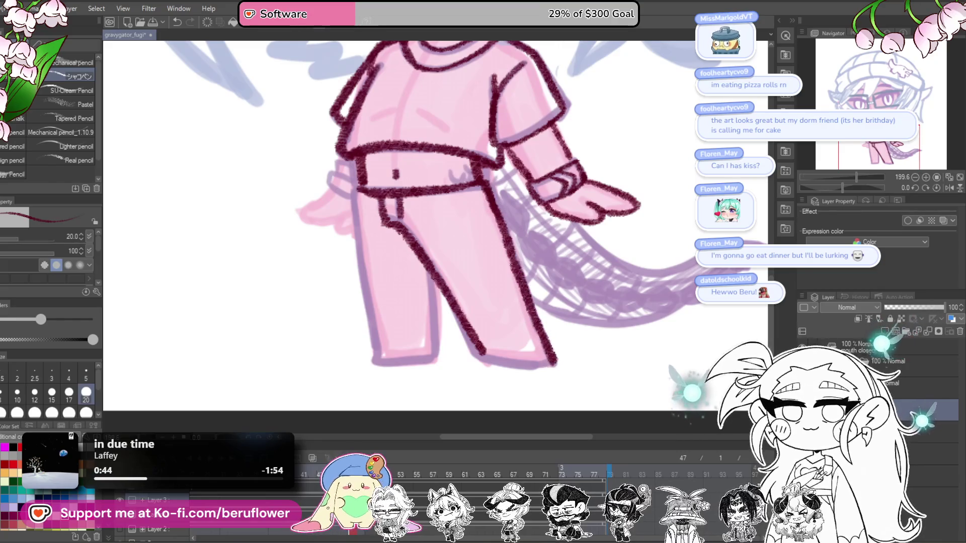
pyautogui.click(829, 178)
# Ink the underside and lower edge of the leg on a rotated canvas, redoing a stray stroke
pyautogui.click(849, 176)
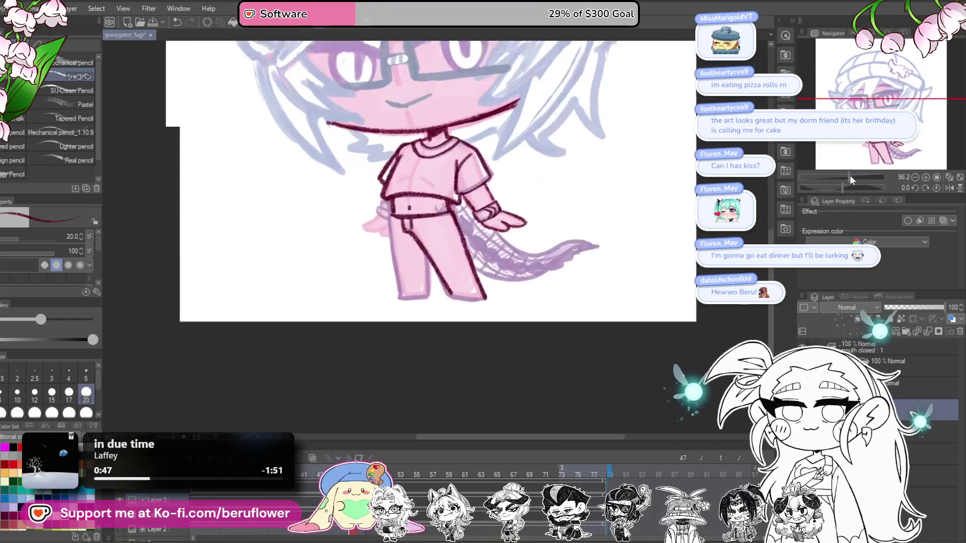
pyautogui.moveTo(845, 188); pyautogui.dragTo(835, 188)
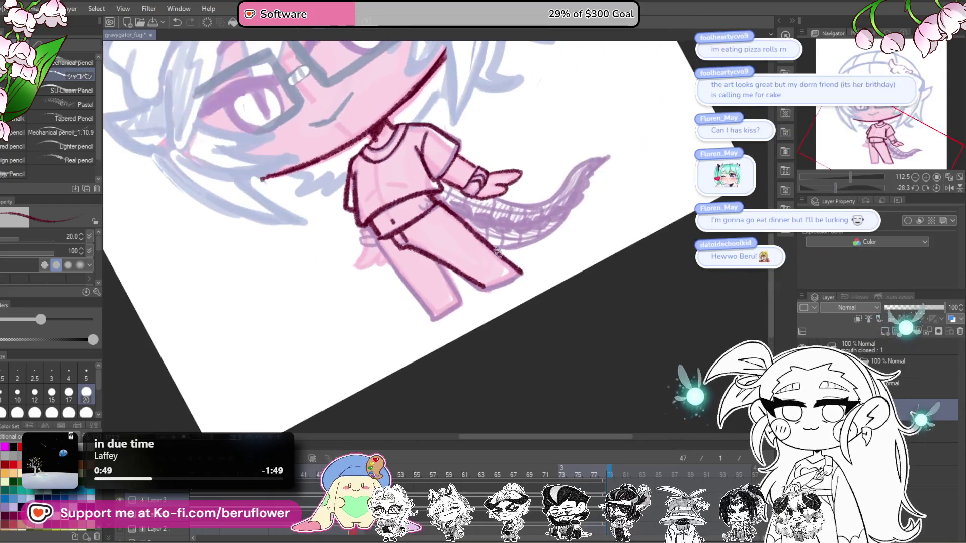
pyautogui.scroll(3, 439, 274)
pyautogui.scroll(-2, 438, 274)
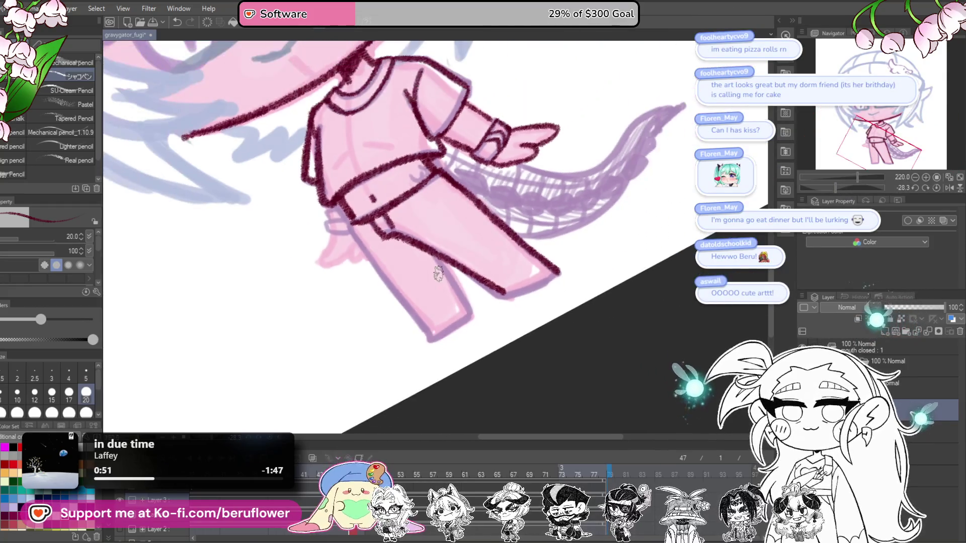
pyautogui.scroll(1, 517, 379)
pyautogui.moveTo(517, 380)
pyautogui.mouseDown()
pyautogui.moveTo(526, 423)
pyautogui.moveTo(562, 373)
pyautogui.mouseUp()
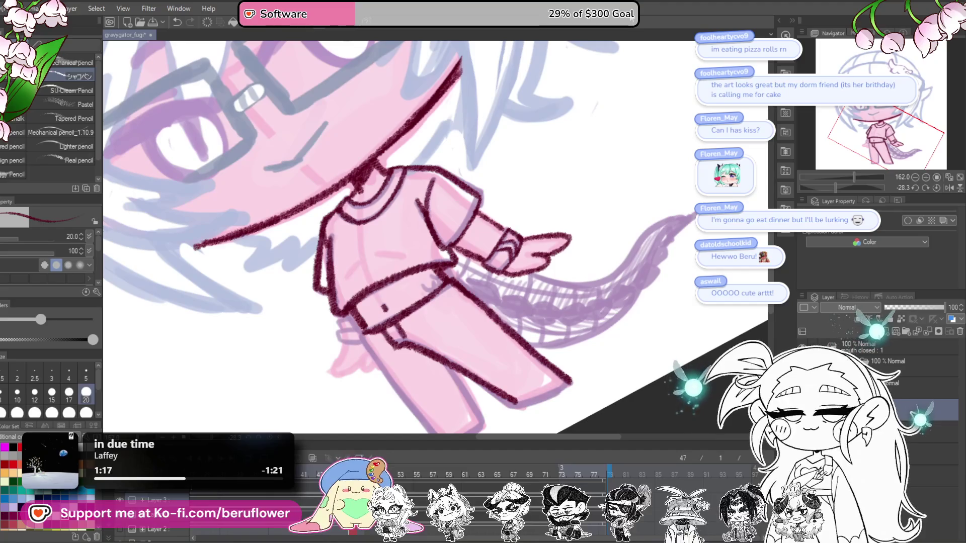
pyautogui.moveTo(569, 387); pyautogui.dragTo(582, 258)
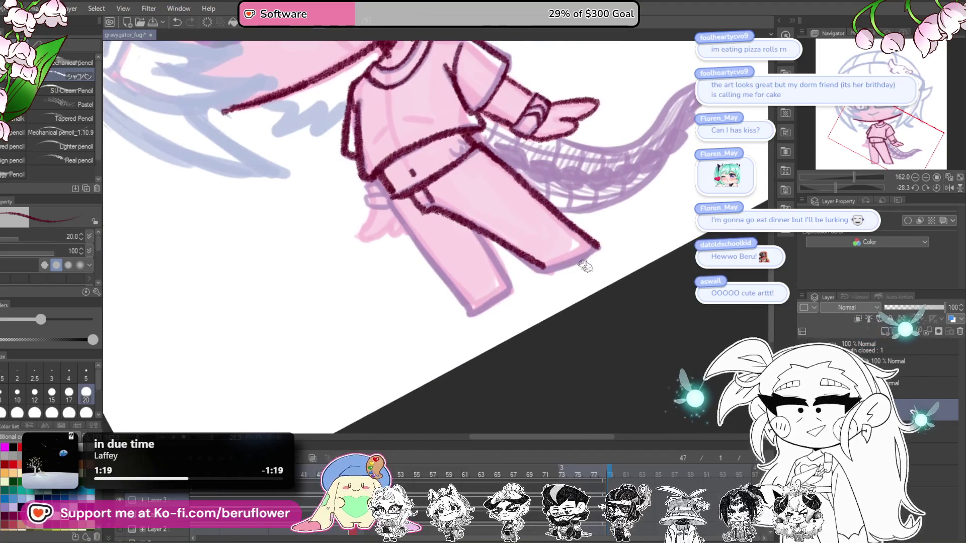
pyautogui.scroll(2, 582, 261)
pyautogui.moveTo(835, 187); pyautogui.dragTo(841, 187)
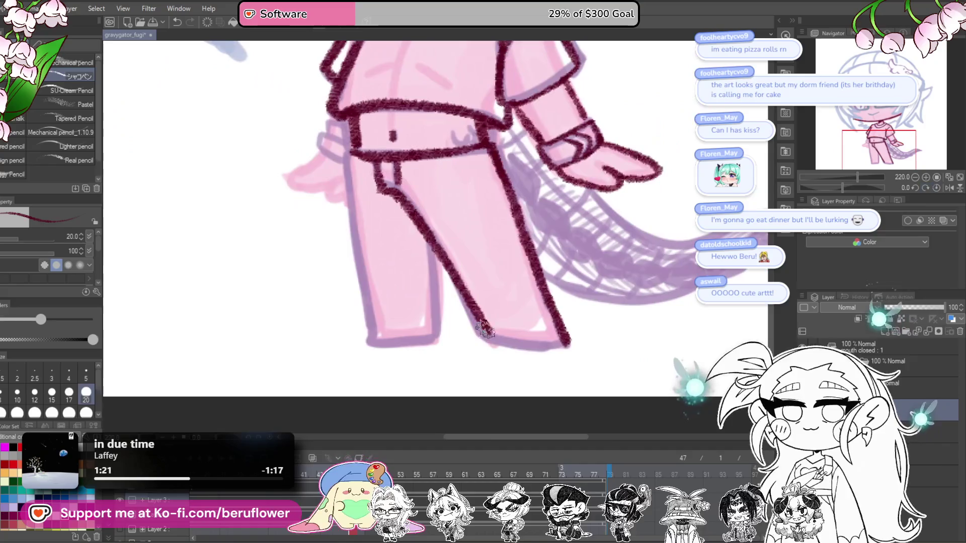
pyautogui.moveTo(497, 337); pyautogui.dragTo(452, 360)
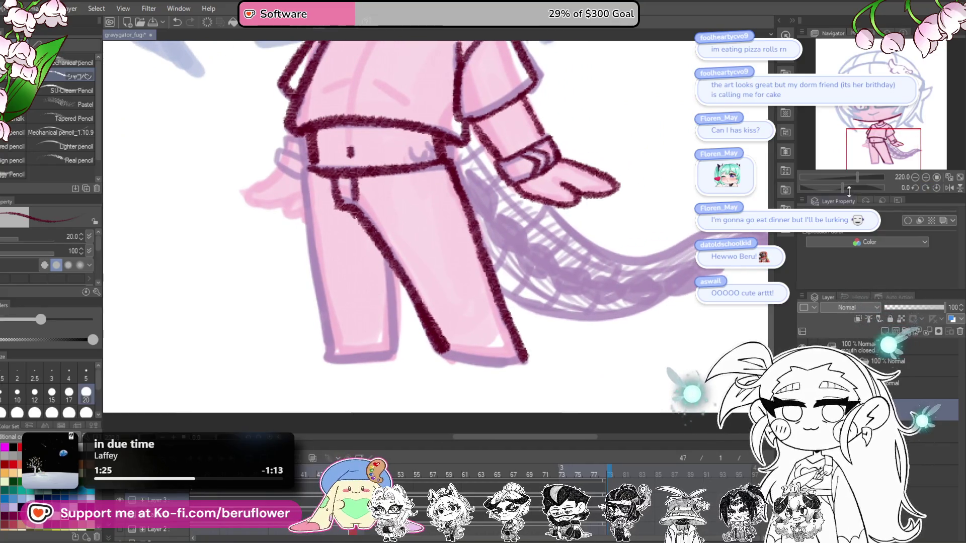
pyautogui.moveTo(845, 190); pyautogui.dragTo(859, 187)
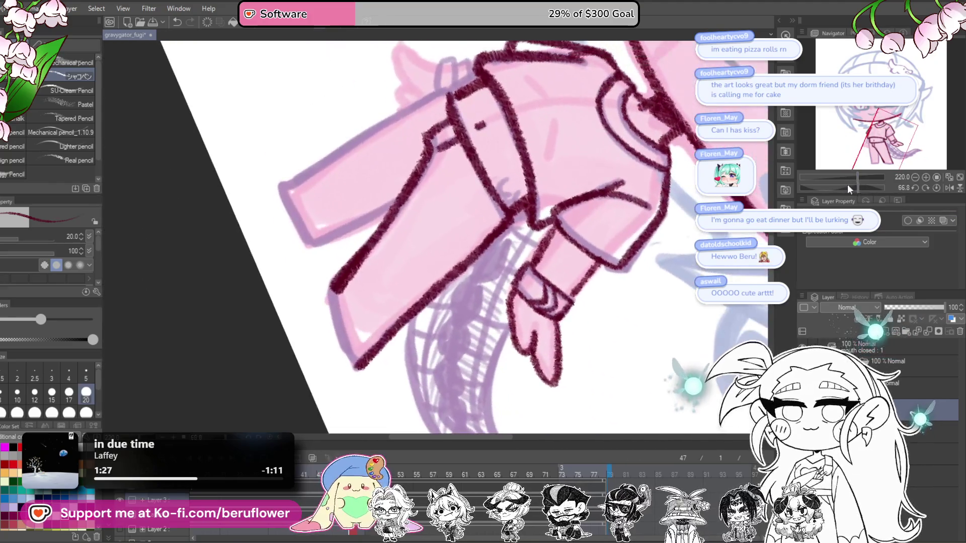
pyautogui.moveTo(443, 276); pyautogui.dragTo(463, 272)
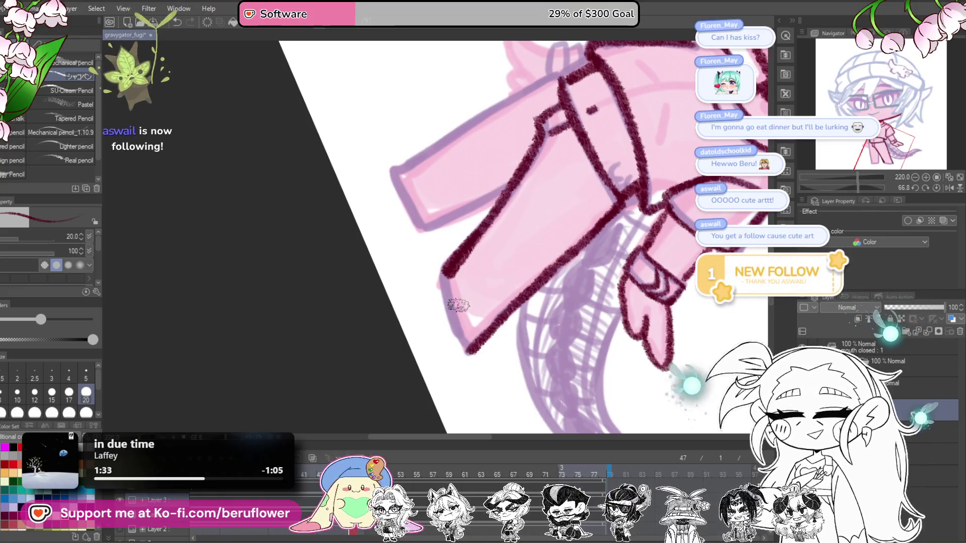
pyautogui.moveTo(462, 320); pyautogui.dragTo(454, 322)
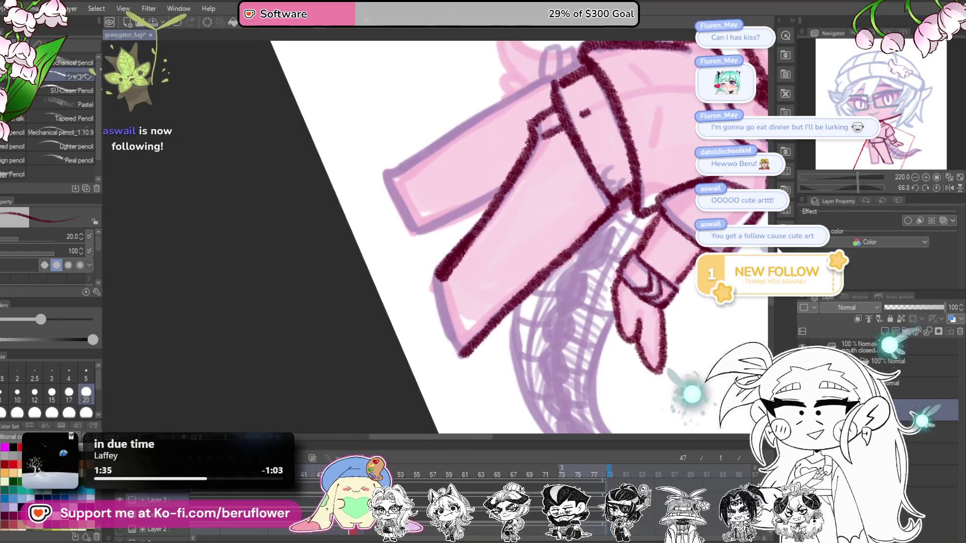
pyautogui.moveTo(858, 187); pyautogui.dragTo(833, 190)
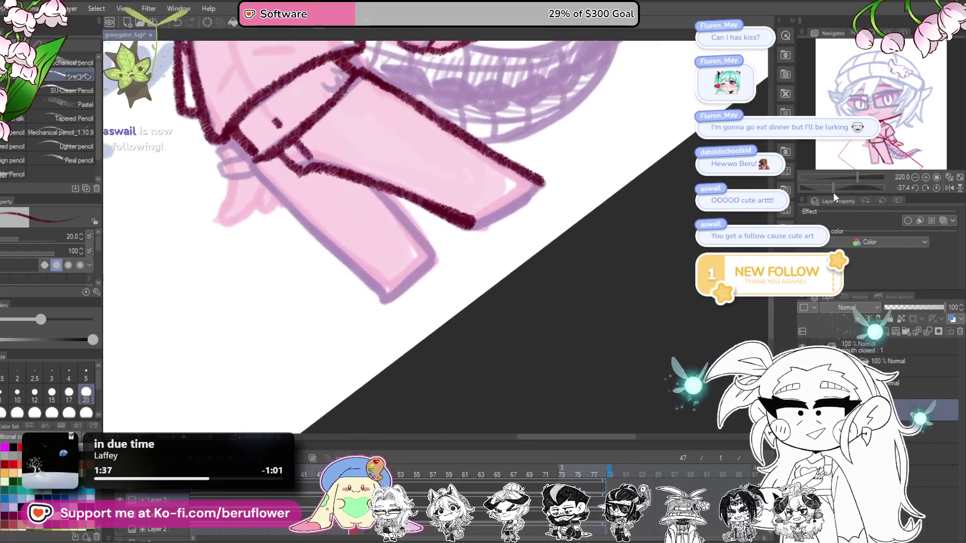
pyautogui.scroll(2, 552, 334)
pyautogui.scroll(1, 477, 267)
pyautogui.moveTo(477, 267)
pyautogui.mouseDown()
pyautogui.moveTo(483, 324)
pyautogui.moveTo(594, 274)
pyautogui.mouseUp()
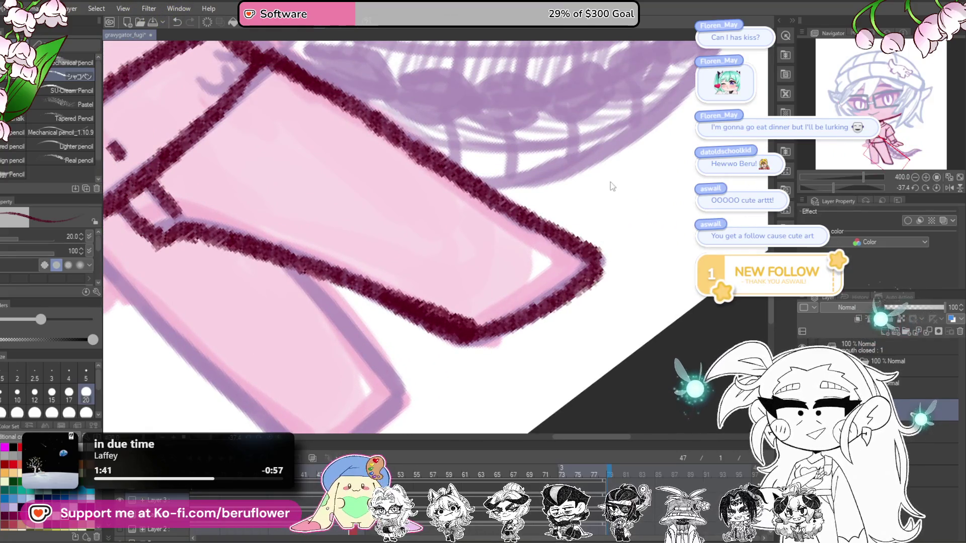
pyautogui.hotkey('ctrl', 'z')
pyautogui.moveTo(530, 341); pyautogui.dragTo(533, 321)
pyautogui.moveTo(468, 326)
pyautogui.mouseDown()
pyautogui.moveTo(599, 252)
pyautogui.moveTo(714, 148)
pyautogui.mouseUp()
# Ink the left leg's outer edge to the foot, the foot's bottom and the inner edge
pyautogui.click(937, 187)
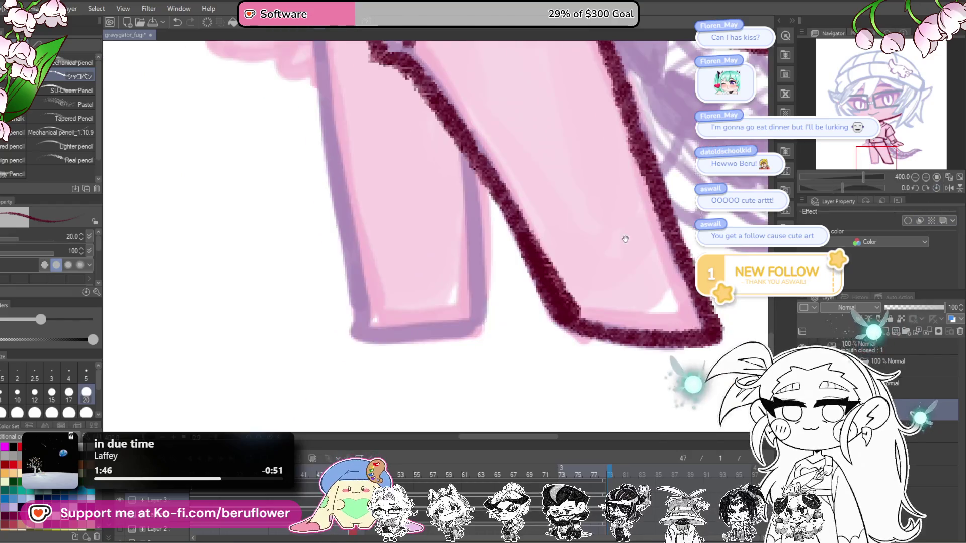
pyautogui.moveTo(307, 85); pyautogui.dragTo(321, 231)
pyautogui.moveTo(338, 306)
pyautogui.mouseDown()
pyautogui.moveTo(316, 201)
pyautogui.moveTo(346, 238)
pyautogui.moveTo(345, 100)
pyautogui.moveTo(367, 342)
pyautogui.mouseUp()
pyautogui.moveTo(612, 299)
pyautogui.mouseDown()
pyautogui.moveTo(605, 259)
pyautogui.moveTo(604, 288)
pyautogui.mouseUp()
pyautogui.moveTo(346, 294); pyautogui.dragTo(465, 327)
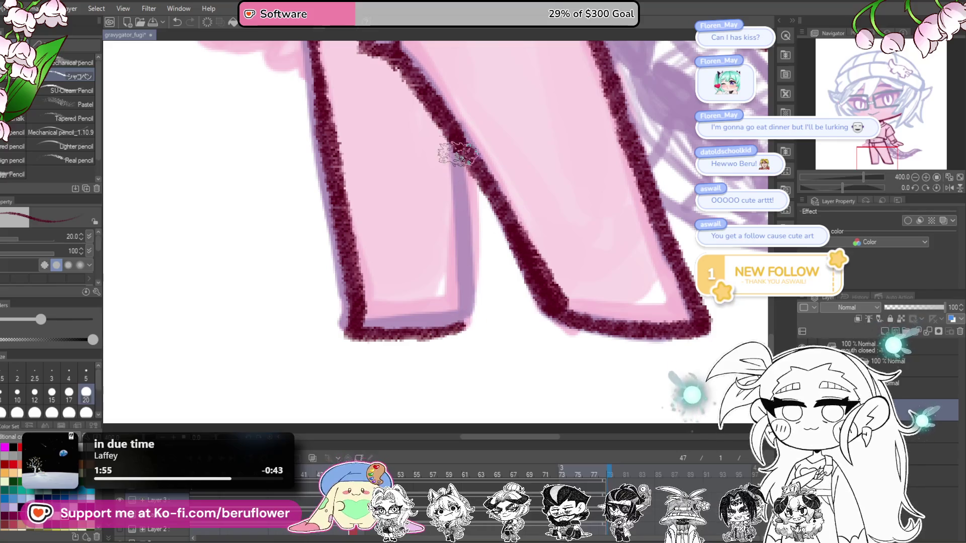
pyautogui.moveTo(450, 139); pyautogui.dragTo(464, 330)
pyautogui.hotkey('ctrl', '0')
pyautogui.scroll(3, 462, 316)
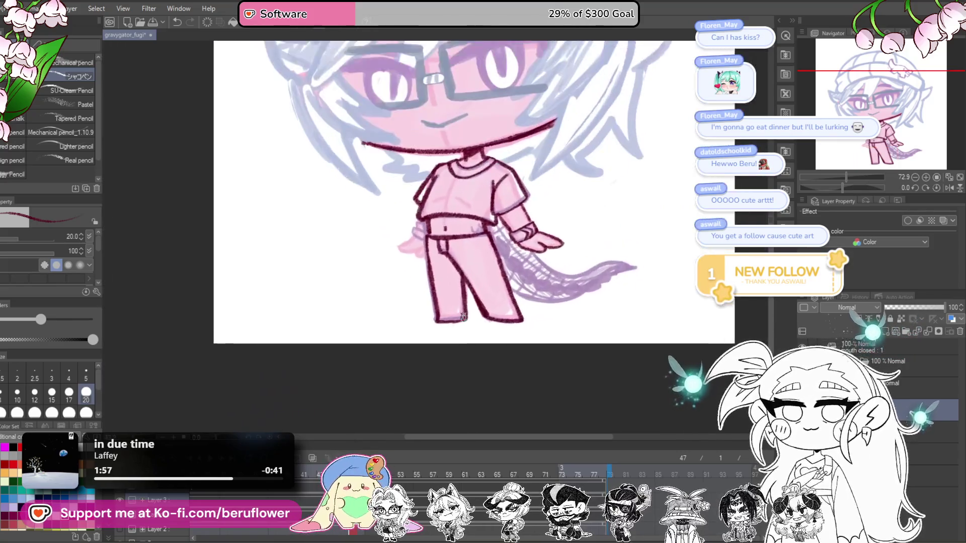
# Darken the left leg's outline with another pencil stroke
pyautogui.moveTo(626, 334); pyautogui.dragTo(624, 366)
pyautogui.scroll(-2, 626, 310)
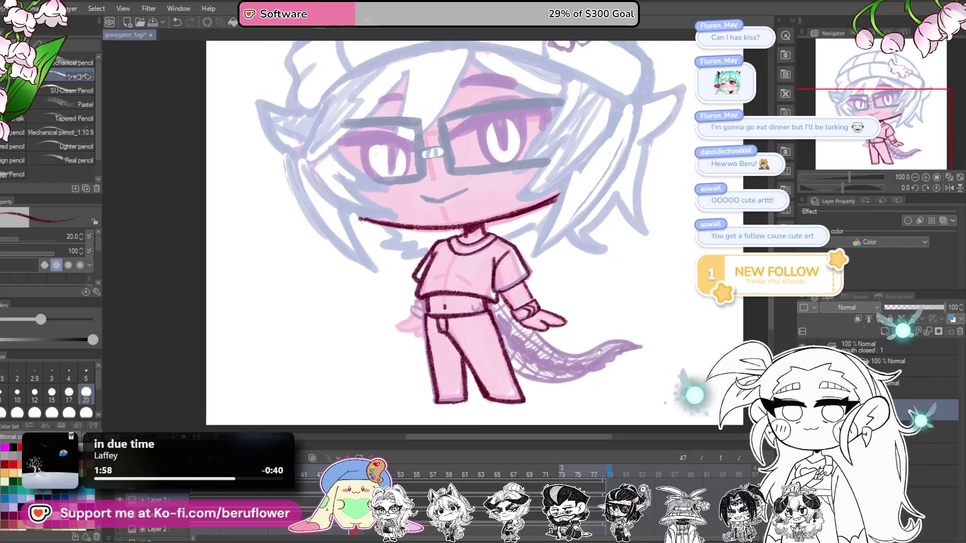
pyautogui.scroll(2, 553, 322)
pyautogui.scroll(3, 533, 325)
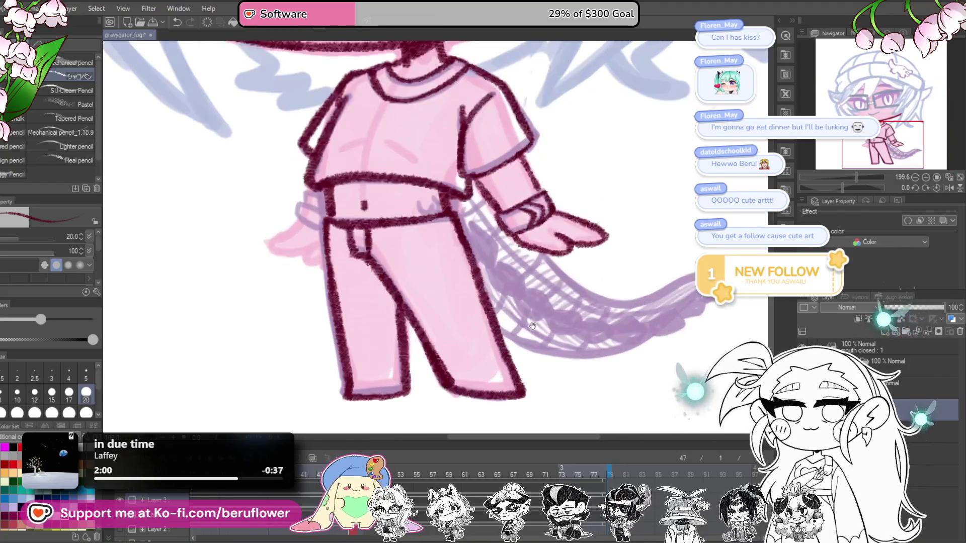
pyautogui.scroll(1, 503, 347)
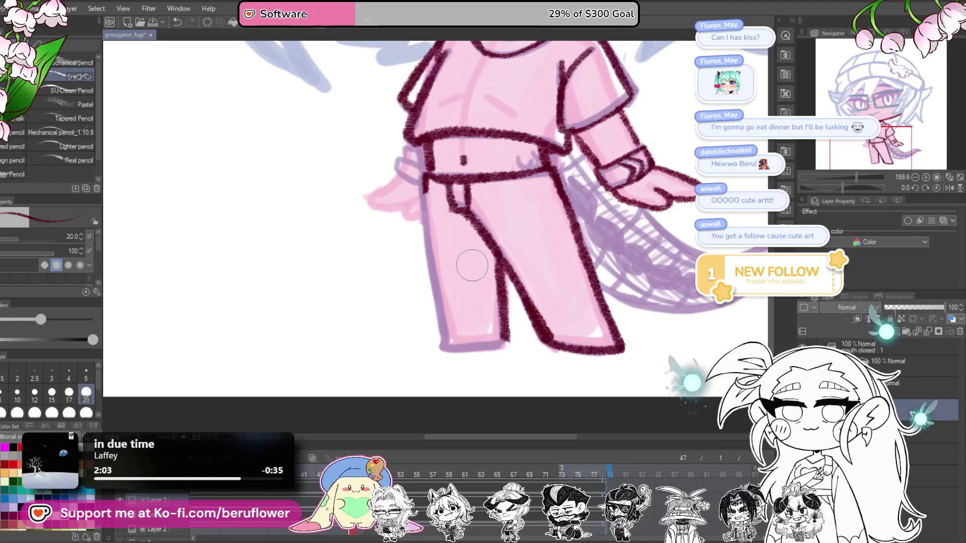
pyautogui.moveTo(422, 184)
pyautogui.mouseDown()
pyautogui.moveTo(441, 352)
pyautogui.moveTo(532, 320)
pyautogui.mouseUp()
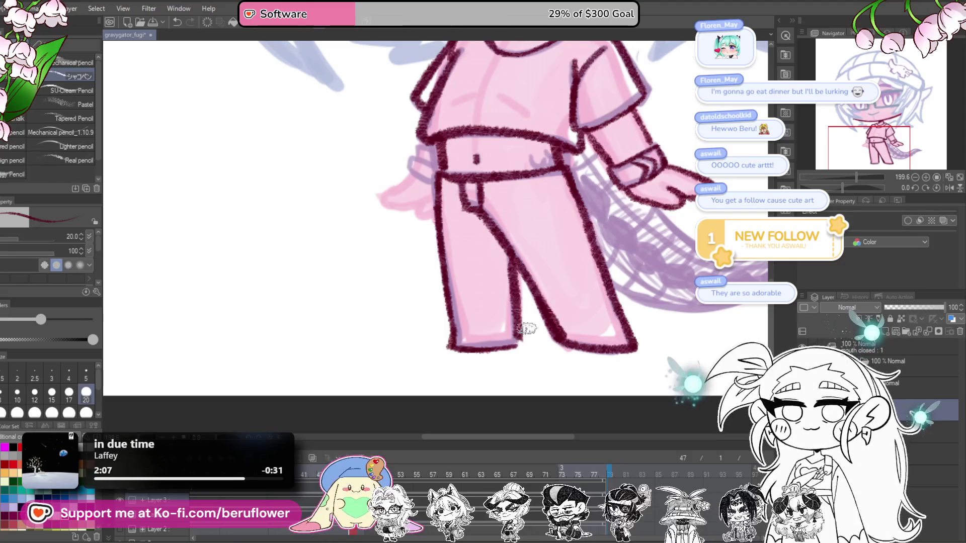
pyautogui.scroll(-1, 525, 352)
pyautogui.scroll(-2, 523, 368)
pyautogui.scroll(-2, 523, 369)
pyautogui.scroll(2, 524, 368)
# Ink the hand on the left beside the hip
pyautogui.moveTo(598, 263)
pyautogui.mouseDown()
pyautogui.moveTo(632, 312)
pyautogui.moveTo(617, 141)
pyautogui.mouseUp()
pyautogui.scroll(3, 614, 313)
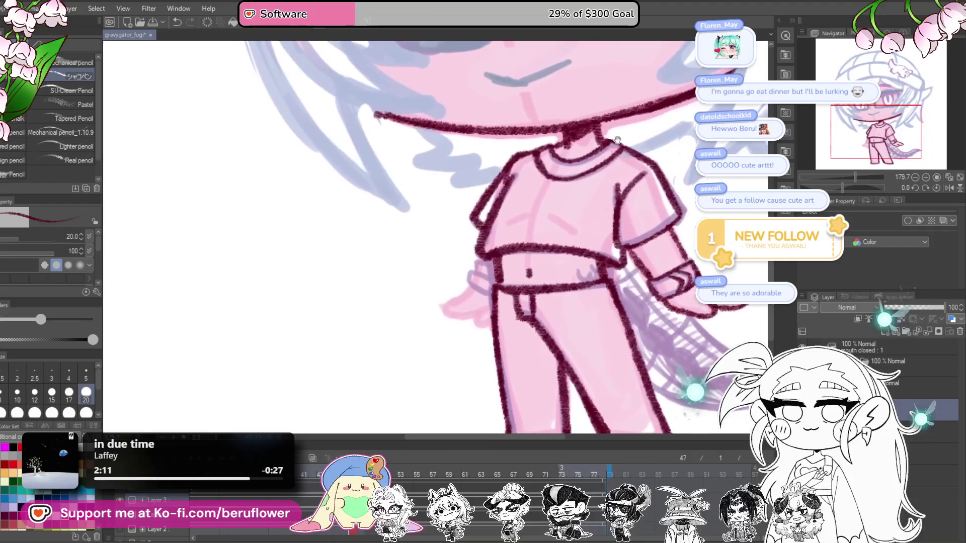
pyautogui.scroll(2, 578, 211)
pyautogui.scroll(1, 542, 280)
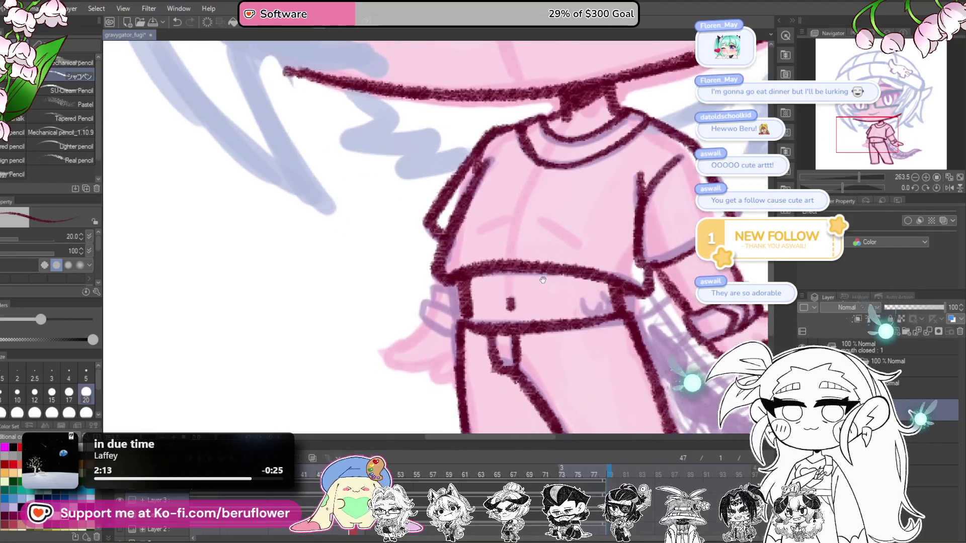
pyautogui.moveTo(543, 280); pyautogui.dragTo(571, 242)
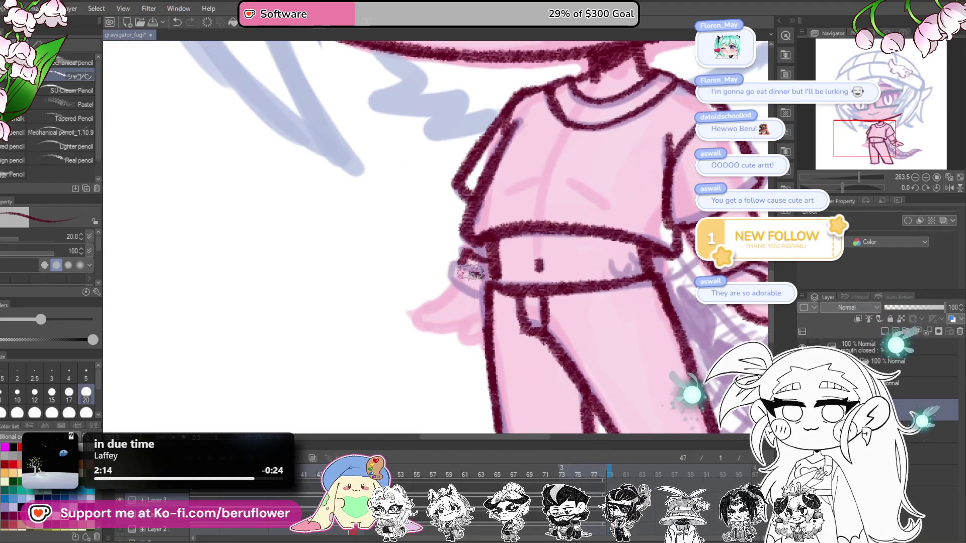
pyautogui.moveTo(488, 276)
pyautogui.mouseDown()
pyautogui.moveTo(502, 263)
pyautogui.moveTo(500, 308)
pyautogui.mouseUp()
pyautogui.scroll(-5, 500, 308)
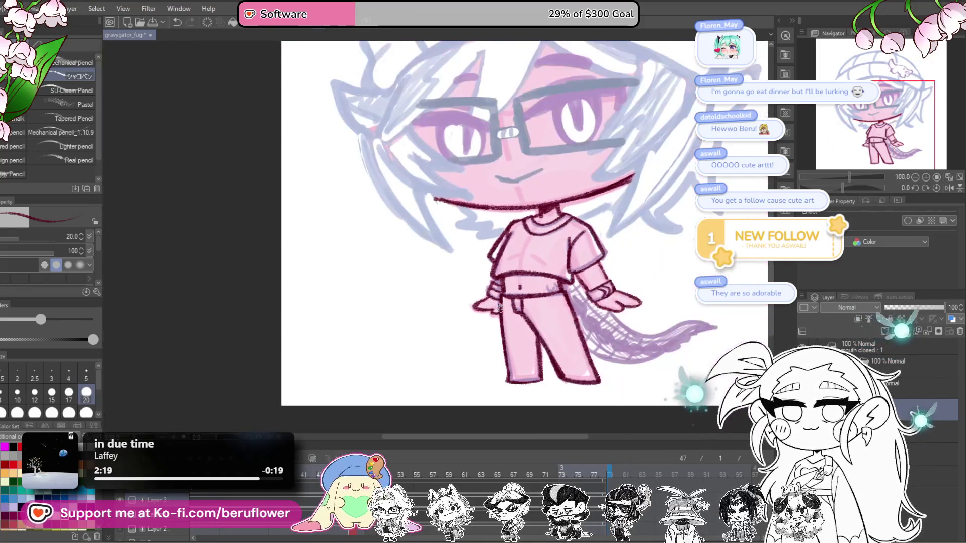
pyautogui.scroll(4, 508, 297)
# Lasso-select the forearm and hand on the right
pyautogui.moveTo(508, 297); pyautogui.dragTo(530, 315)
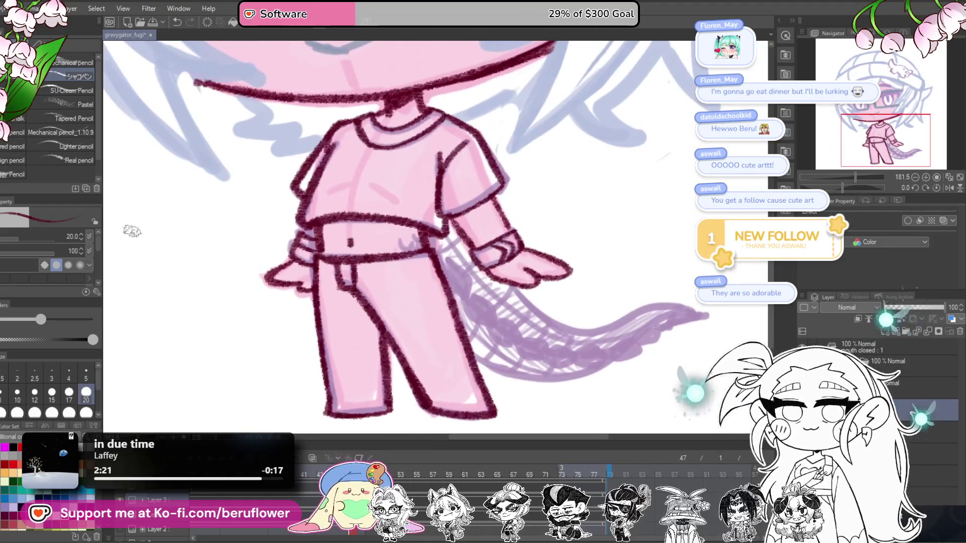
pyautogui.press('m')
pyautogui.moveTo(502, 194); pyautogui.dragTo(503, 210)
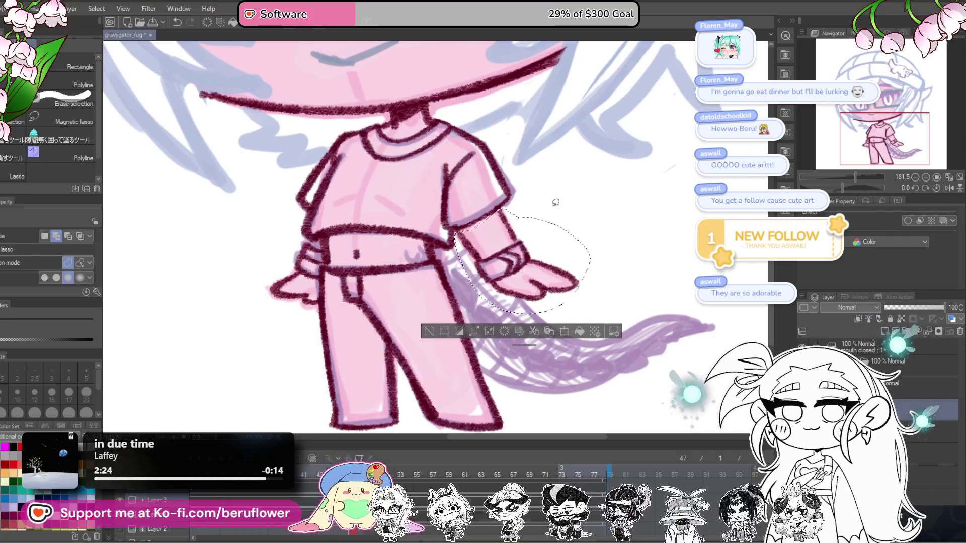
# Rotate the selected right forearm and hand slightly clockwise, commit, and deselect
pyautogui.hotkey('ctrl', 't')
pyautogui.moveTo(554, 271); pyautogui.dragTo(545, 305)
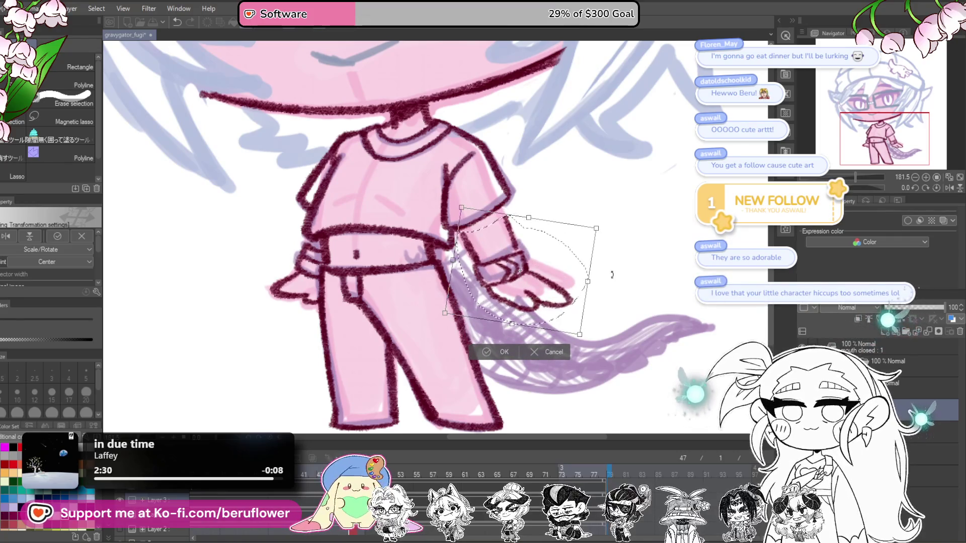
pyautogui.press('Return')
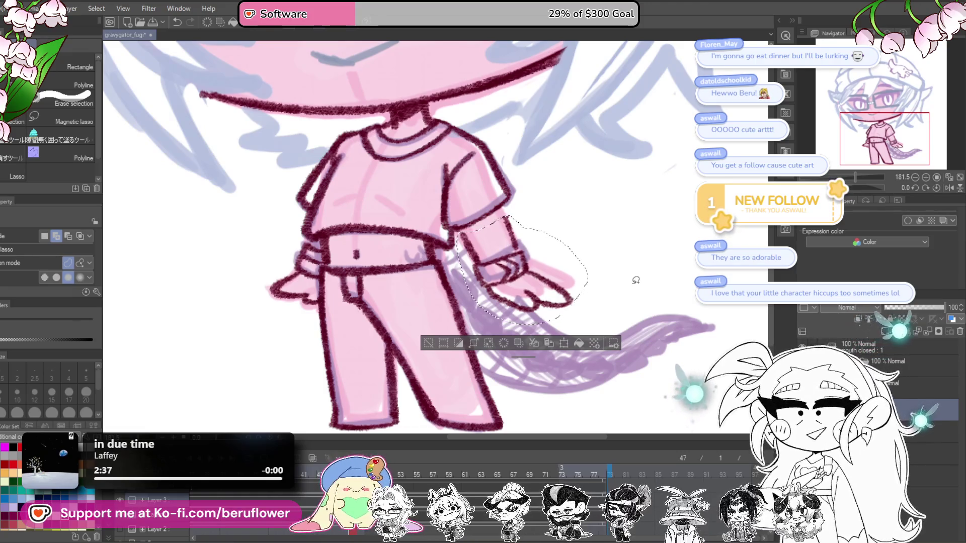
pyautogui.hotkey('ctrl', 'd')
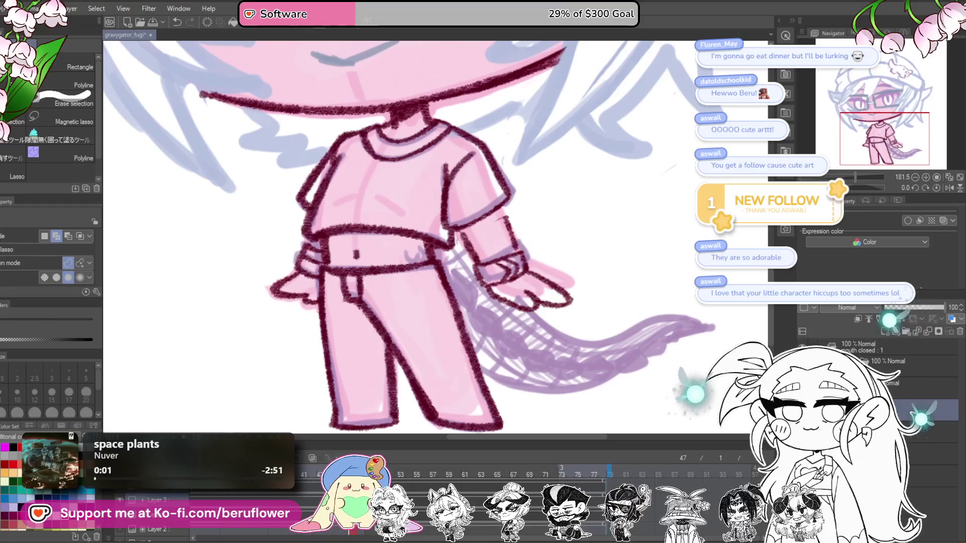
# With the pencil, redraw the left hip and hand outline, undoing one bad stroke
pyautogui.press('p')
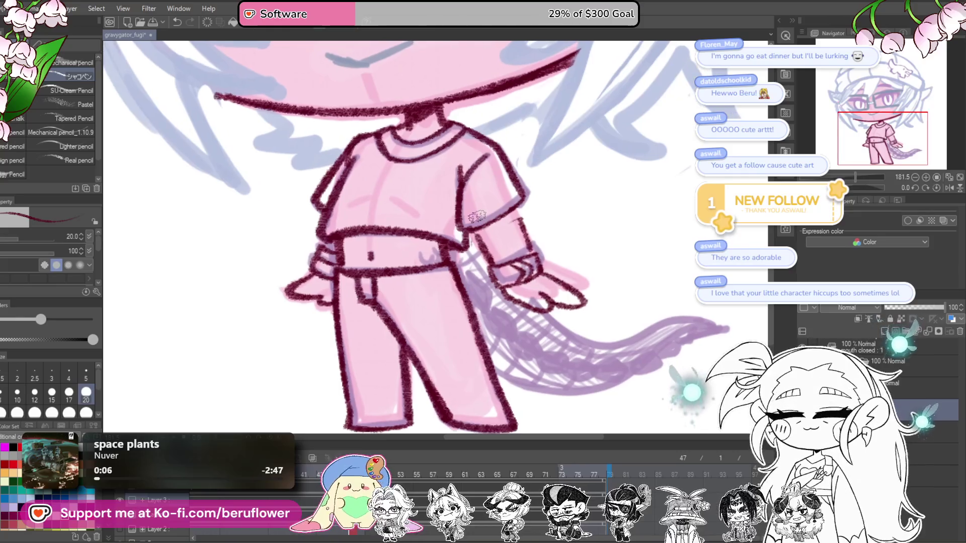
pyautogui.scroll(2, 509, 269)
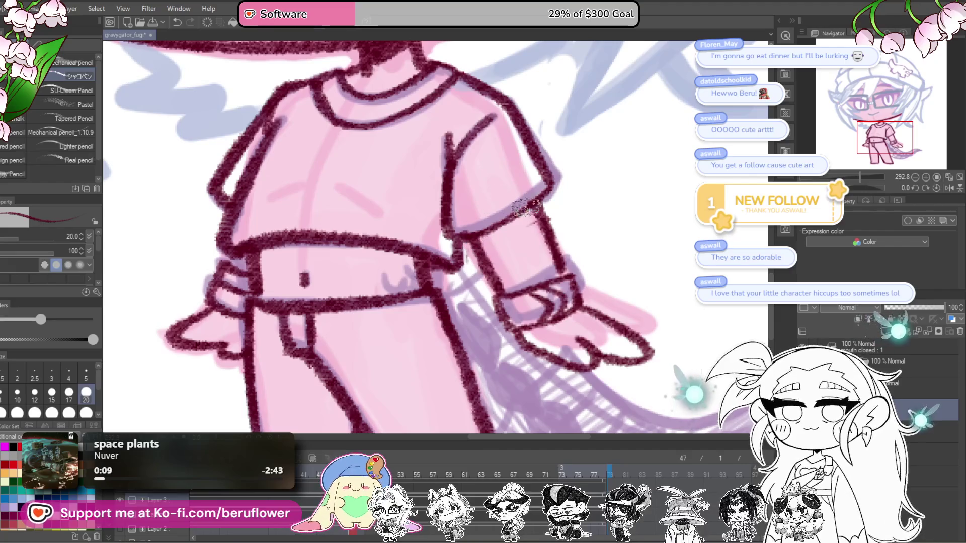
pyautogui.moveTo(554, 267); pyautogui.dragTo(534, 284)
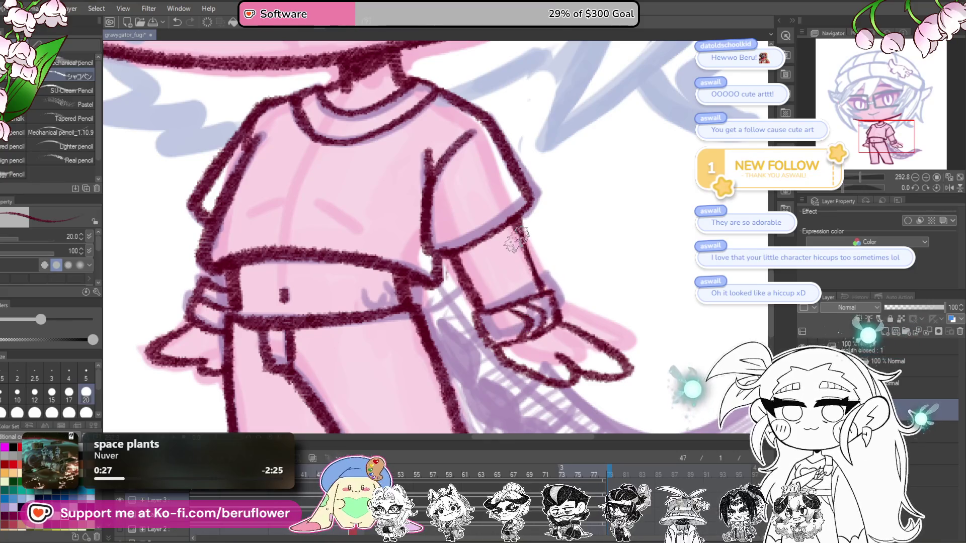
pyautogui.scroll(-2, 538, 282)
pyautogui.scroll(-2, 538, 283)
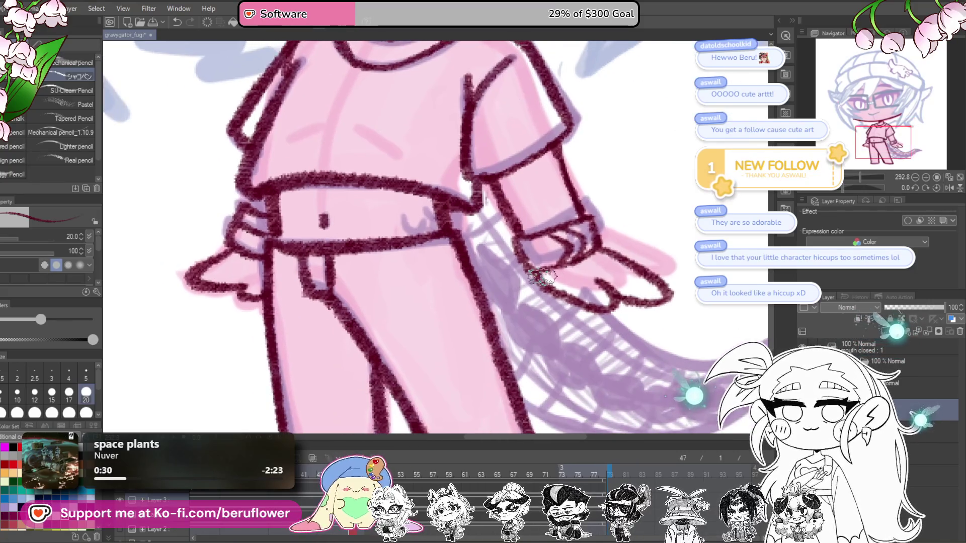
pyautogui.scroll(-1, 540, 284)
pyautogui.scroll(1, 536, 282)
pyautogui.scroll(1, 518, 285)
pyautogui.scroll(1, 503, 287)
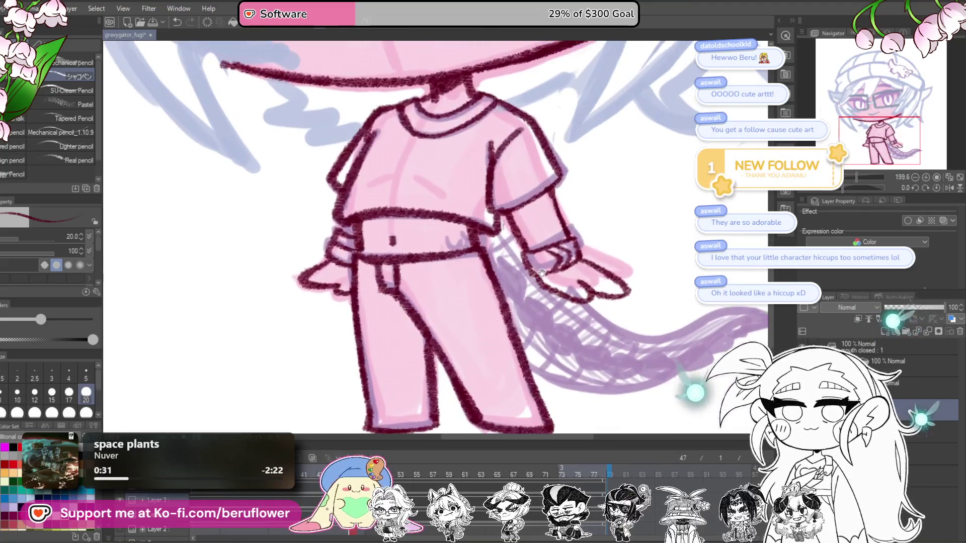
pyautogui.scroll(1, 485, 290)
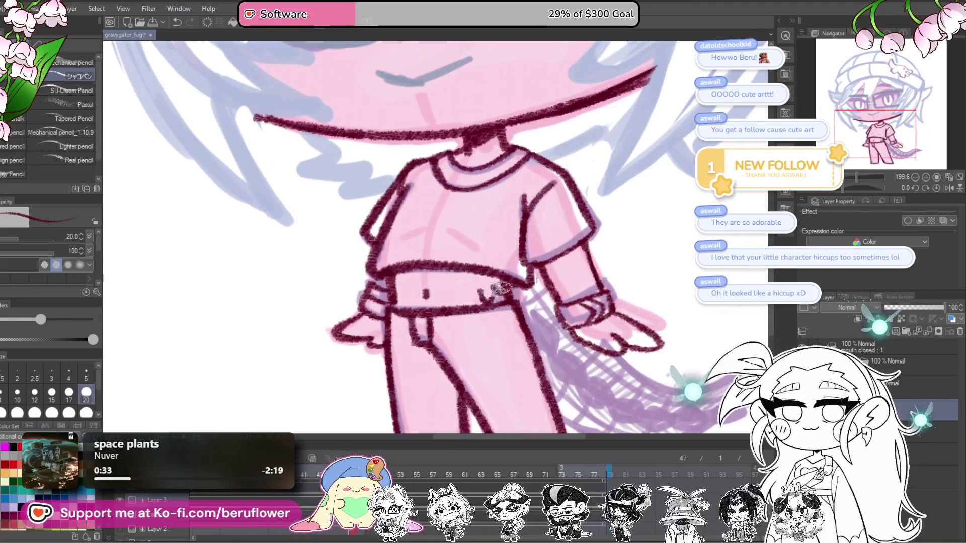
pyautogui.scroll(-5, 502, 294)
pyautogui.scroll(3, 487, 345)
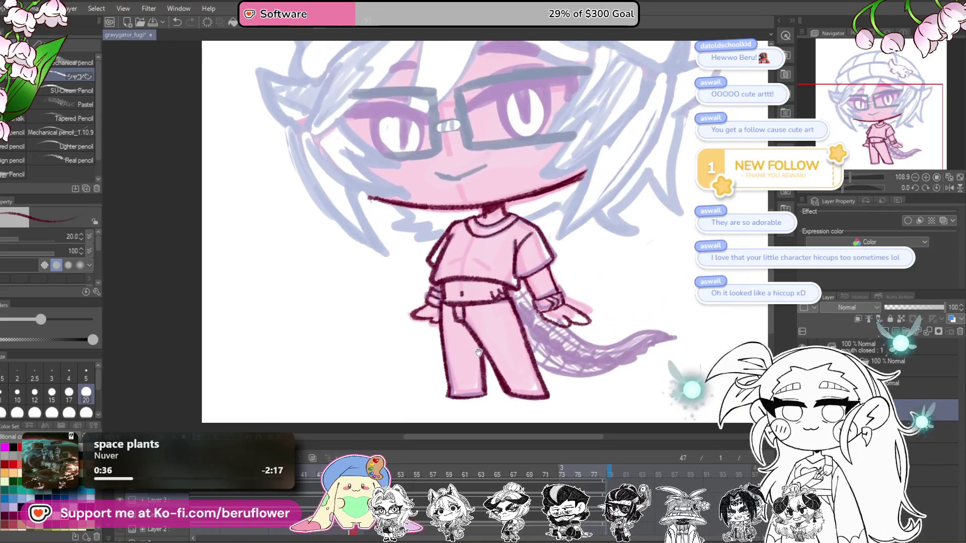
pyautogui.moveTo(478, 353); pyautogui.dragTo(487, 345)
pyautogui.scroll(2, 486, 344)
pyautogui.scroll(1, 478, 302)
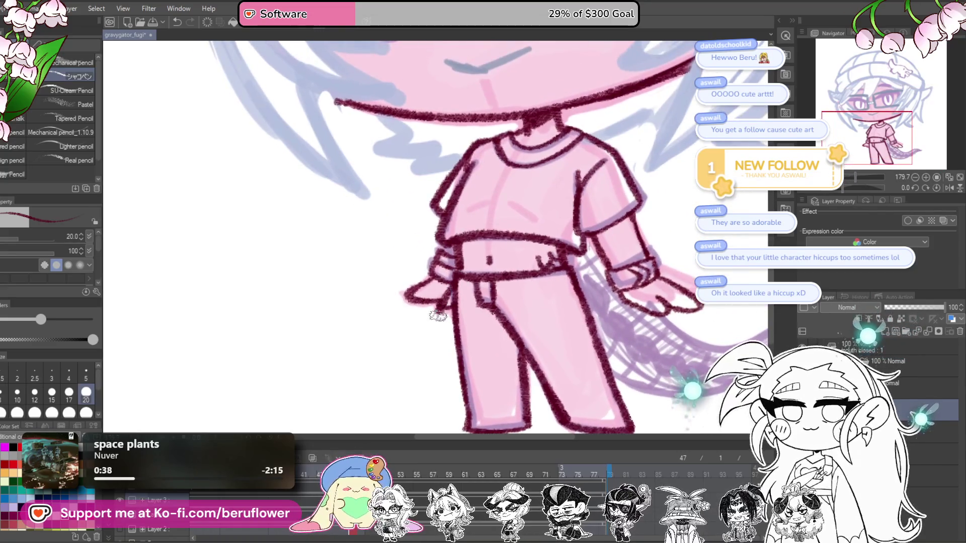
pyautogui.moveTo(472, 279); pyautogui.dragTo(445, 332)
pyautogui.moveTo(443, 247); pyautogui.dragTo(460, 284)
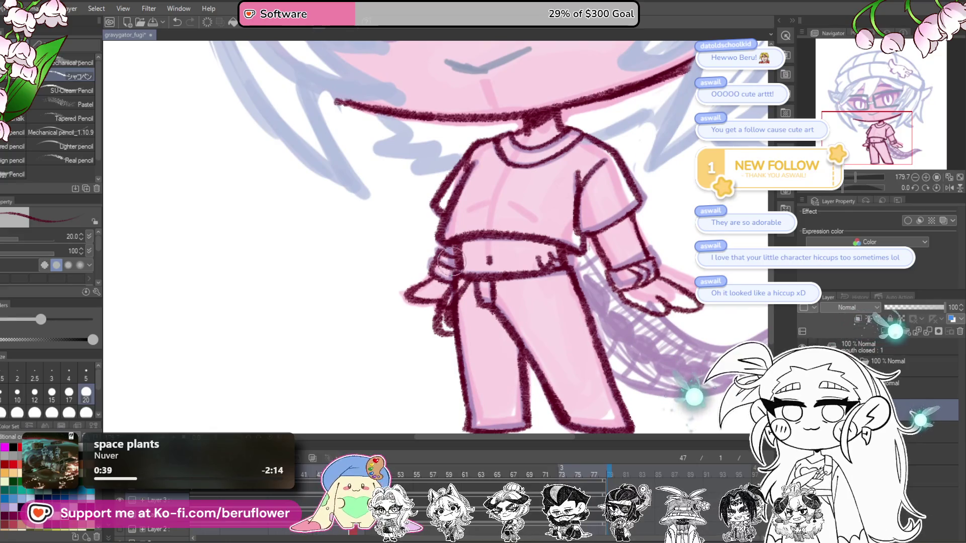
pyautogui.hotkey('ctrl', 'z')
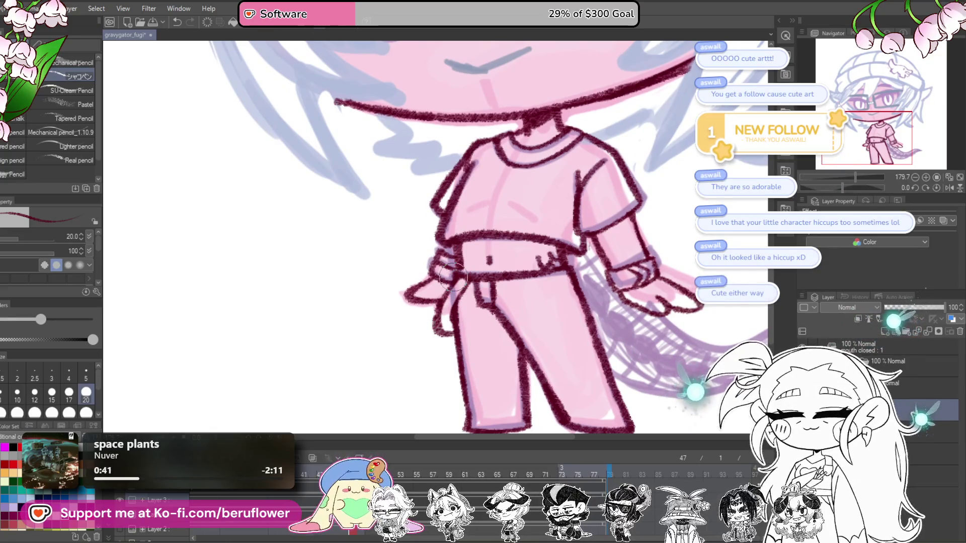
pyautogui.moveTo(453, 275); pyautogui.dragTo(459, 280)
pyautogui.moveTo(462, 291); pyautogui.dragTo(438, 345)
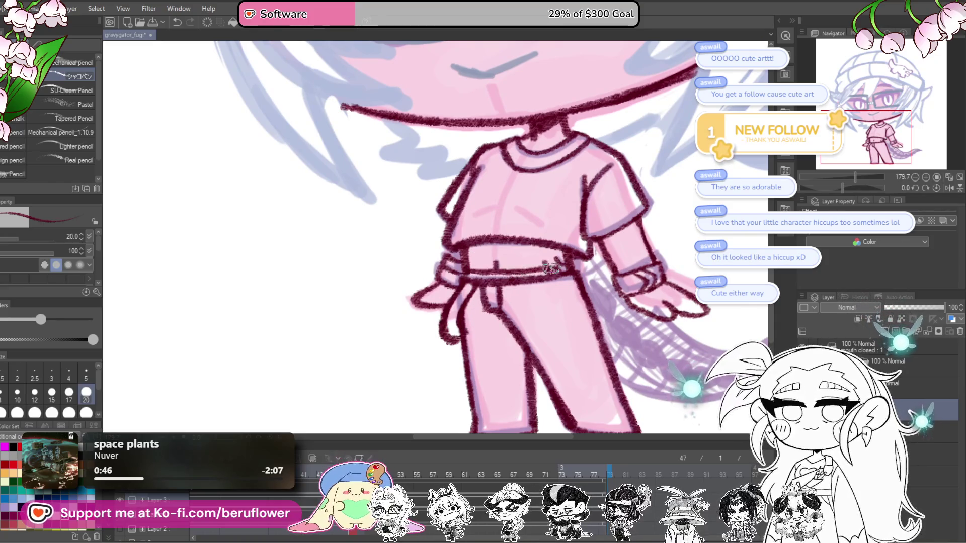
# Erase part of the dark waistband line to lighten it
pyautogui.moveTo(477, 275); pyautogui.dragTo(523, 274)
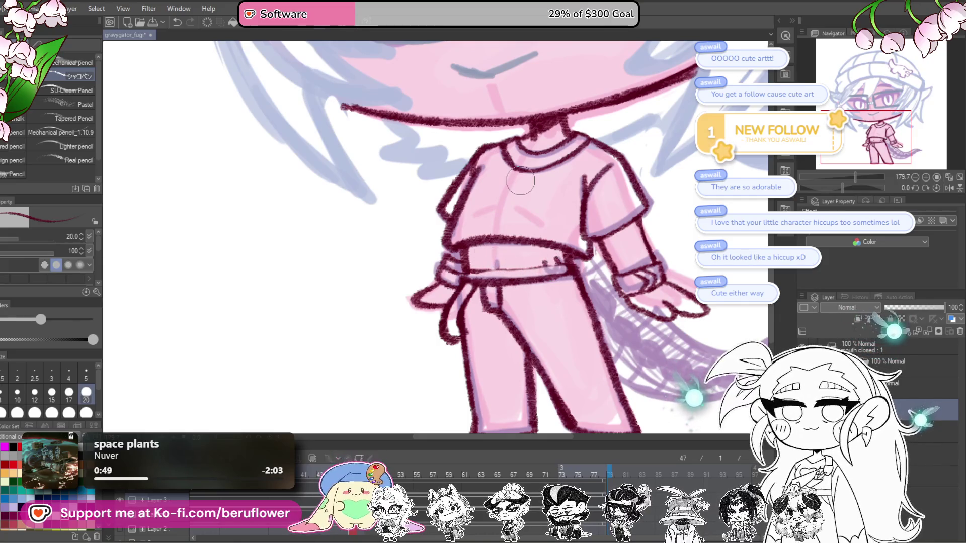
pyautogui.scroll(-2, 520, 181)
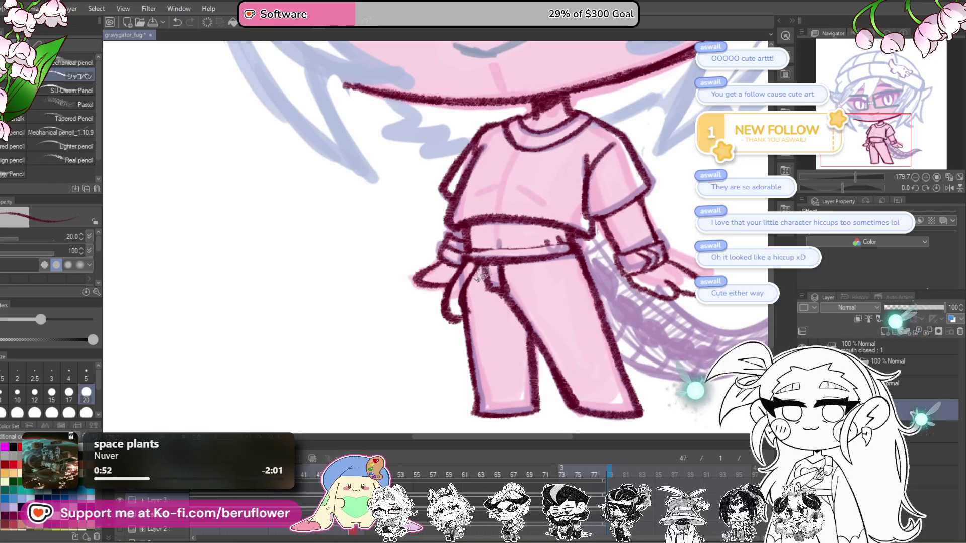
pyautogui.scroll(2, 508, 262)
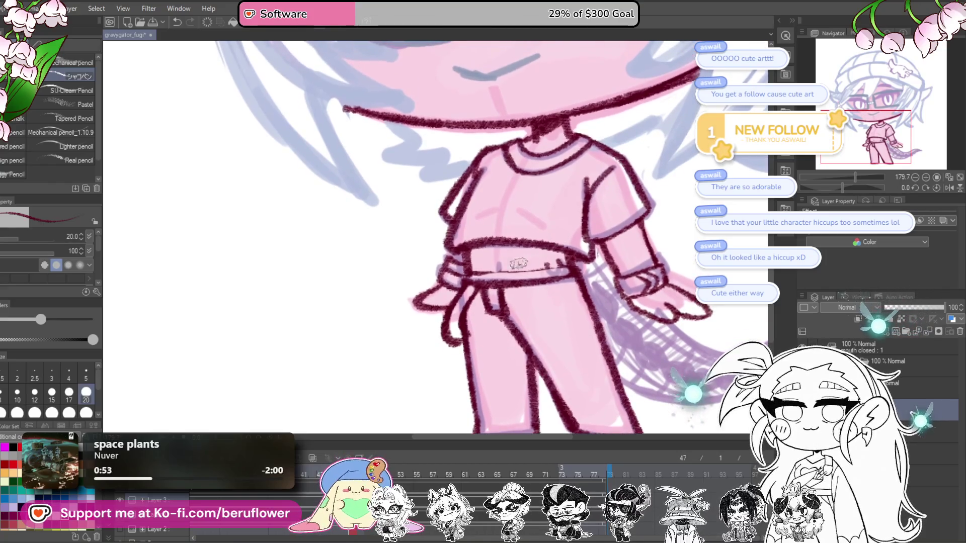
pyautogui.scroll(-2, 550, 268)
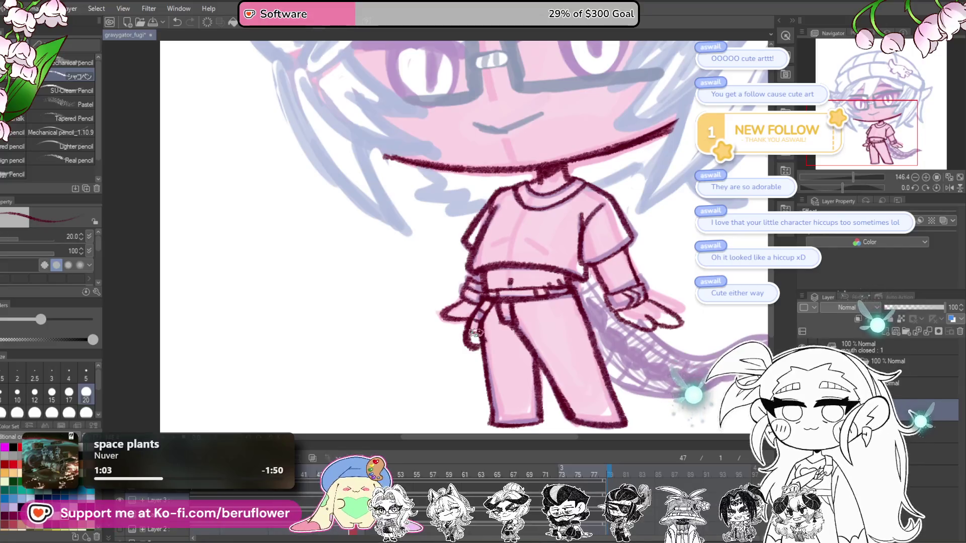
pyautogui.scroll(2, 625, 269)
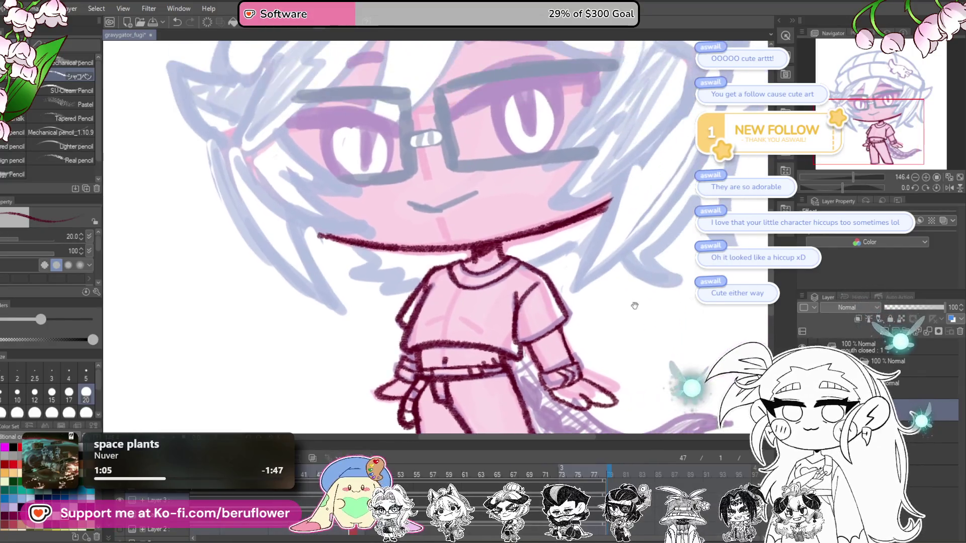
pyautogui.scroll(-2, 629, 302)
pyautogui.scroll(-3, 528, 215)
pyautogui.scroll(1, 528, 252)
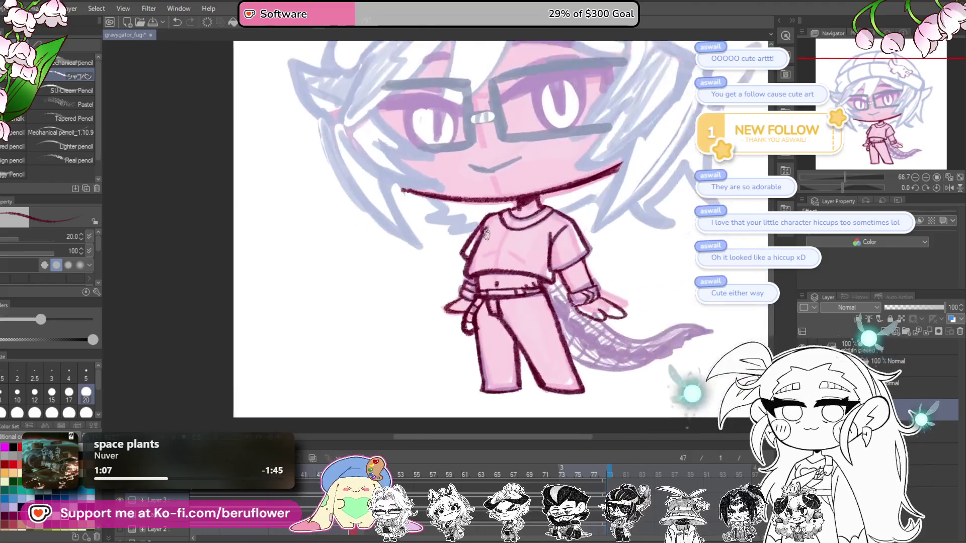
pyautogui.scroll(1, 529, 291)
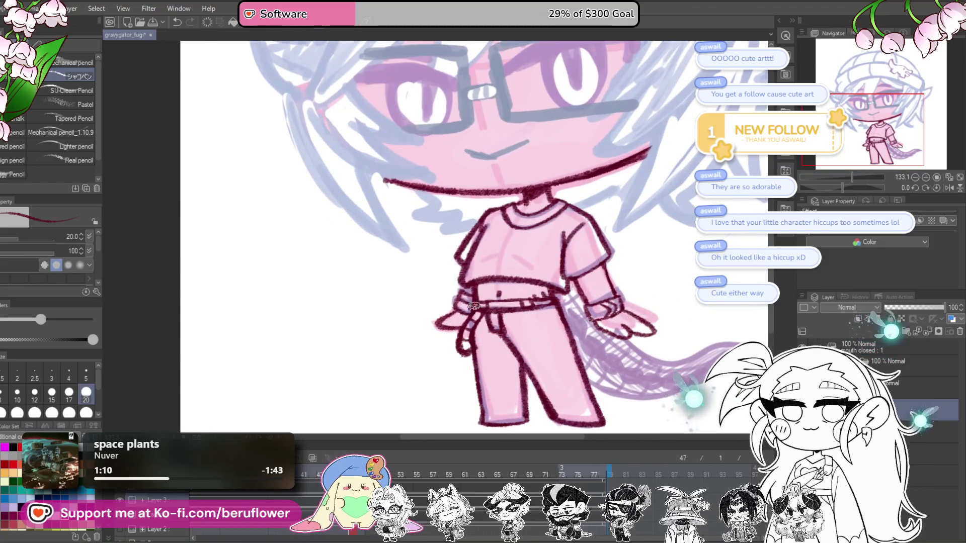
pyautogui.scroll(-1, 473, 305)
pyautogui.scroll(-2, 473, 305)
pyautogui.scroll(2, 470, 305)
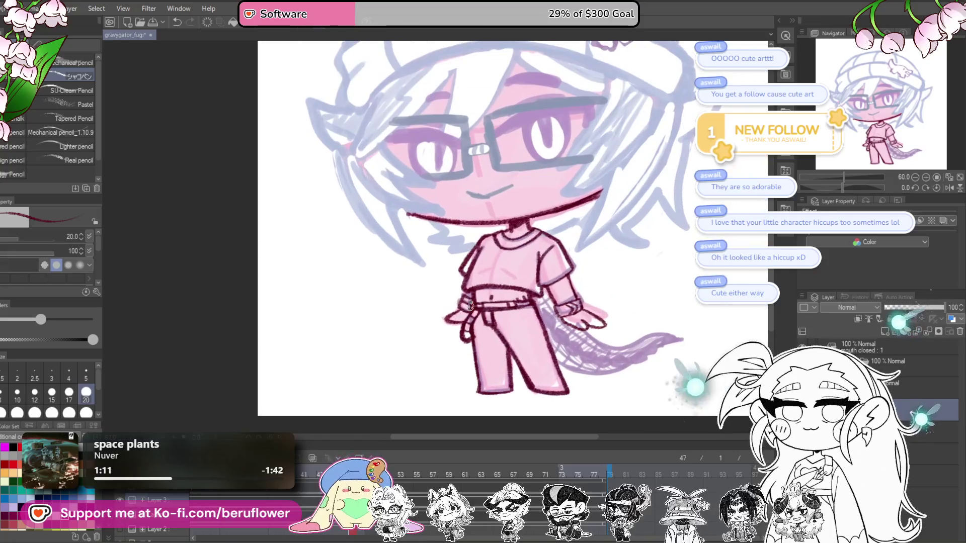
pyautogui.scroll(3, 669, 312)
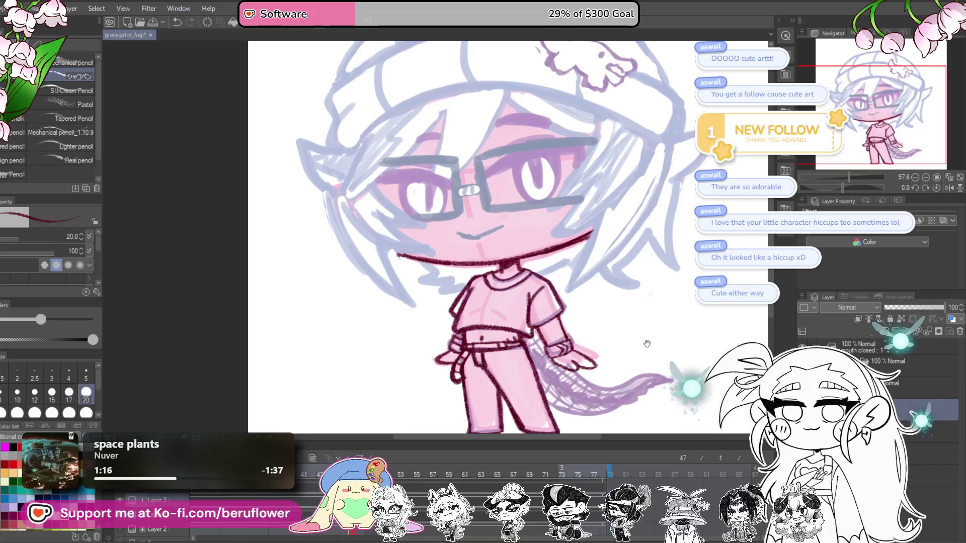
pyautogui.scroll(-1, 644, 327)
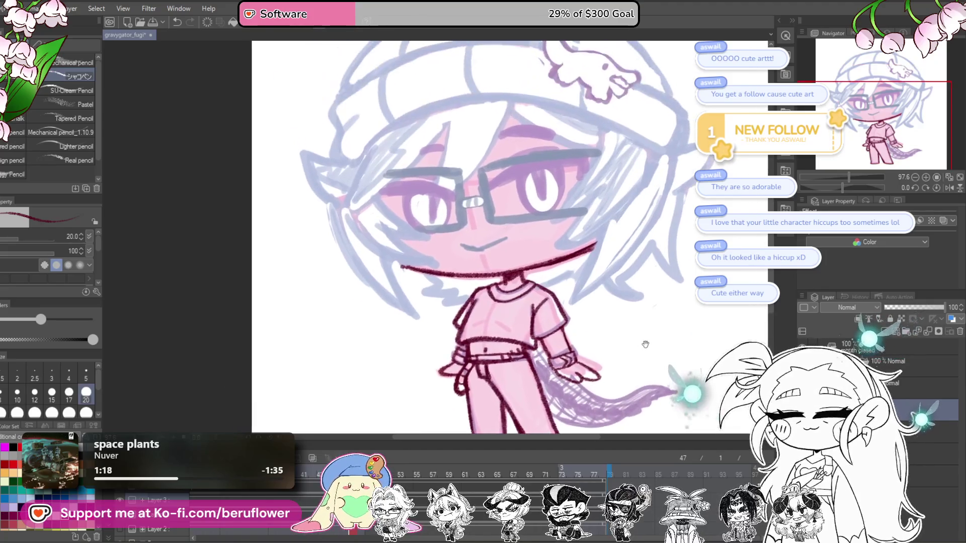
pyautogui.scroll(1, 642, 345)
pyautogui.scroll(-2, 590, 275)
pyautogui.scroll(3, 590, 275)
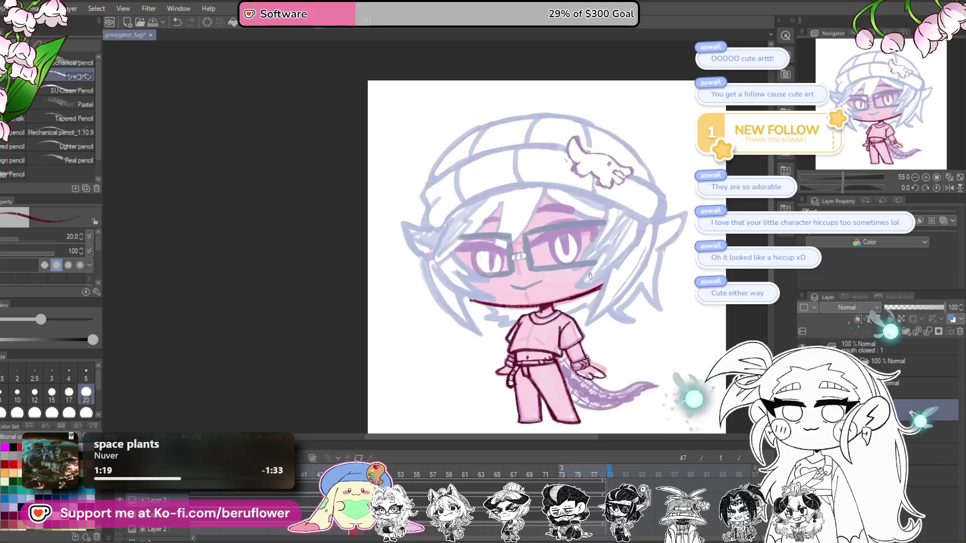
pyautogui.scroll(2, 619, 250)
# Lasso the trouser legs and stretch them slightly wider with a transform
pyautogui.press('m')
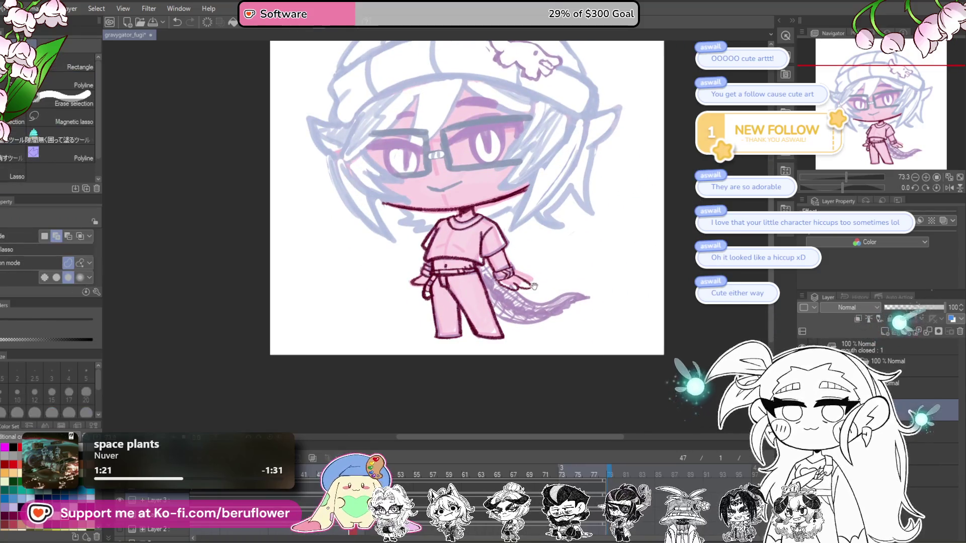
pyautogui.moveTo(537, 285); pyautogui.dragTo(534, 285)
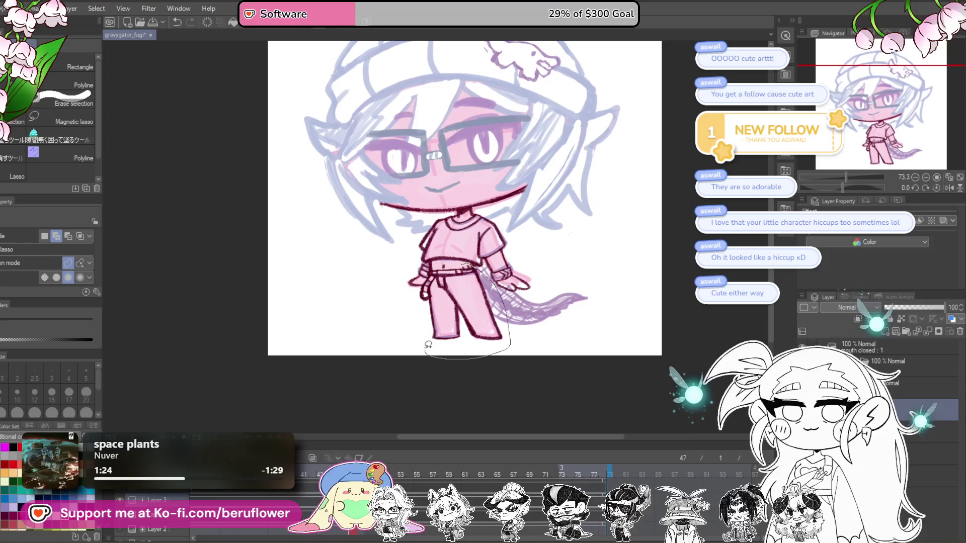
pyautogui.moveTo(442, 261); pyautogui.dragTo(441, 264)
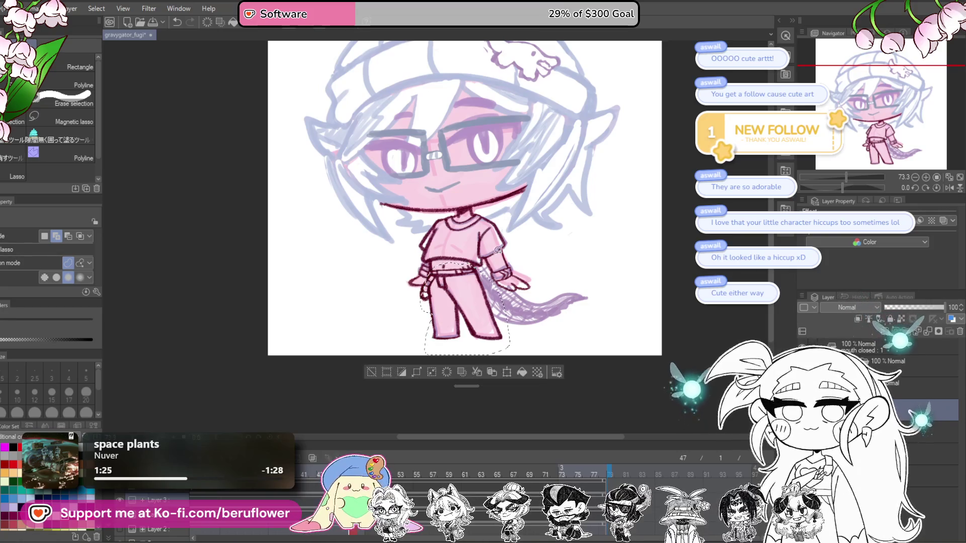
pyautogui.hotkey('ctrl', 't')
pyautogui.moveTo(510, 309); pyautogui.dragTo(509, 328)
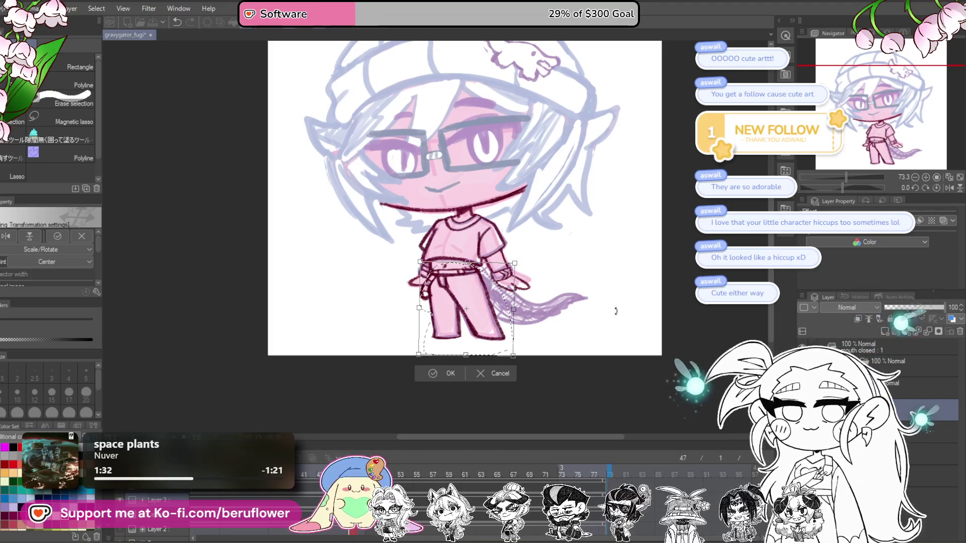
pyautogui.press('Return')
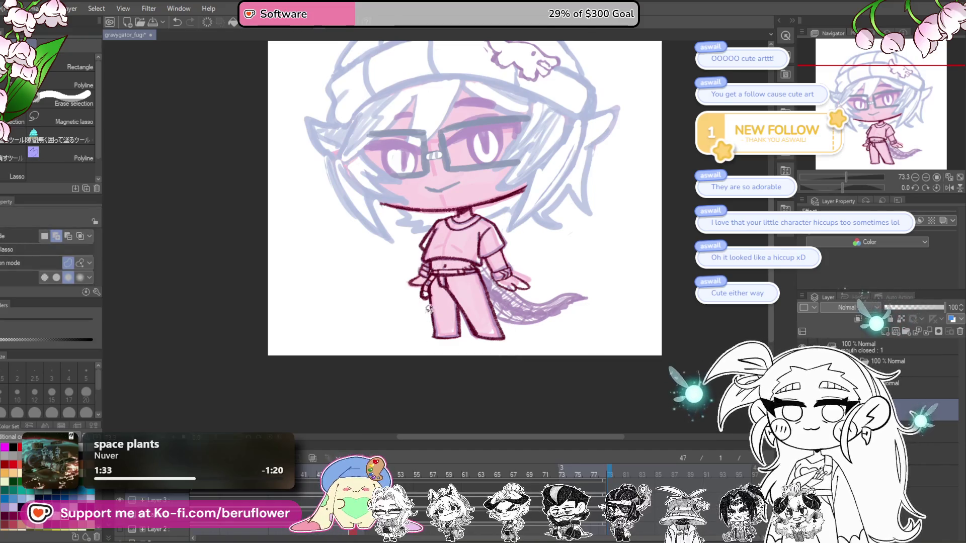
# Switch back to the pencil and zoom in close on the character's head and torso
pyautogui.press('p')
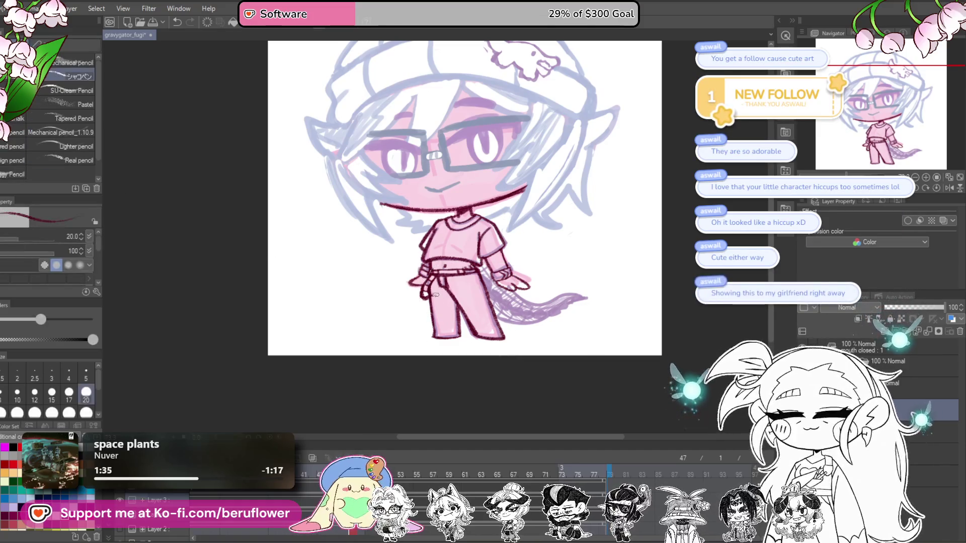
pyautogui.scroll(4, 435, 294)
pyautogui.moveTo(435, 294); pyautogui.dragTo(454, 322)
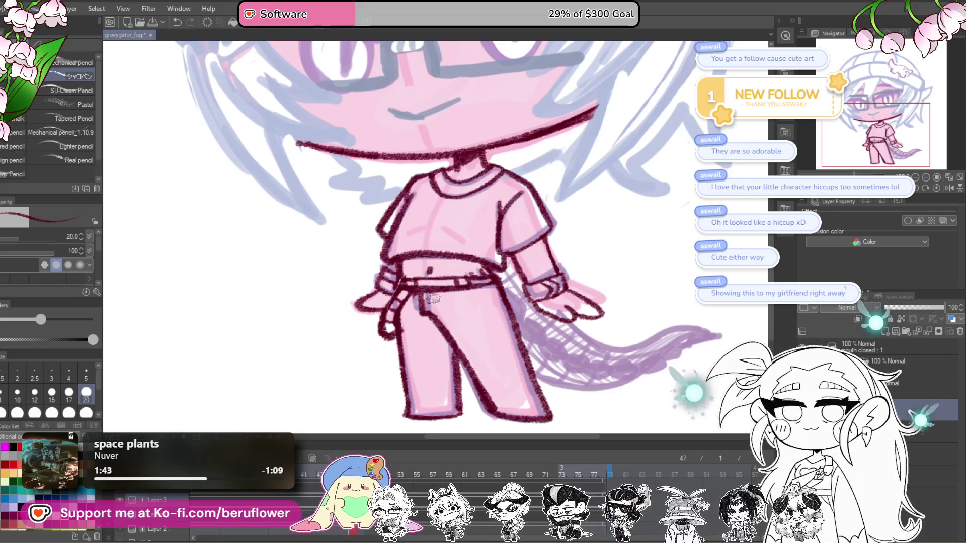
pyautogui.scroll(-5, 439, 295)
pyautogui.scroll(3, 439, 296)
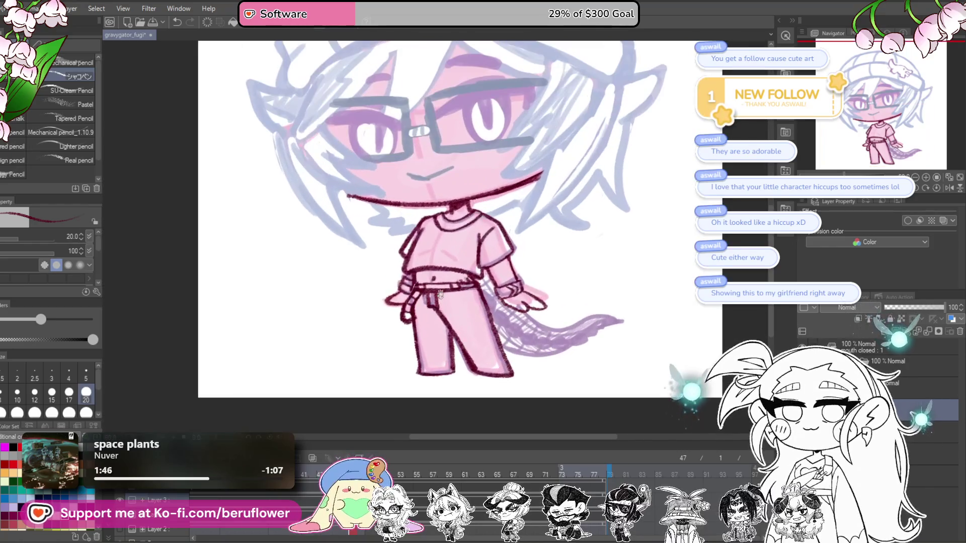
pyautogui.moveTo(641, 214); pyautogui.dragTo(649, 299)
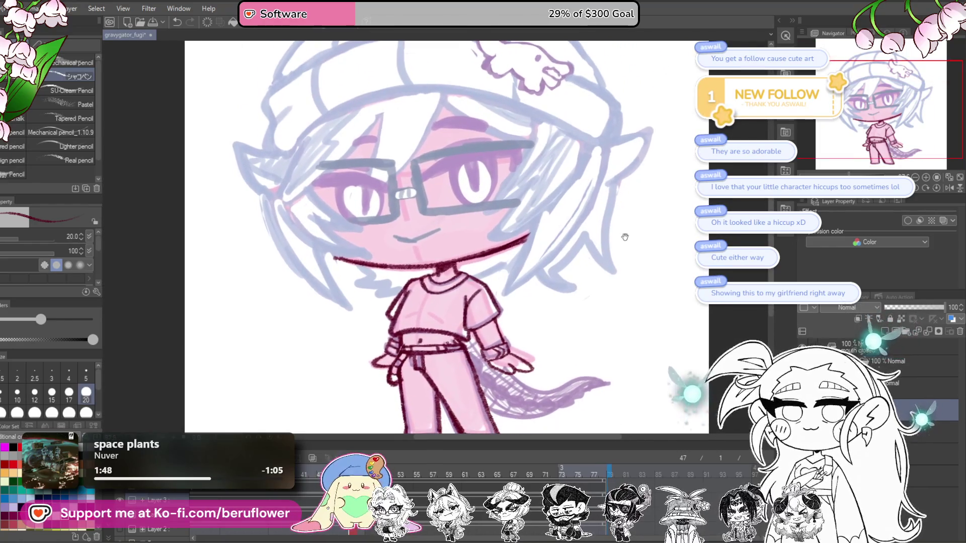
pyautogui.scroll(1, 553, 282)
pyautogui.scroll(2, 547, 303)
pyautogui.scroll(2, 547, 304)
pyautogui.scroll(2, 490, 285)
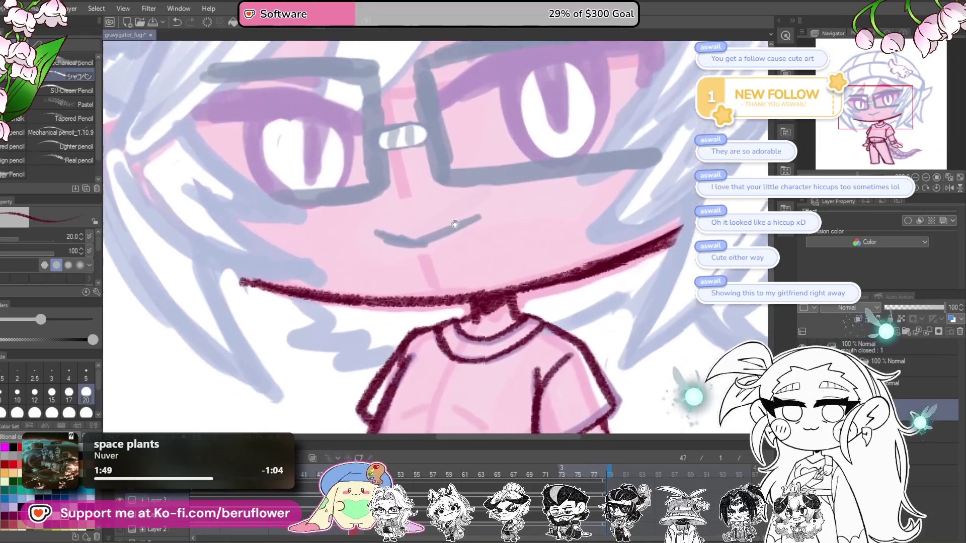
pyautogui.scroll(1, 443, 266)
# Ink the smile in dark red along the sketch line, then undo its right-hand part
pyautogui.moveTo(408, 260)
pyautogui.mouseDown()
pyautogui.moveTo(468, 267)
pyautogui.moveTo(523, 244)
pyautogui.mouseUp()
pyautogui.scroll(-2, 523, 244)
pyautogui.scroll(-1, 523, 243)
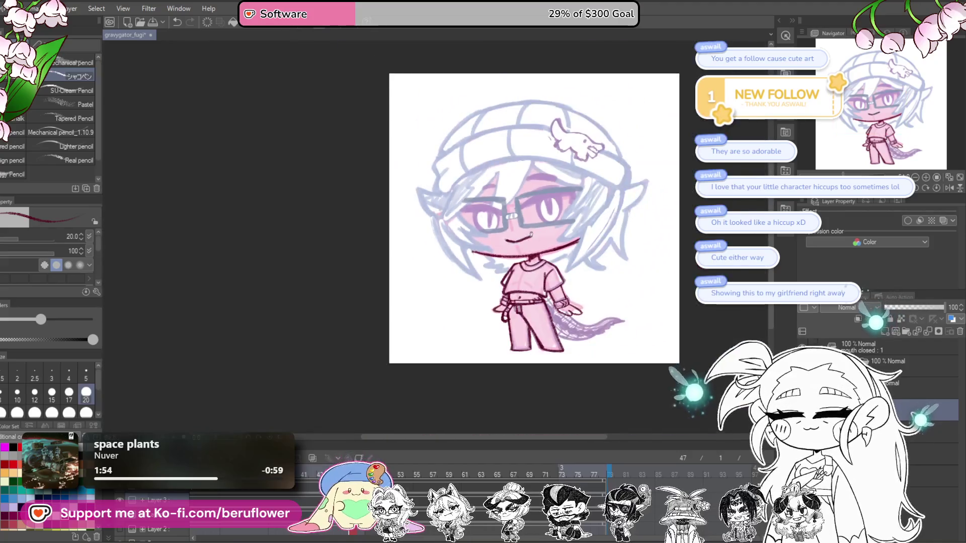
pyautogui.scroll(2, 468, 252)
pyautogui.scroll(1, 468, 252)
pyautogui.hotkey('ctrl', 'z')
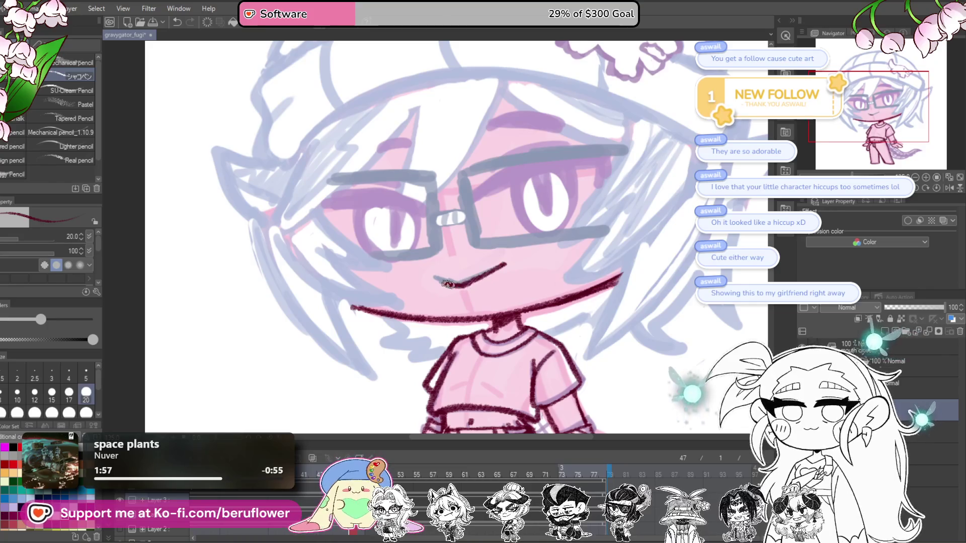
pyautogui.moveTo(447, 284)
pyautogui.mouseDown()
pyautogui.moveTo(582, 341)
pyautogui.moveTo(637, 324)
pyautogui.moveTo(628, 388)
pyautogui.moveTo(533, 201)
pyautogui.moveTo(459, 280)
pyautogui.mouseUp()
pyautogui.moveTo(532, 181); pyautogui.dragTo(462, 289)
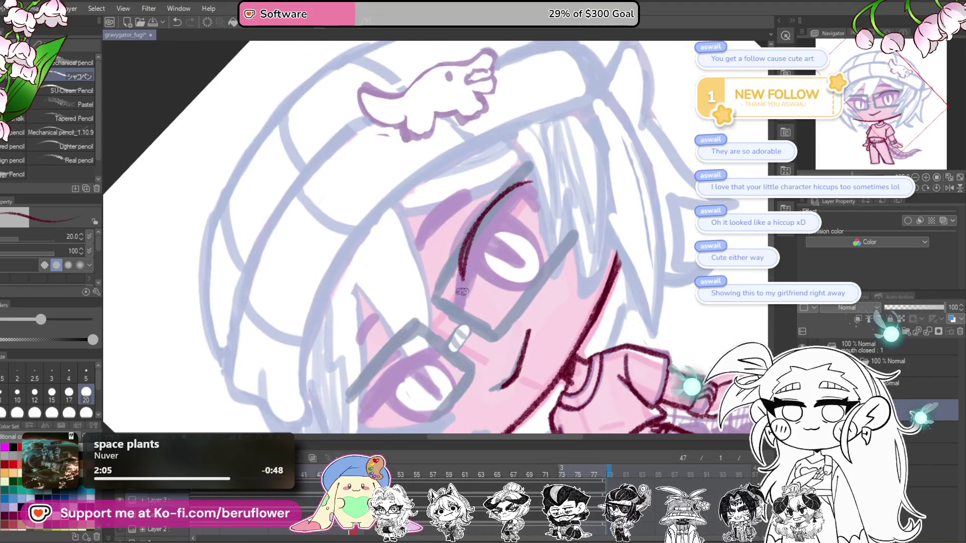
pyautogui.click(935, 185)
pyautogui.moveTo(505, 271); pyautogui.dragTo(604, 230)
pyautogui.moveTo(504, 274)
pyautogui.mouseDown()
pyautogui.moveTo(612, 229)
pyautogui.moveTo(615, 237)
pyautogui.mouseUp()
pyautogui.moveTo(535, 252); pyautogui.dragTo(613, 235)
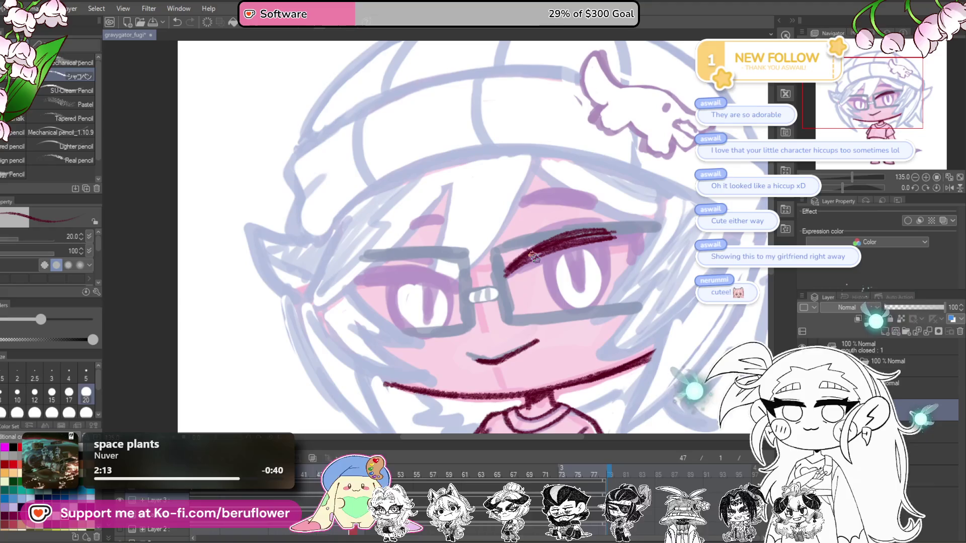
pyautogui.press('e')
pyautogui.moveTo(618, 232); pyautogui.dragTo(506, 249)
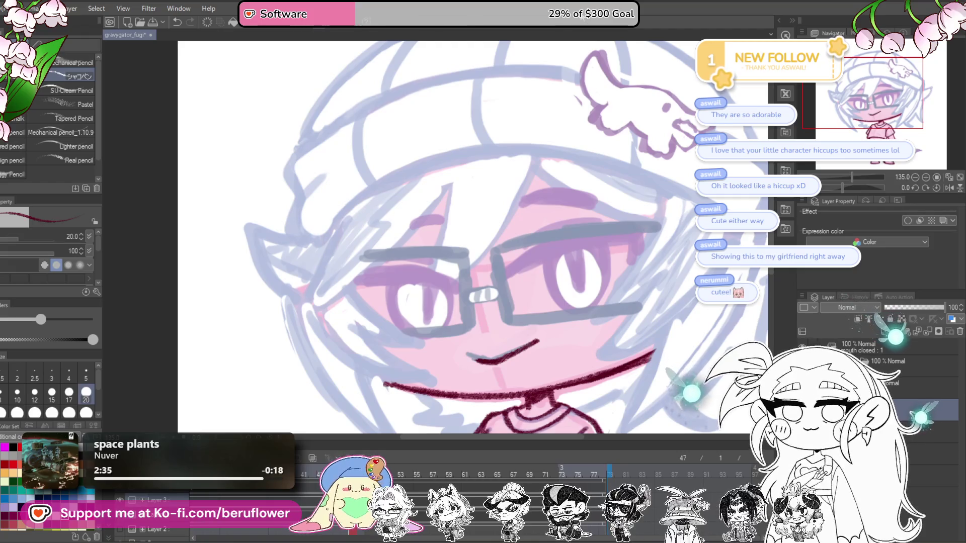
pyautogui.moveTo(634, 410)
pyautogui.mouseDown()
pyautogui.moveTo(597, 280)
pyautogui.moveTo(569, 356)
pyautogui.mouseUp()
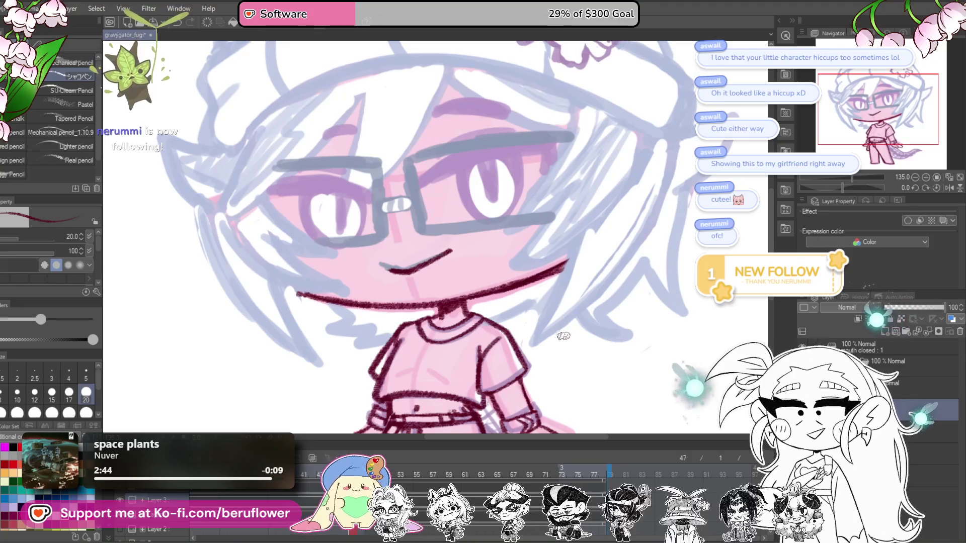
pyautogui.moveTo(599, 305); pyautogui.dragTo(559, 307)
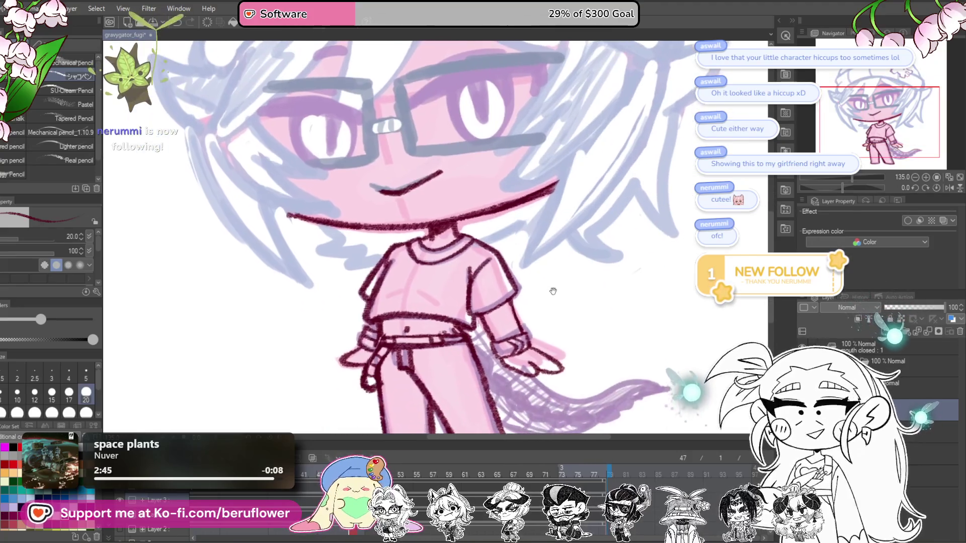
pyautogui.scroll(3, 535, 305)
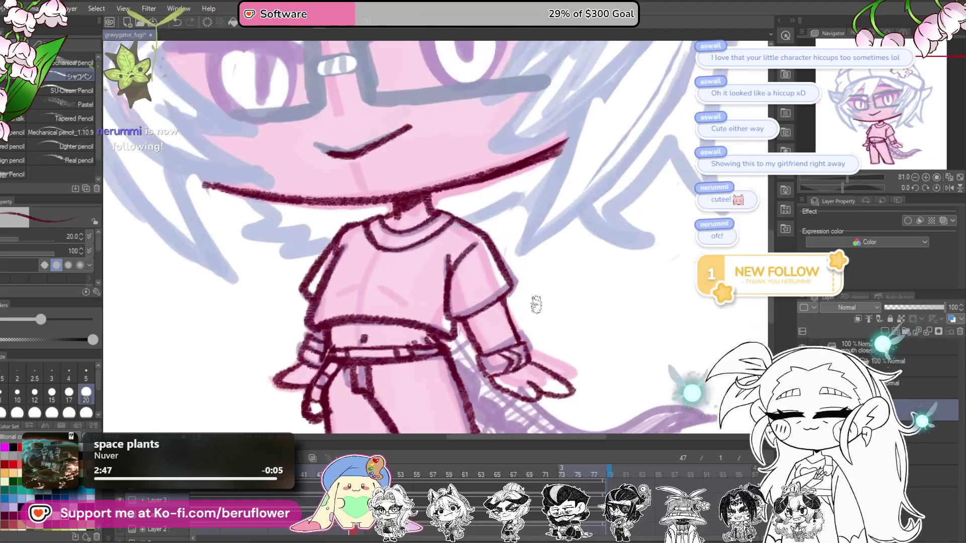
pyautogui.scroll(-5, 442, 309)
pyautogui.scroll(5, 503, 292)
pyautogui.scroll(-1, 529, 285)
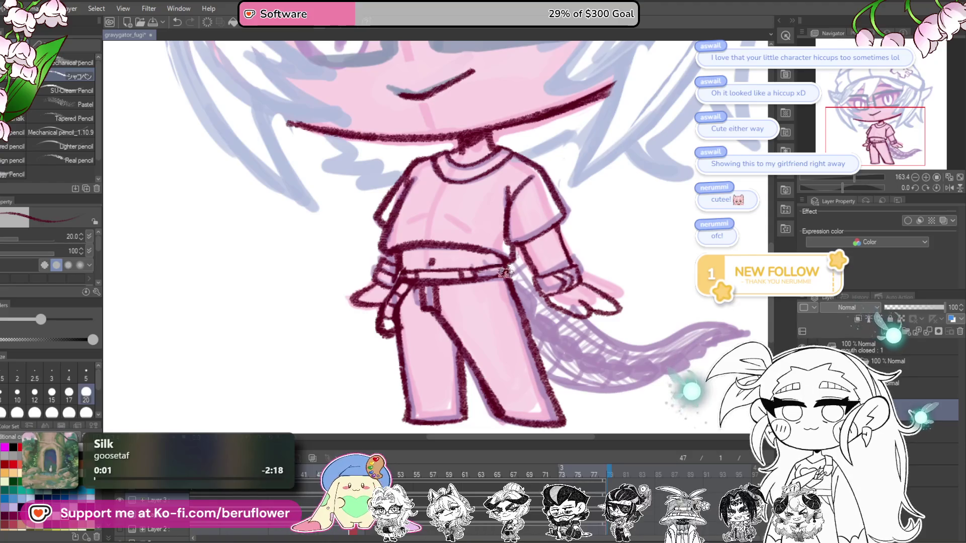
pyautogui.moveTo(499, 259); pyautogui.dragTo(532, 278)
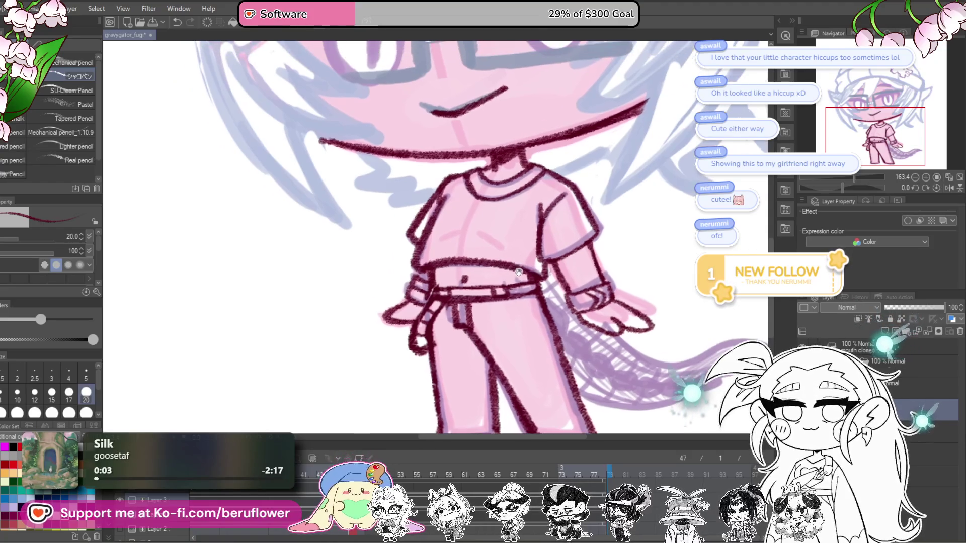
pyautogui.scroll(-5, 443, 244)
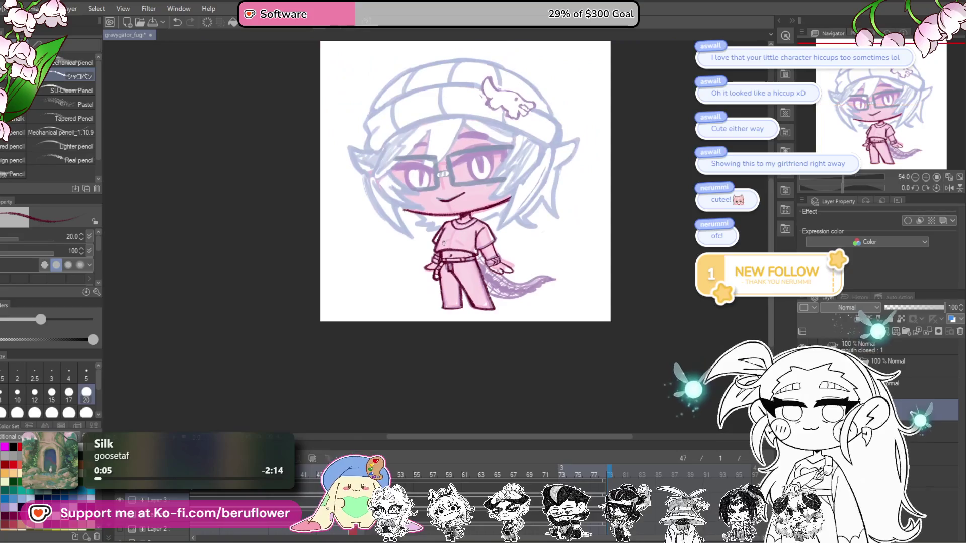
pyautogui.scroll(3, 672, 255)
pyautogui.scroll(2, 658, 269)
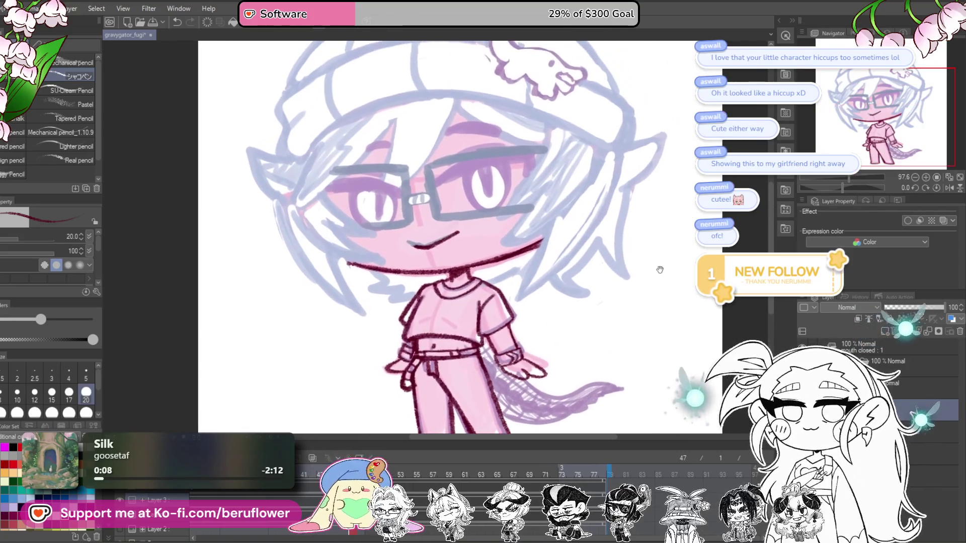
pyautogui.scroll(1, 651, 274)
pyautogui.scroll(1, 660, 273)
pyautogui.scroll(-4, 523, 216)
pyautogui.scroll(-1, 523, 216)
pyautogui.scroll(1, 523, 217)
pyautogui.scroll(2, 523, 216)
pyautogui.scroll(1, 523, 216)
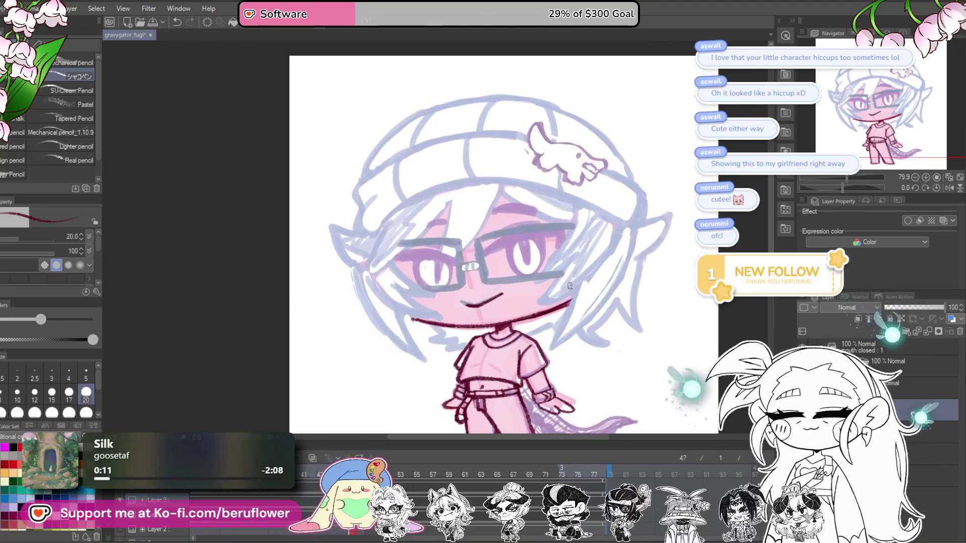
pyautogui.scroll(3, 523, 216)
# Tilt the canvas and ink a thick upper lash line over the right-hand eye
pyautogui.moveTo(841, 186); pyautogui.dragTo(831, 187)
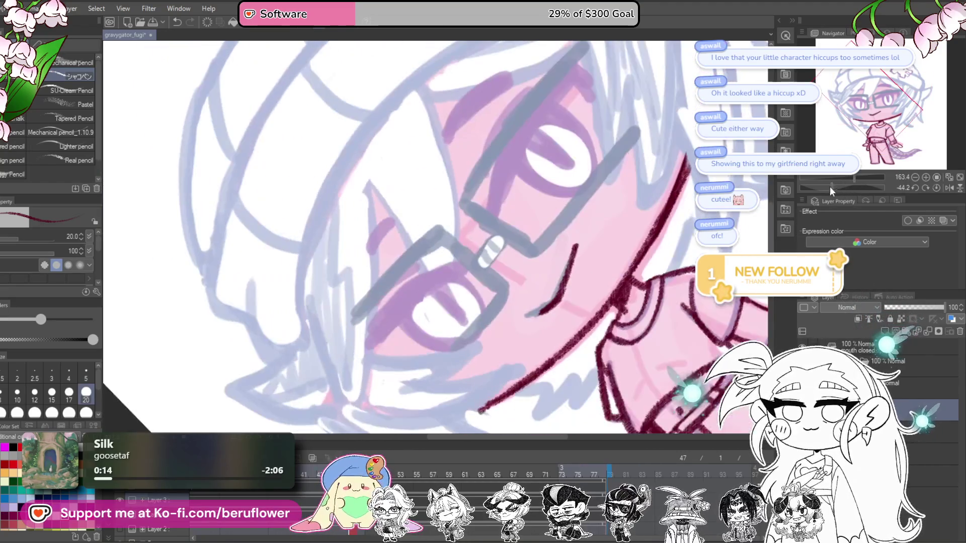
pyautogui.moveTo(461, 318)
pyautogui.mouseDown()
pyautogui.moveTo(545, 173)
pyautogui.moveTo(464, 327)
pyautogui.mouseUp()
pyautogui.moveTo(503, 211); pyautogui.dragTo(462, 328)
pyautogui.moveTo(547, 176)
pyautogui.mouseDown()
pyautogui.moveTo(463, 328)
pyautogui.moveTo(503, 213)
pyautogui.moveTo(549, 176)
pyautogui.moveTo(469, 332)
pyautogui.moveTo(538, 201)
pyautogui.moveTo(490, 251)
pyautogui.mouseUp()
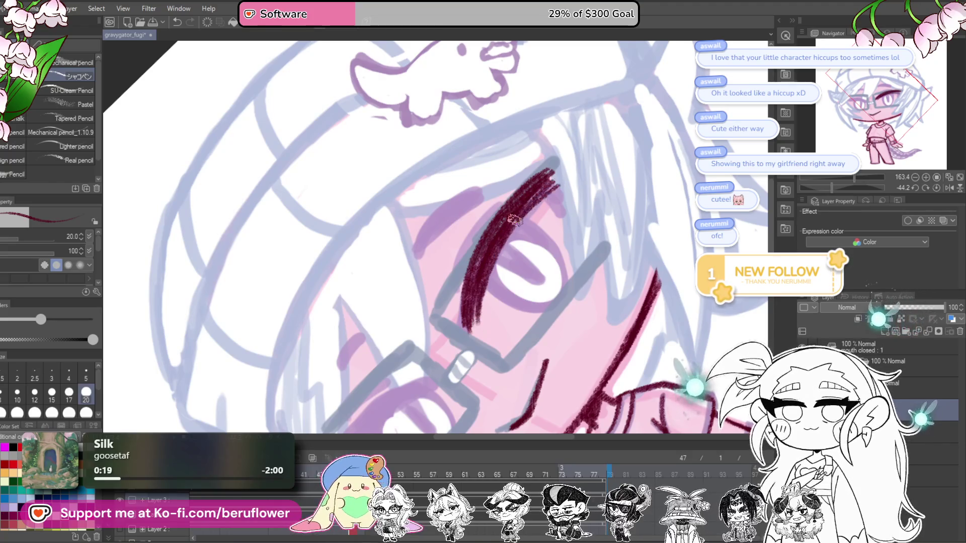
pyautogui.moveTo(481, 294); pyautogui.dragTo(463, 332)
# Draw and darken the eyebrow stroke above the eye
pyautogui.moveTo(487, 273); pyautogui.dragTo(499, 293)
pyautogui.moveTo(421, 270)
pyautogui.mouseDown()
pyautogui.moveTo(453, 241)
pyautogui.moveTo(424, 270)
pyautogui.mouseUp()
pyautogui.moveTo(491, 219); pyautogui.dragTo(423, 272)
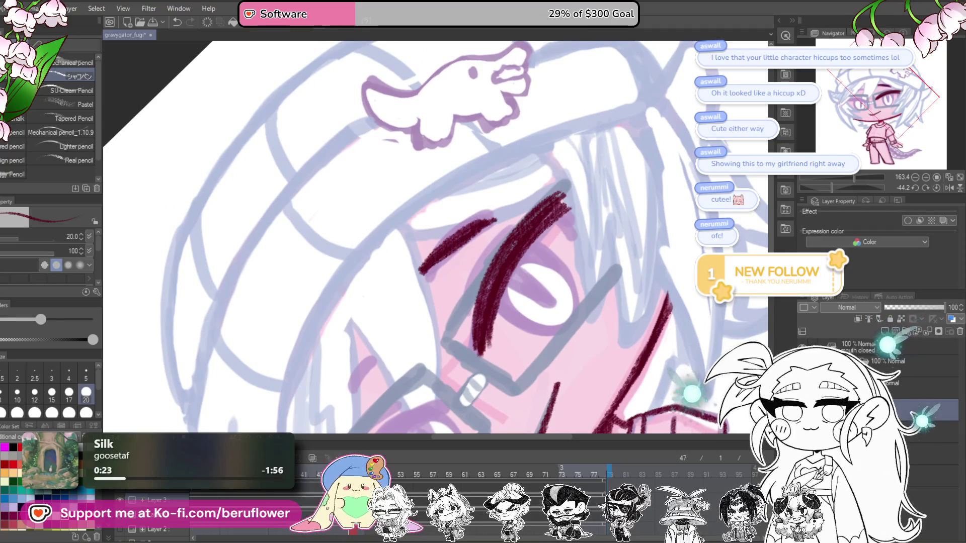
# Reset the canvas upright and curve the lash line's outer end downward, thickening it
pyautogui.click(937, 187)
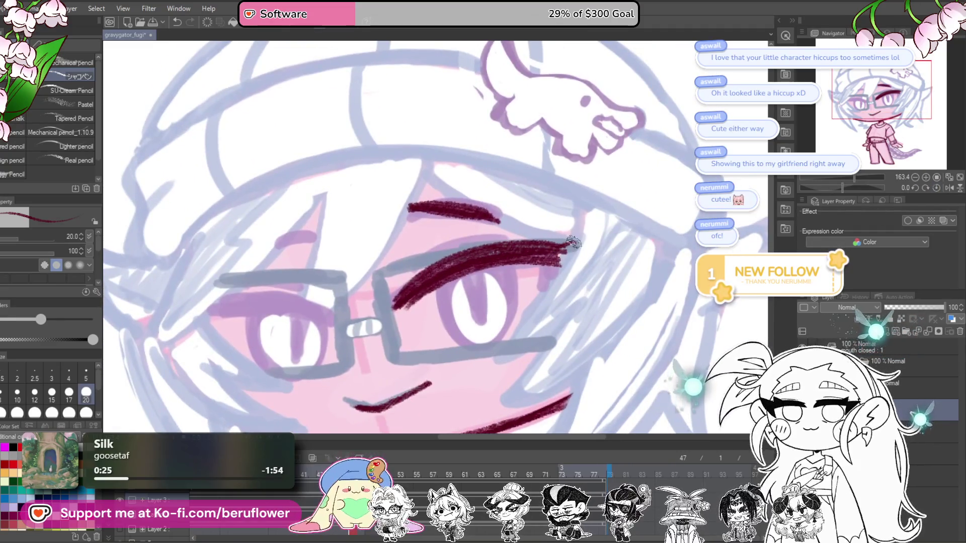
pyautogui.moveTo(574, 243); pyautogui.dragTo(553, 287)
pyautogui.moveTo(572, 243); pyautogui.dragTo(541, 301)
pyautogui.moveTo(559, 268); pyautogui.dragTo(543, 303)
# Sharpen and darken the outer flick of the right-hand eye's lash line
pyautogui.moveTo(570, 245); pyautogui.dragTo(548, 302)
pyautogui.moveTo(562, 266); pyautogui.dragTo(547, 310)
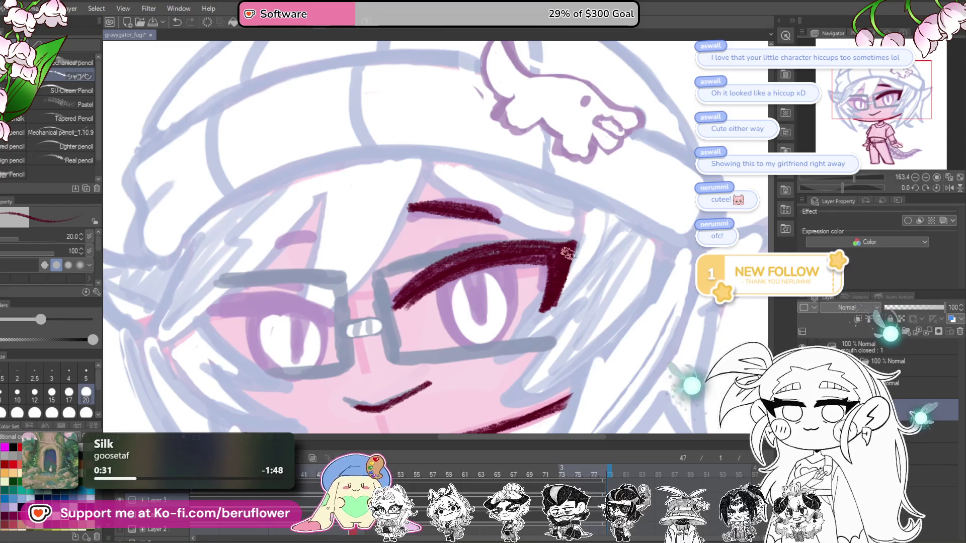
pyautogui.scroll(-5, 568, 253)
pyautogui.scroll(6, 563, 244)
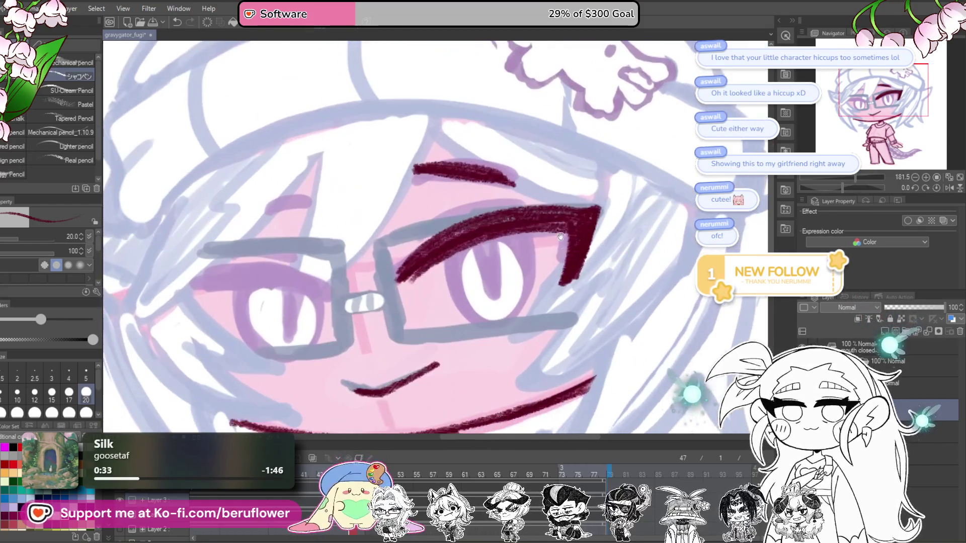
# Outline the iris, thicken its lower-left edge and redraw a longer, thicker pupil line
pyautogui.moveTo(470, 241); pyautogui.dragTo(526, 228)
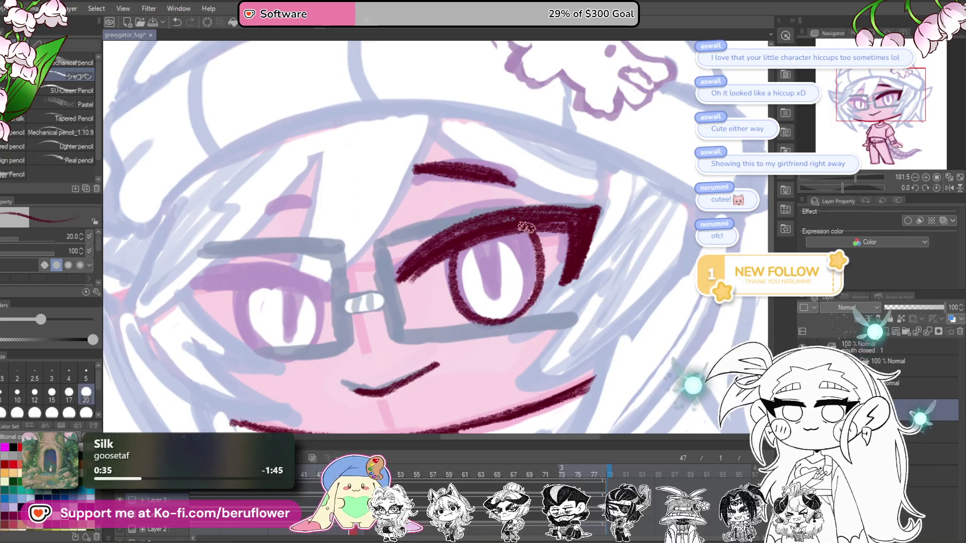
pyautogui.scroll(-5, 463, 296)
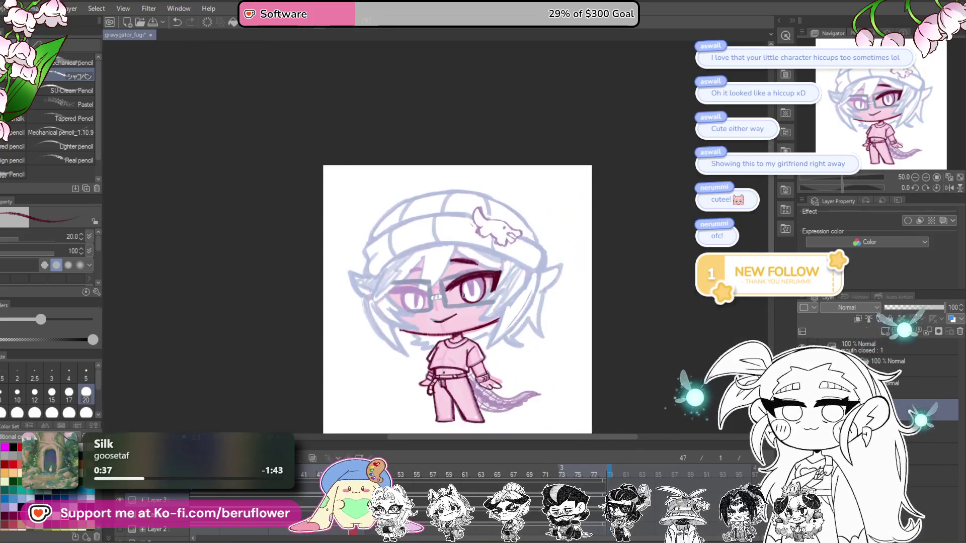
pyautogui.scroll(4, 463, 296)
pyautogui.scroll(1, 521, 223)
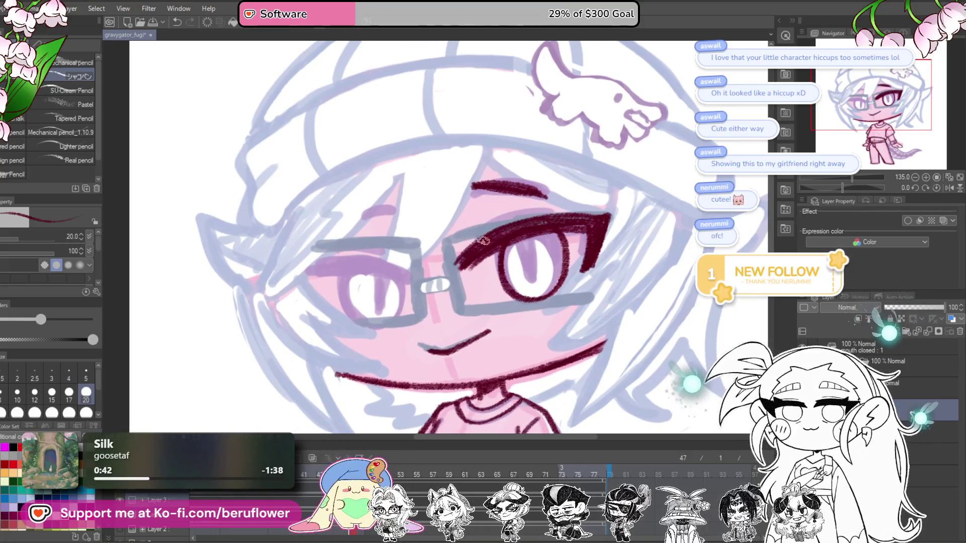
pyautogui.moveTo(561, 250); pyautogui.dragTo(553, 253)
pyautogui.moveTo(530, 304); pyautogui.dragTo(484, 260)
pyautogui.moveTo(526, 284)
pyautogui.mouseDown()
pyautogui.moveTo(513, 243)
pyautogui.moveTo(523, 265)
pyautogui.mouseUp()
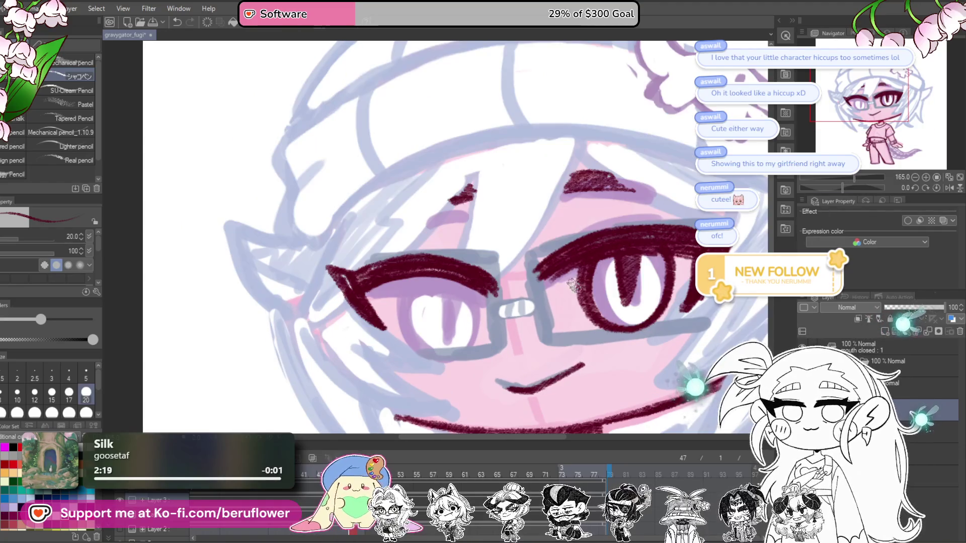
# Frame both eyes in view and switch to freehand selection
pyautogui.scroll(-5, 526, 256)
pyautogui.scroll(6, 606, 313)
pyautogui.moveTo(606, 313); pyautogui.dragTo(573, 282)
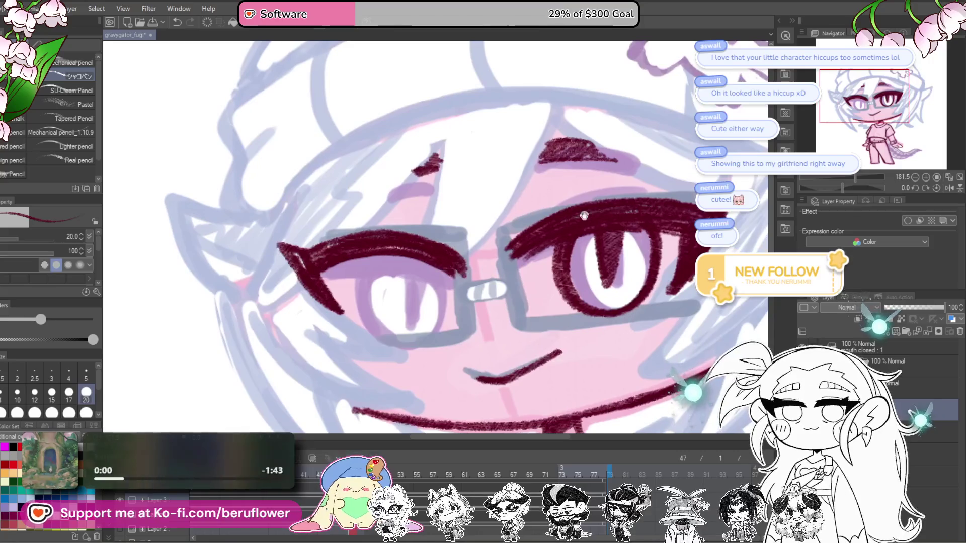
pyautogui.press('m')
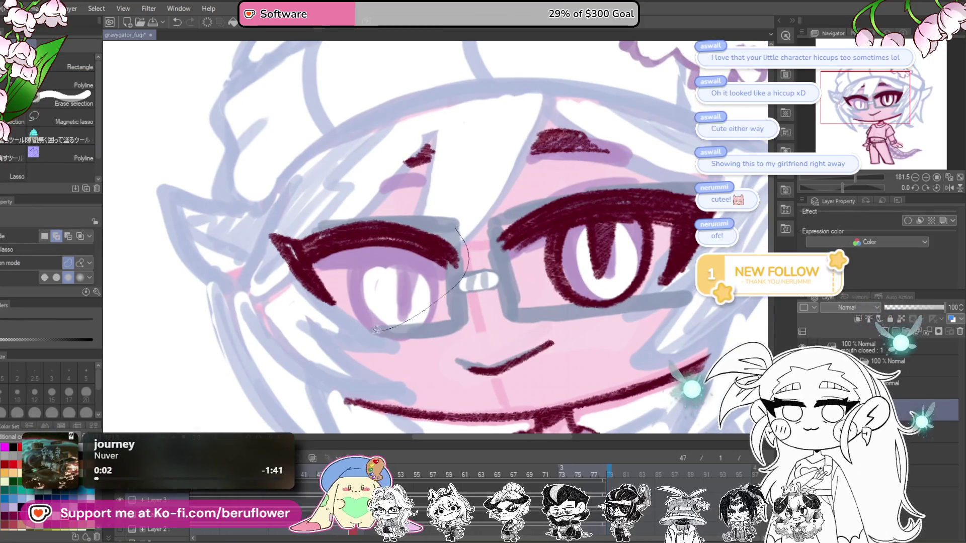
pyautogui.moveTo(387, 327); pyautogui.dragTo(455, 229)
pyautogui.hotkey('ctrl', 't')
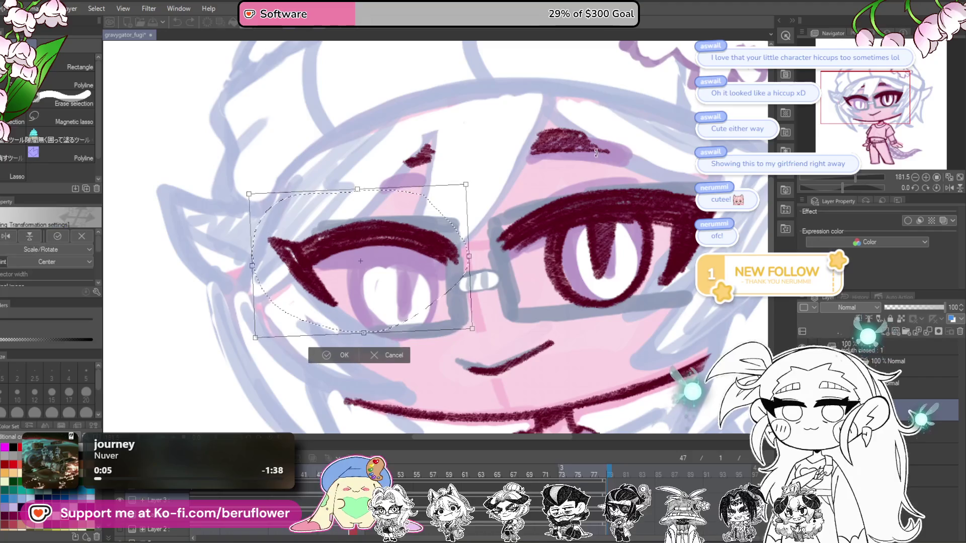
pyautogui.press('Return')
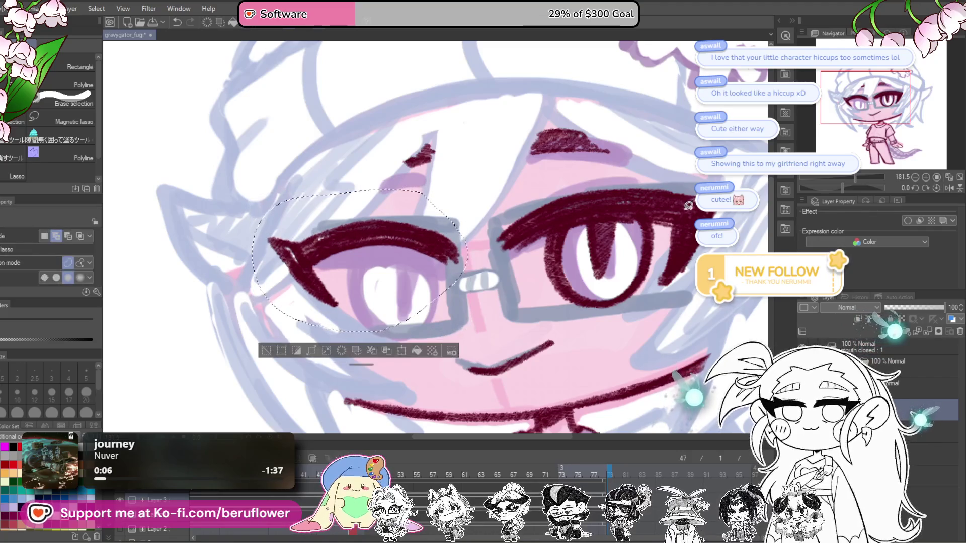
pyautogui.hotkey('ctrl', 'd')
pyautogui.moveTo(499, 337); pyautogui.dragTo(458, 312)
pyautogui.press('p')
pyautogui.moveTo(325, 221)
pyautogui.mouseDown()
pyautogui.moveTo(414, 259)
pyautogui.moveTo(335, 207)
pyautogui.mouseUp()
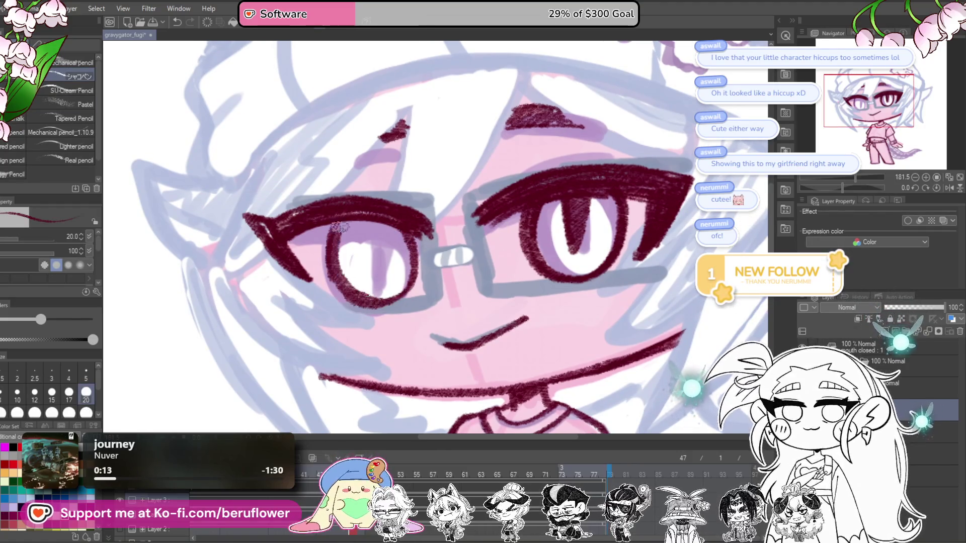
# Darken the left lash line, draw its pupil, lighten the right pupil and erase excess
pyautogui.moveTo(268, 235); pyautogui.dragTo(308, 210)
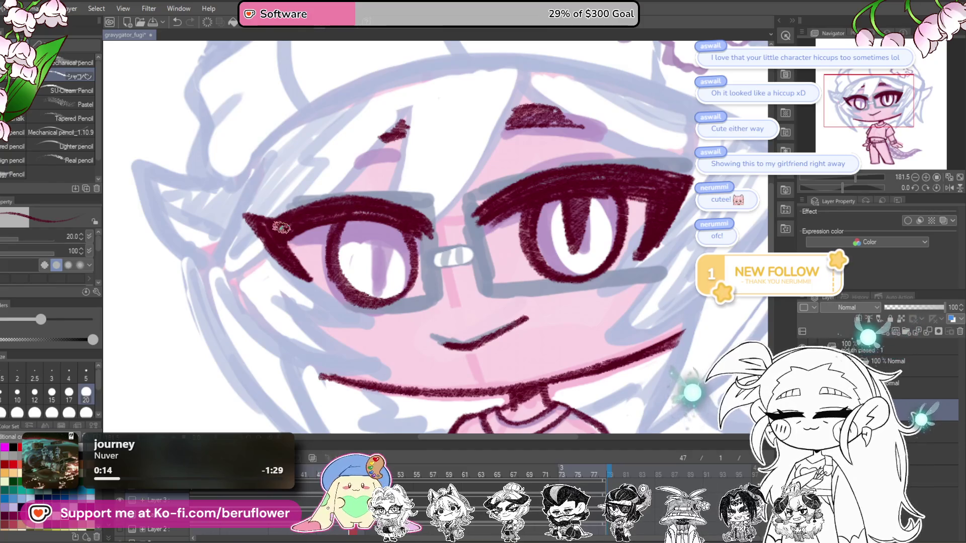
pyautogui.moveTo(403, 234); pyautogui.dragTo(393, 254)
pyautogui.scroll(-7, 400, 202)
pyautogui.scroll(1, 400, 202)
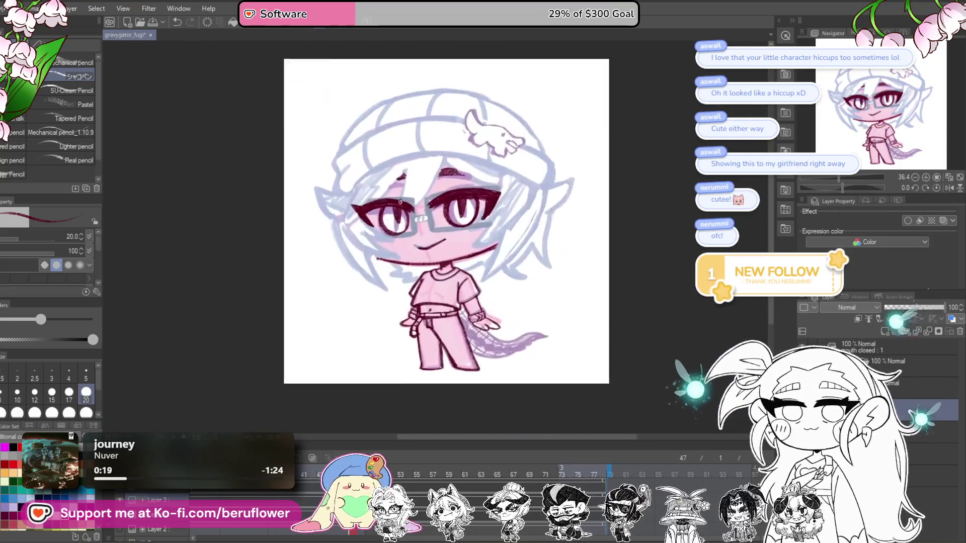
pyautogui.scroll(4, 400, 202)
pyautogui.moveTo(551, 240); pyautogui.dragTo(562, 208)
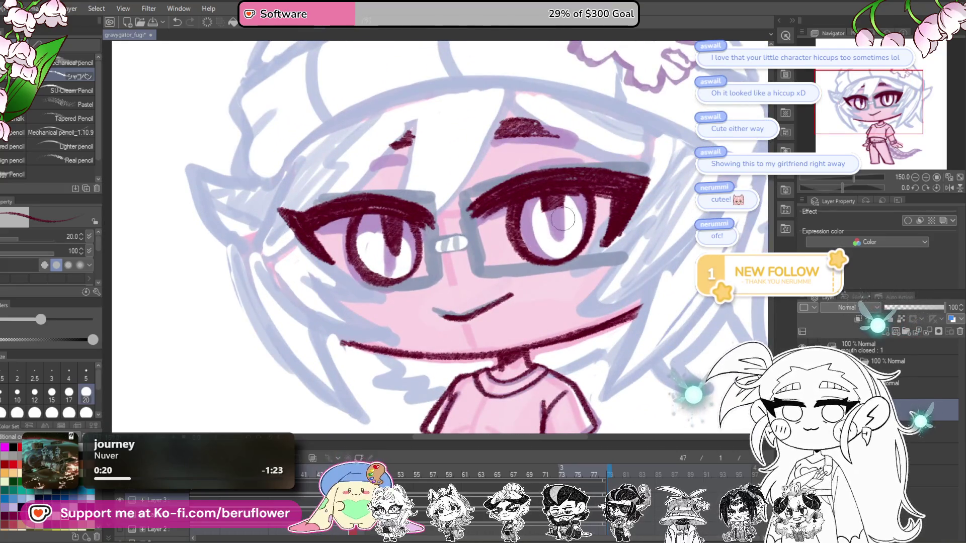
pyautogui.moveTo(391, 271)
pyautogui.mouseDown()
pyautogui.moveTo(401, 229)
pyautogui.moveTo(377, 212)
pyautogui.mouseUp()
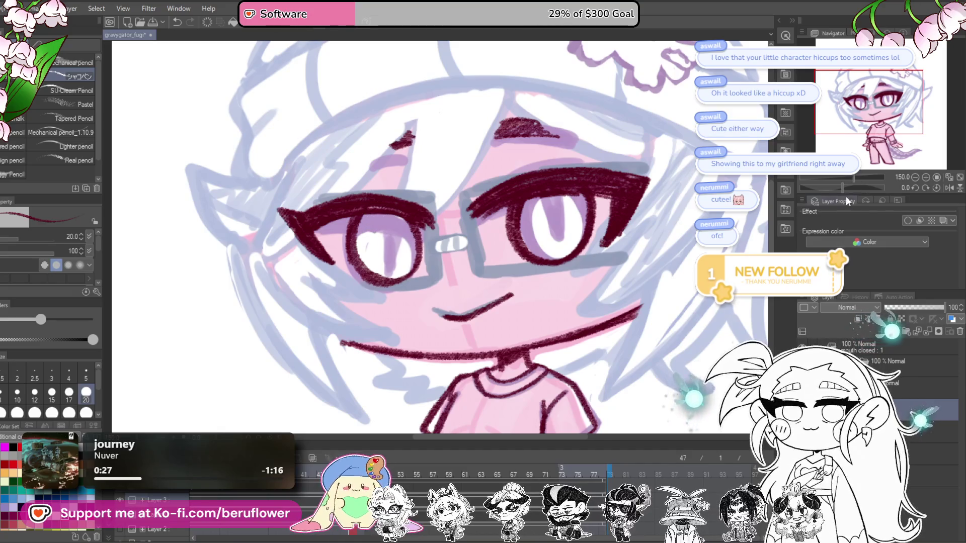
# Tilt and reset the canvas, undo a scribbled right pupil, and redraw the left eye's pupil stroke
pyautogui.moveTo(855, 187); pyautogui.dragTo(828, 187)
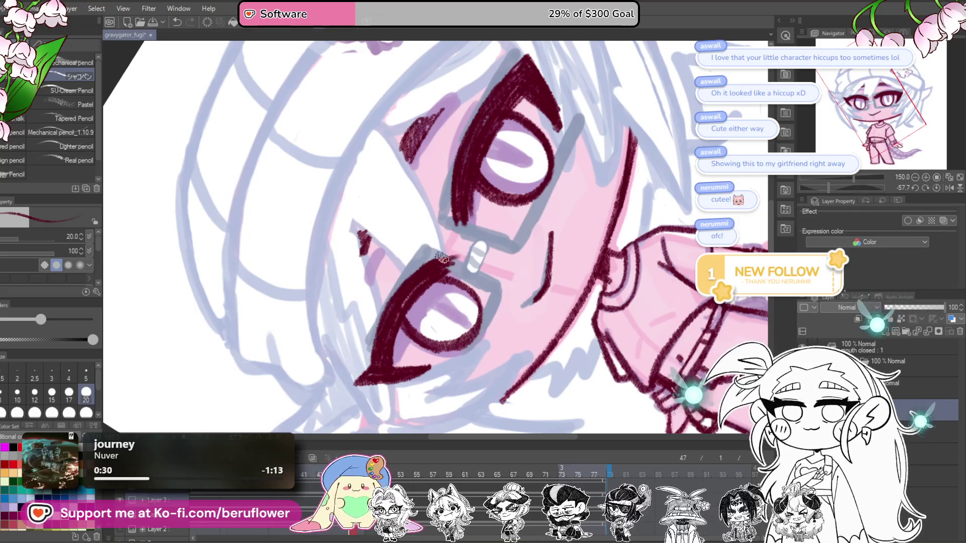
pyautogui.click(937, 187)
pyautogui.moveTo(547, 246)
pyautogui.mouseDown()
pyautogui.moveTo(567, 245)
pyautogui.moveTo(555, 255)
pyautogui.moveTo(559, 281)
pyautogui.moveTo(562, 252)
pyautogui.moveTo(612, 254)
pyautogui.mouseUp()
pyautogui.hotkey('ctrl', 'z')
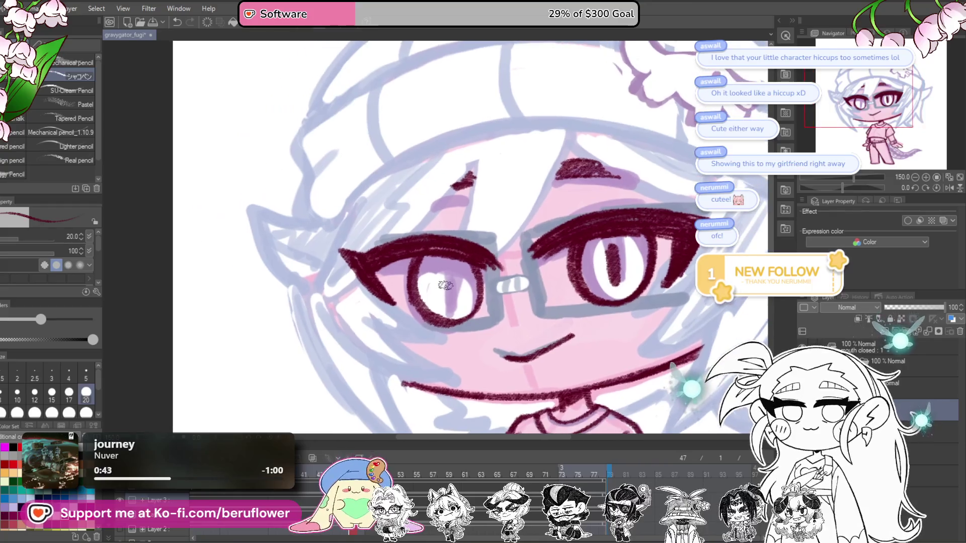
pyautogui.moveTo(449, 264); pyautogui.dragTo(452, 299)
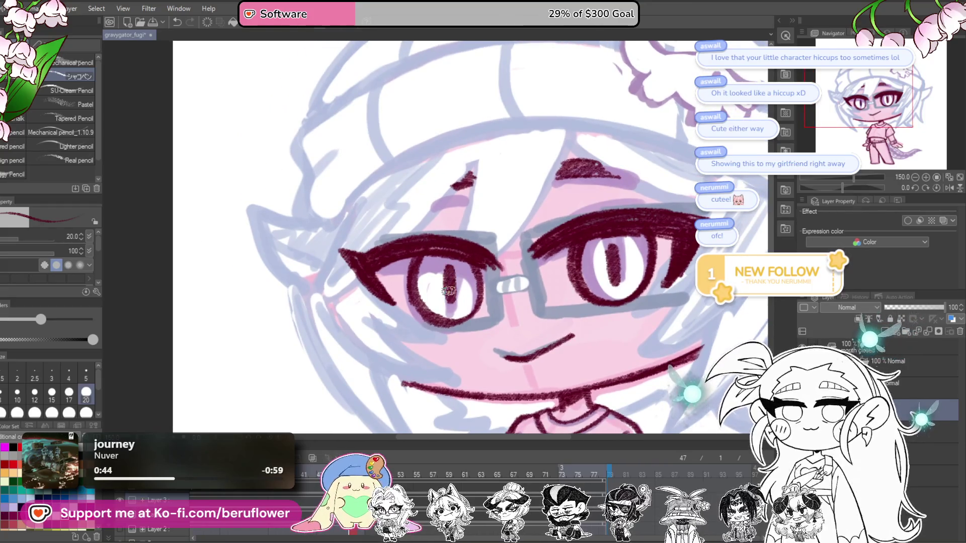
# Frame the hat and face, then redraw and fill the right-hand eyebrow in dark red
pyautogui.scroll(-3, 450, 291)
pyautogui.scroll(-2, 449, 290)
pyautogui.scroll(-1, 573, 372)
pyautogui.scroll(1, 564, 322)
pyautogui.scroll(1, 564, 322)
pyautogui.scroll(2, 466, 403)
pyautogui.moveTo(465, 241); pyautogui.dragTo(469, 395)
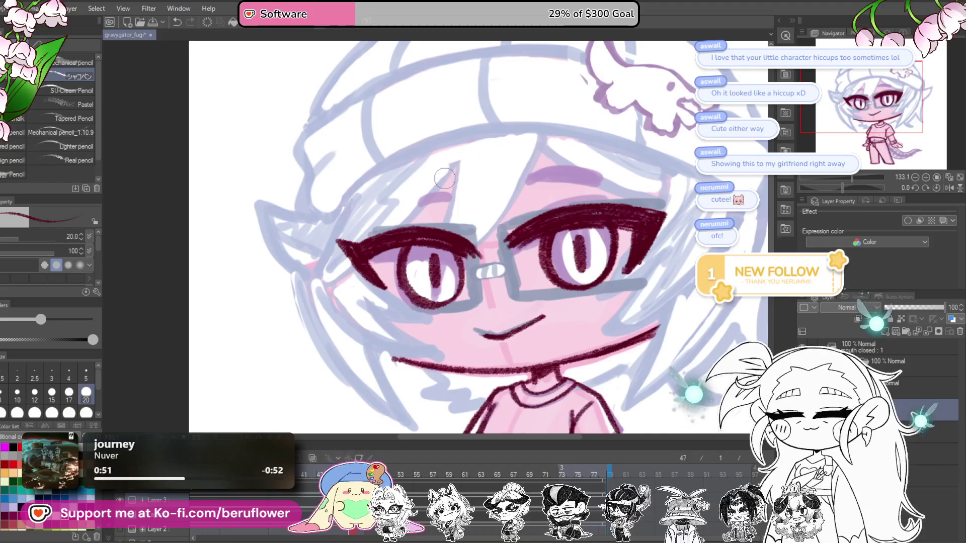
pyautogui.moveTo(635, 155); pyautogui.dragTo(629, 156)
pyautogui.moveTo(543, 165)
pyautogui.mouseDown()
pyautogui.moveTo(592, 176)
pyautogui.moveTo(536, 168)
pyautogui.moveTo(543, 182)
pyautogui.moveTo(579, 182)
pyautogui.mouseUp()
pyautogui.moveTo(387, 206)
pyautogui.mouseDown()
pyautogui.moveTo(438, 217)
pyautogui.moveTo(463, 207)
pyautogui.mouseUp()
pyautogui.scroll(-5, 473, 212)
pyautogui.scroll(1, 473, 212)
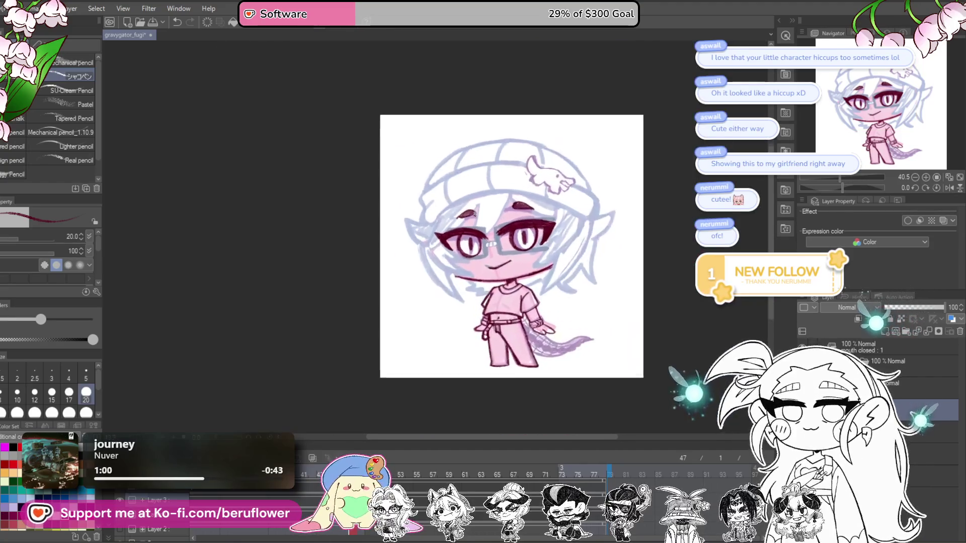
# Trim the left eyebrow to a thin line and slim the right eyebrow's thick end
pyautogui.scroll(3, 473, 212)
pyautogui.scroll(1, 474, 213)
pyautogui.scroll(1, 475, 213)
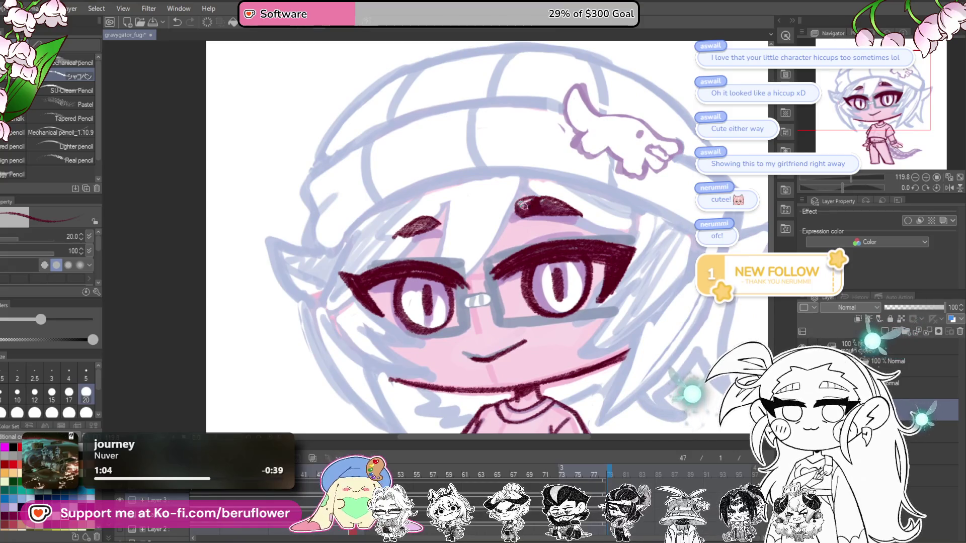
pyautogui.hscroll(-1, 508, 201)
pyautogui.moveTo(451, 218); pyautogui.dragTo(474, 226)
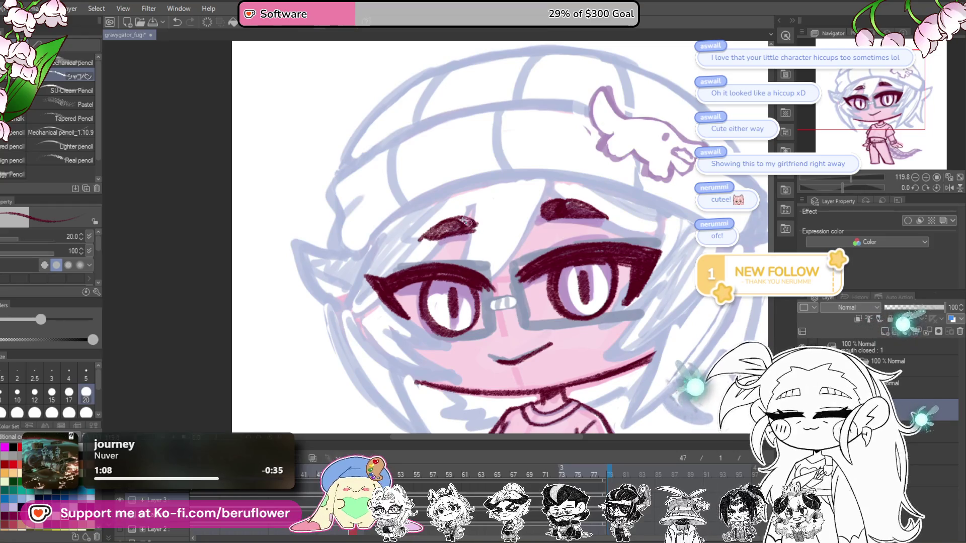
pyautogui.moveTo(467, 220); pyautogui.dragTo(418, 250)
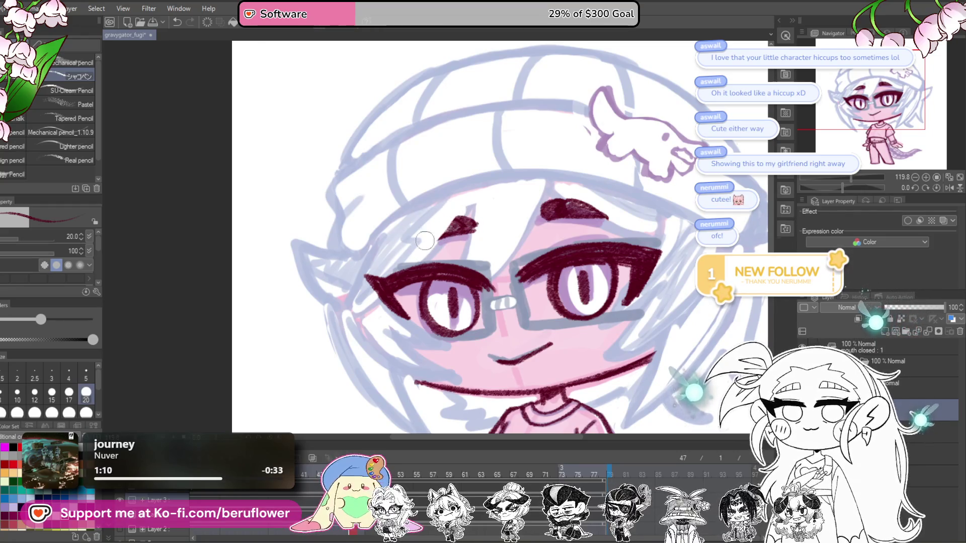
pyautogui.hscroll(1, 547, 193)
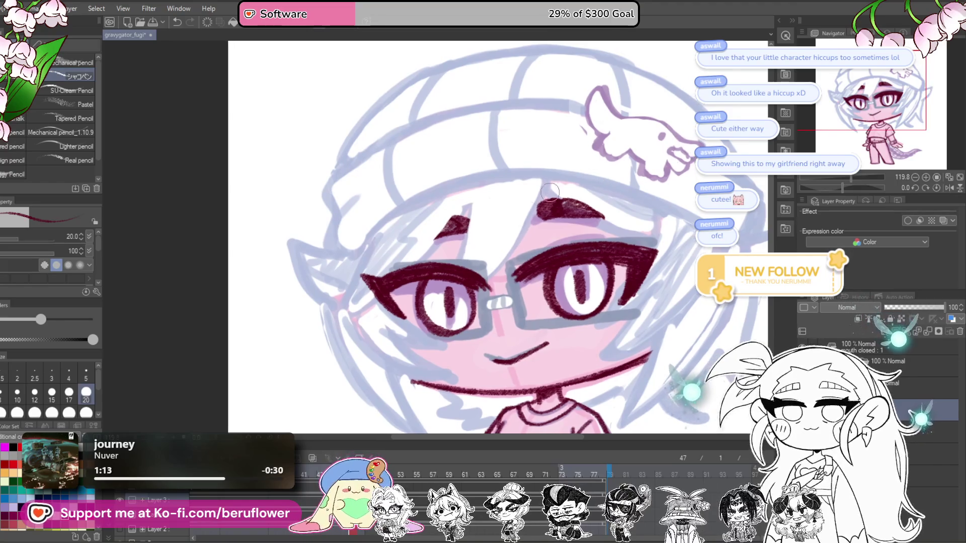
pyautogui.moveTo(601, 211)
pyautogui.mouseDown()
pyautogui.moveTo(579, 202)
pyautogui.moveTo(522, 231)
pyautogui.mouseUp()
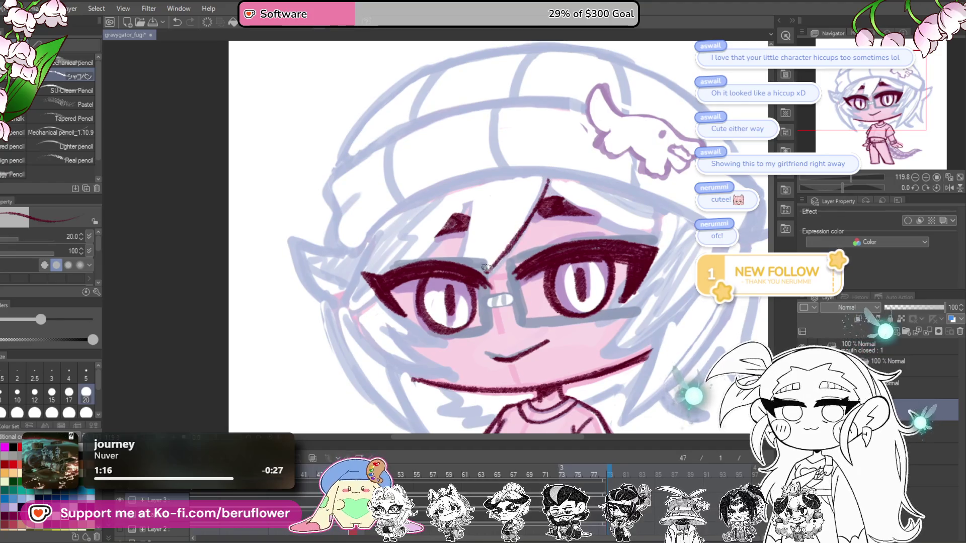
# Ink hair strands across the left eyebrow and down the right side, darkening the right brow's top
pyautogui.moveTo(457, 262)
pyautogui.mouseDown()
pyautogui.moveTo(477, 262)
pyautogui.moveTo(436, 264)
pyautogui.moveTo(497, 195)
pyautogui.mouseUp()
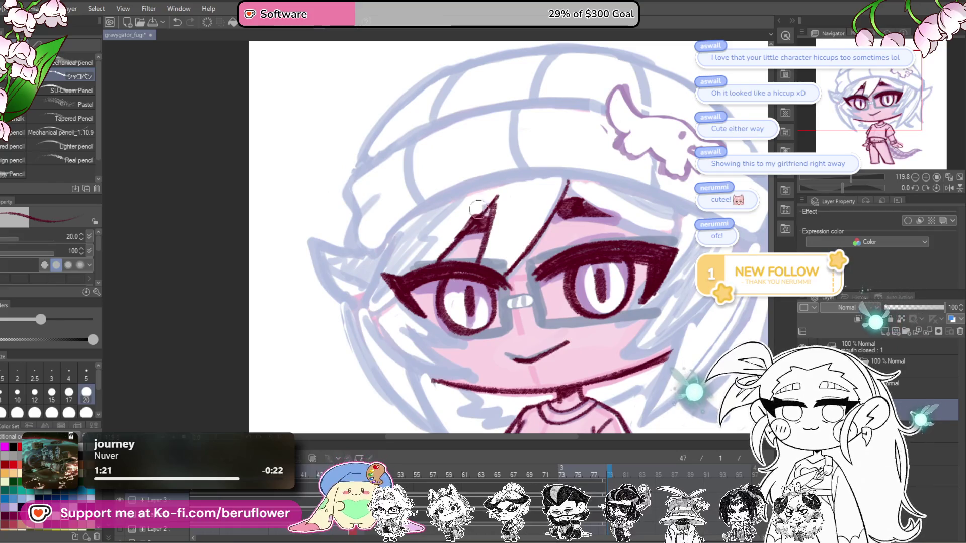
pyautogui.moveTo(668, 230); pyautogui.dragTo(569, 260)
pyautogui.moveTo(479, 212)
pyautogui.mouseDown()
pyautogui.moveTo(577, 266)
pyautogui.moveTo(567, 218)
pyautogui.mouseUp()
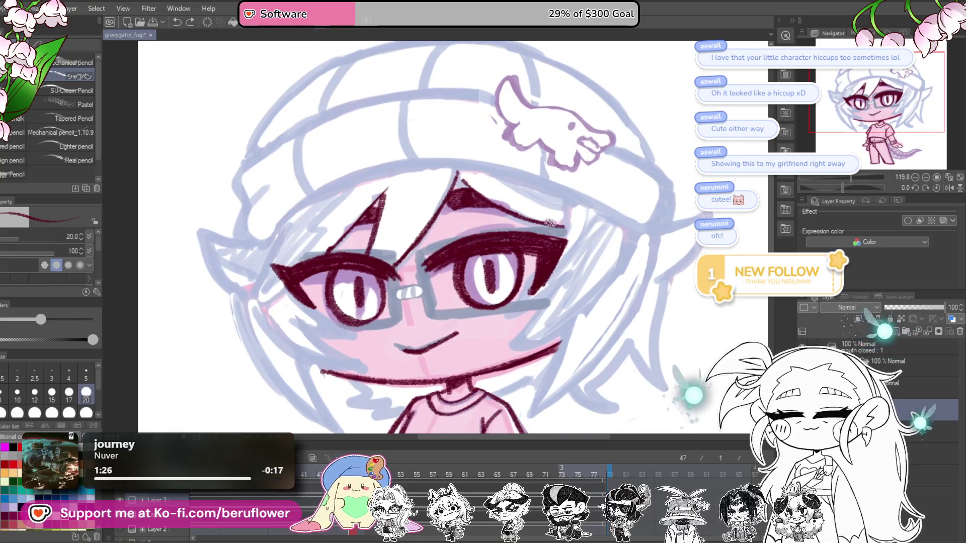
pyautogui.moveTo(595, 272); pyautogui.dragTo(589, 272)
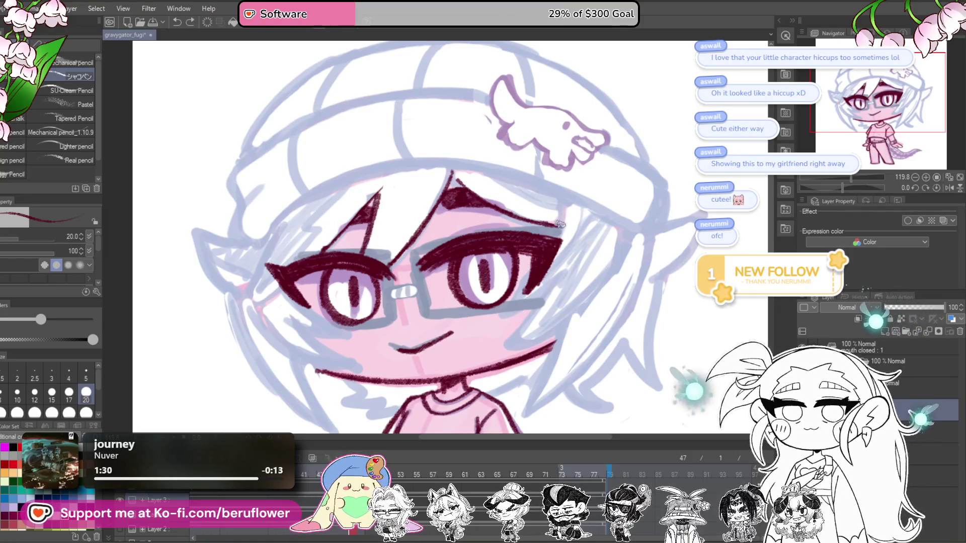
pyautogui.moveTo(589, 244)
pyautogui.mouseDown()
pyautogui.moveTo(517, 344)
pyautogui.moveTo(558, 276)
pyautogui.mouseUp()
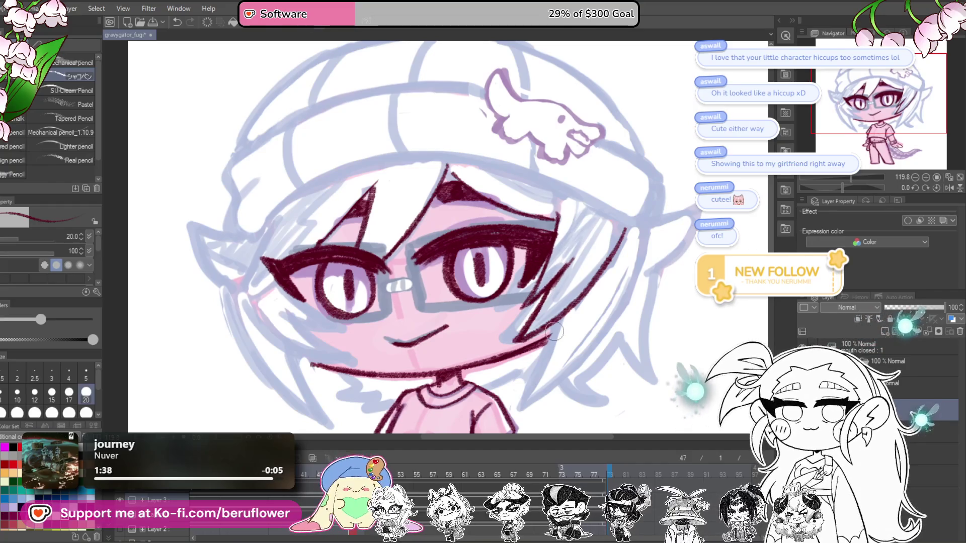
pyautogui.moveTo(579, 306); pyautogui.dragTo(560, 284)
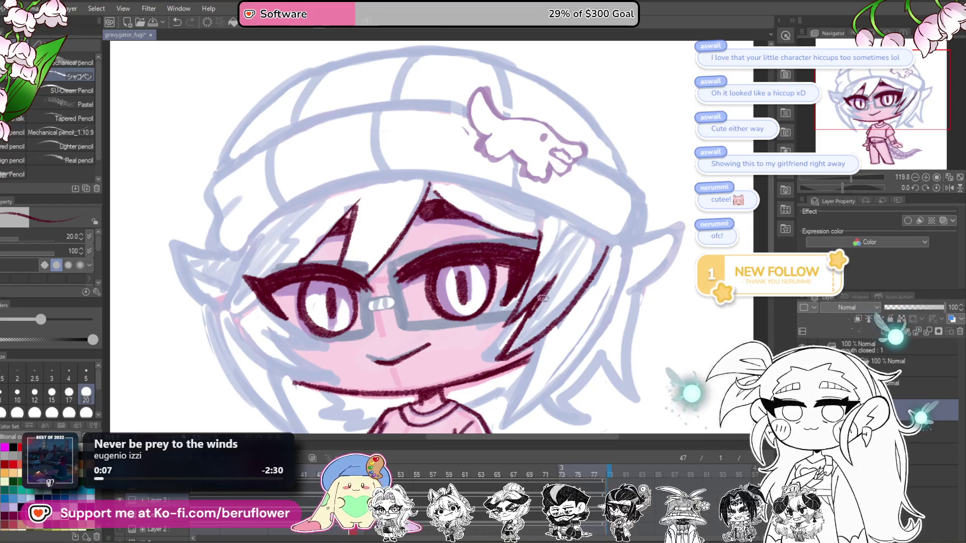
pyautogui.moveTo(540, 297); pyautogui.dragTo(528, 306)
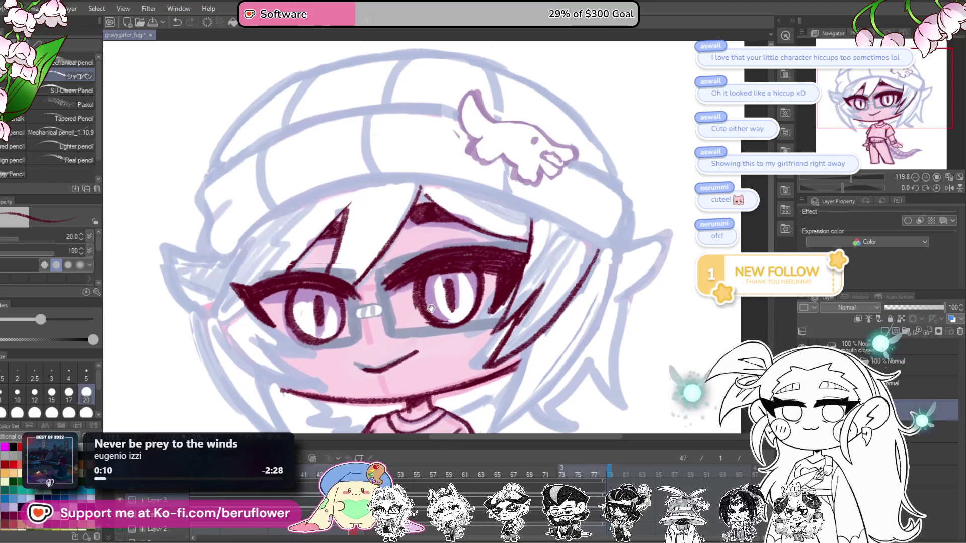
# Extend the hair spike's edge downward and darken the line near the ear
pyautogui.moveTo(431, 308); pyautogui.dragTo(431, 221)
pyautogui.scroll(2, 529, 133)
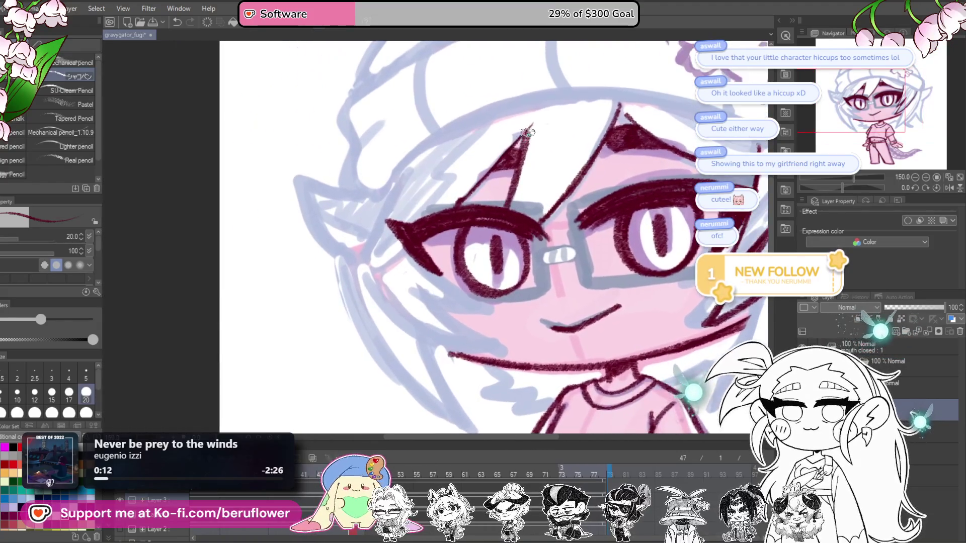
pyautogui.moveTo(528, 126)
pyautogui.mouseDown()
pyautogui.moveTo(430, 217)
pyautogui.moveTo(370, 236)
pyautogui.moveTo(353, 304)
pyautogui.mouseUp()
pyautogui.scroll(1, 403, 246)
pyautogui.moveTo(371, 248); pyautogui.dragTo(393, 199)
pyautogui.scroll(-3, 453, 251)
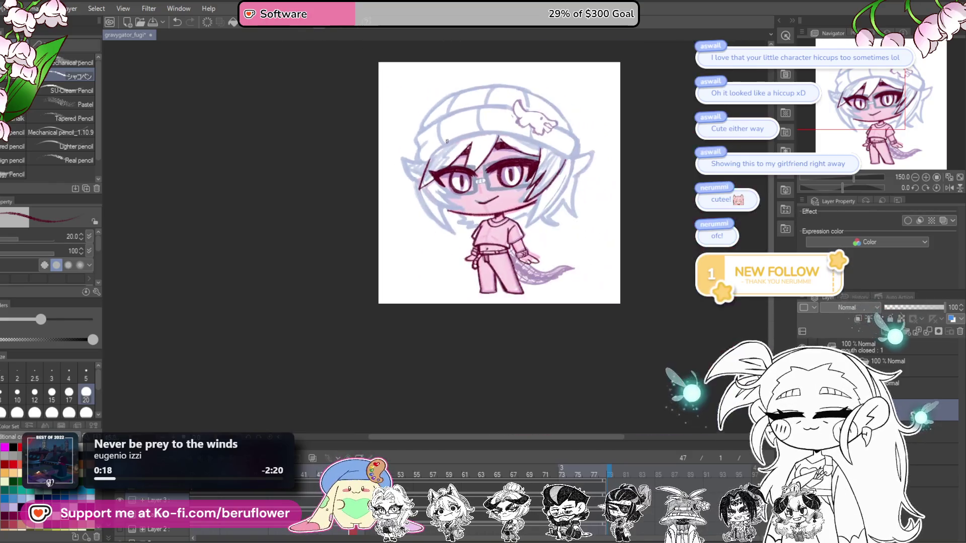
pyautogui.scroll(2, 554, 251)
pyautogui.moveTo(528, 262)
pyautogui.mouseDown()
pyautogui.moveTo(607, 268)
pyautogui.moveTo(593, 270)
pyautogui.mouseUp()
pyautogui.scroll(2, 557, 266)
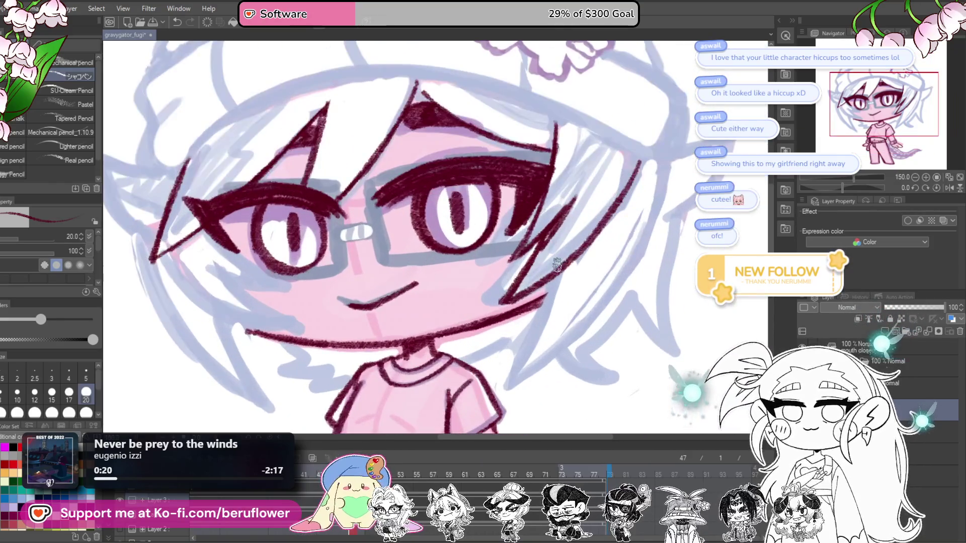
pyautogui.moveTo(646, 173)
pyautogui.mouseDown()
pyautogui.moveTo(555, 222)
pyautogui.moveTo(564, 177)
pyautogui.moveTo(493, 329)
pyautogui.moveTo(425, 395)
pyautogui.mouseUp()
# Ink a long hair strand from the spike to the chin, plus two strands near the chin
pyautogui.moveTo(532, 203)
pyautogui.mouseDown()
pyautogui.moveTo(539, 167)
pyautogui.moveTo(579, 125)
pyautogui.mouseUp()
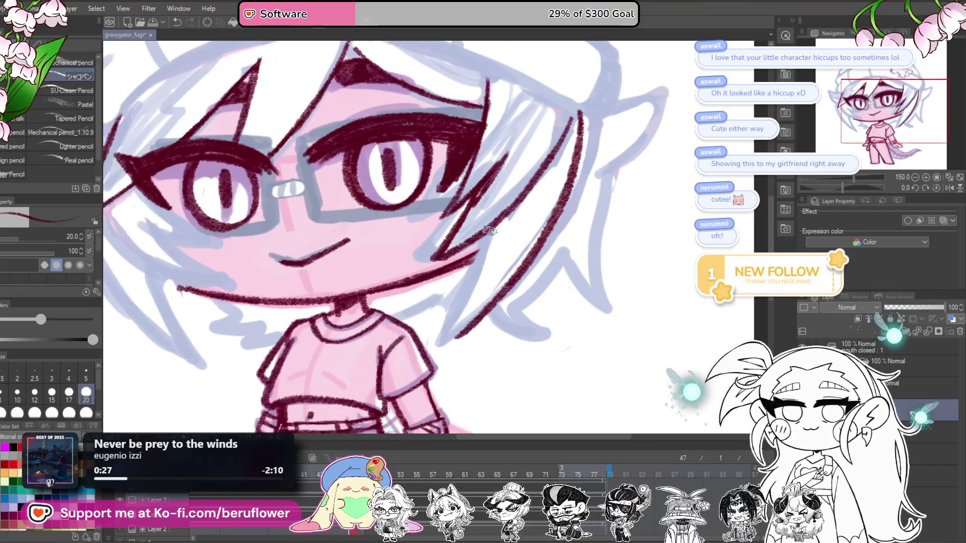
pyautogui.moveTo(495, 225); pyautogui.dragTo(438, 347)
pyautogui.moveTo(488, 304); pyautogui.dragTo(448, 341)
pyautogui.scroll(5, 594, 278)
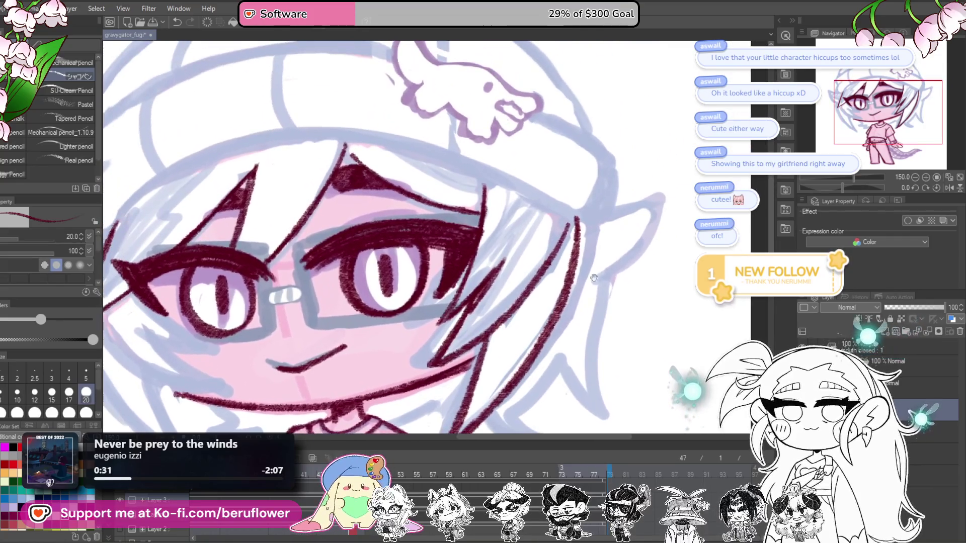
pyautogui.moveTo(593, 278); pyautogui.dragTo(610, 285)
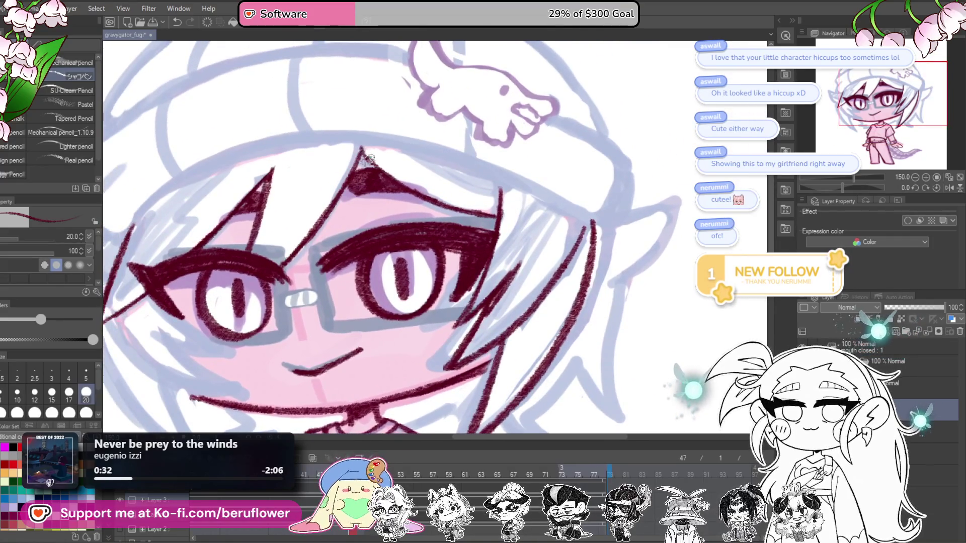
pyautogui.moveTo(421, 257)
pyautogui.mouseDown()
pyautogui.moveTo(544, 279)
pyautogui.moveTo(525, 253)
pyautogui.moveTo(485, 306)
pyautogui.mouseUp()
pyautogui.scroll(-5, 569, 274)
pyautogui.moveTo(473, 260); pyautogui.dragTo(475, 266)
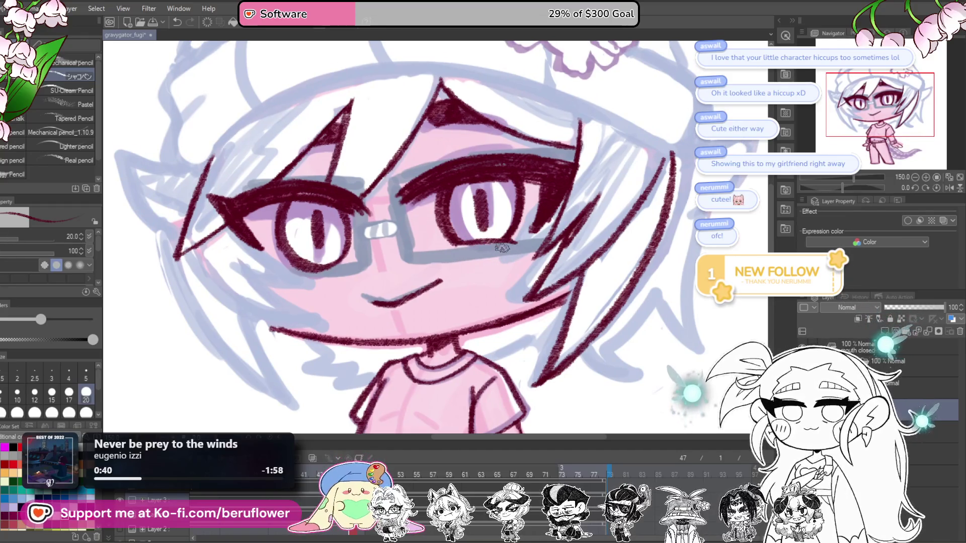
pyautogui.scroll(-5, 501, 248)
pyautogui.scroll(4, 501, 248)
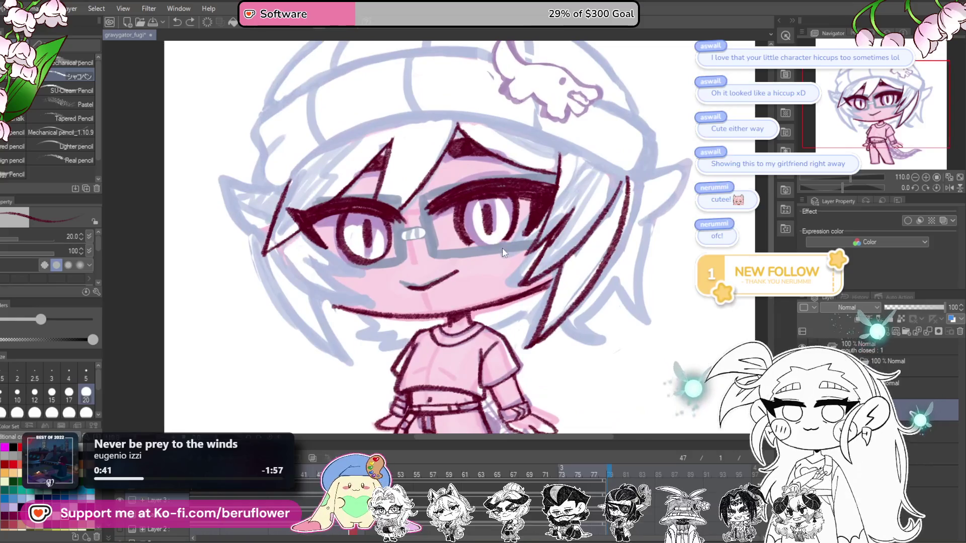
pyautogui.scroll(-5, 501, 248)
pyautogui.scroll(5, 501, 247)
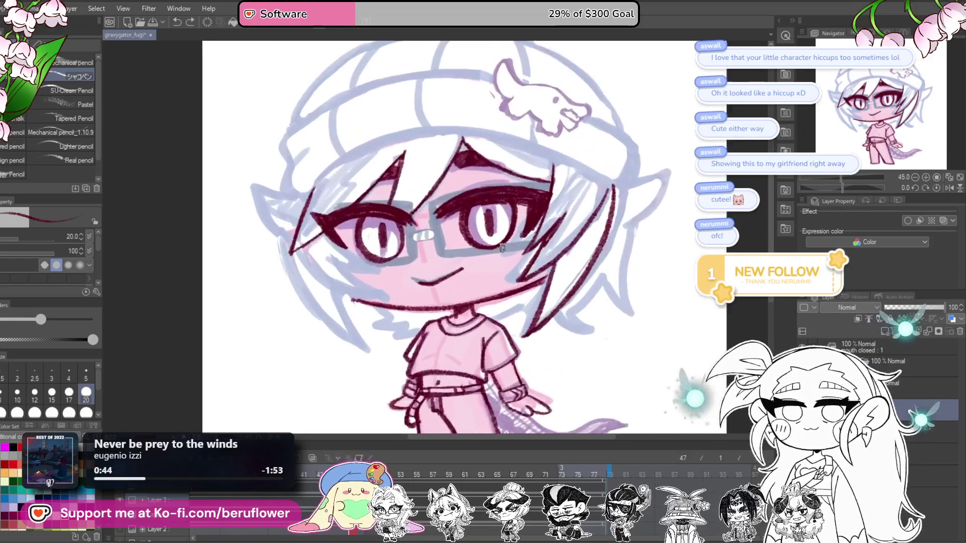
# Ink the outline of the left ear in two strokes
pyautogui.moveTo(562, 287); pyautogui.dragTo(633, 289)
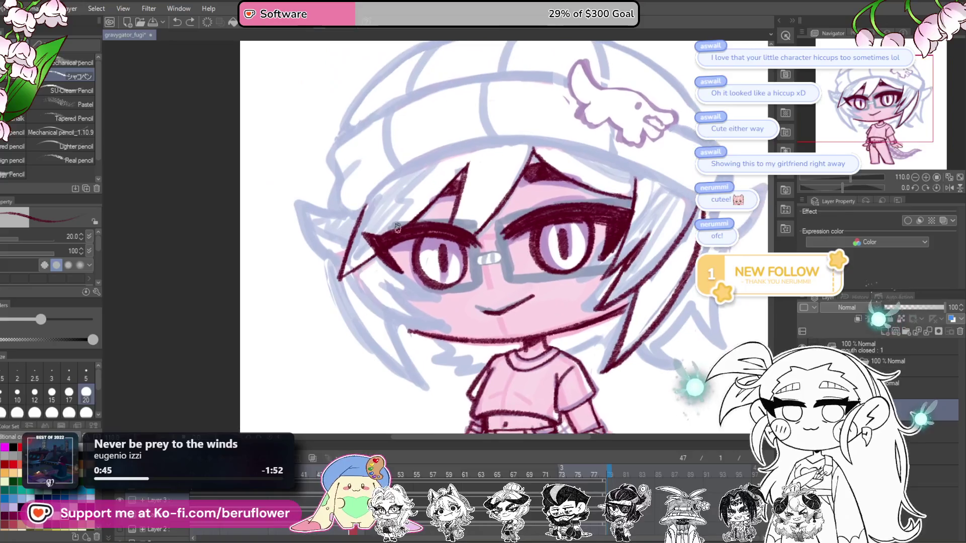
pyautogui.scroll(4, 397, 229)
pyautogui.moveTo(397, 229); pyautogui.dragTo(505, 241)
pyautogui.moveTo(395, 207)
pyautogui.mouseDown()
pyautogui.moveTo(280, 183)
pyautogui.moveTo(322, 272)
pyautogui.moveTo(372, 316)
pyautogui.mouseUp()
pyautogui.moveTo(451, 324)
pyautogui.mouseDown()
pyautogui.moveTo(423, 192)
pyautogui.moveTo(376, 201)
pyautogui.mouseUp()
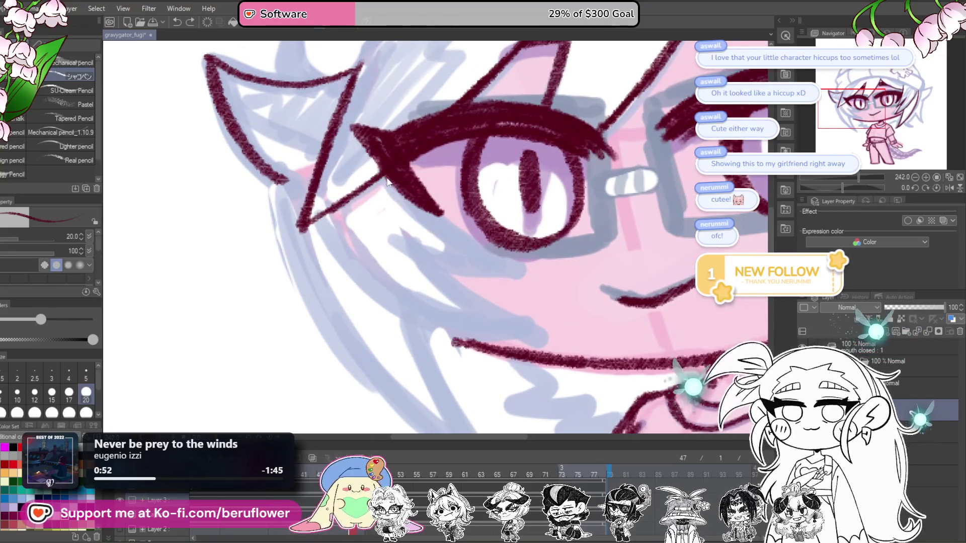
# Ink cheek lines below the left eye, the jaw contour, and a short stroke at the jaw point
pyautogui.moveTo(406, 246)
pyautogui.mouseDown()
pyautogui.moveTo(518, 274)
pyautogui.moveTo(511, 267)
pyautogui.mouseUp()
pyautogui.moveTo(306, 187); pyautogui.dragTo(536, 322)
pyautogui.moveTo(403, 218)
pyautogui.mouseDown()
pyautogui.moveTo(471, 280)
pyautogui.moveTo(551, 312)
pyautogui.mouseUp()
pyautogui.moveTo(507, 249); pyautogui.dragTo(474, 151)
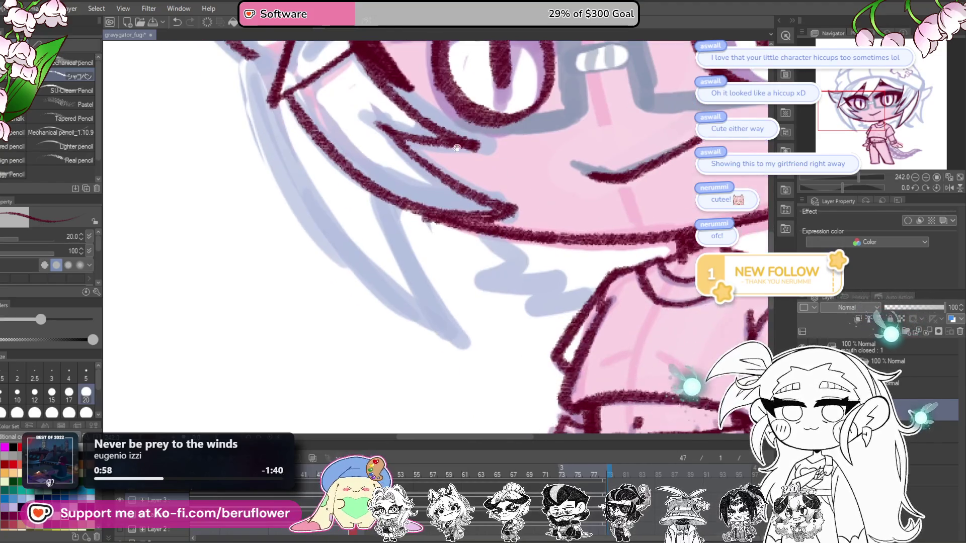
pyautogui.scroll(-5, 474, 151)
pyautogui.scroll(-3, 332, 168)
pyautogui.scroll(2, 332, 168)
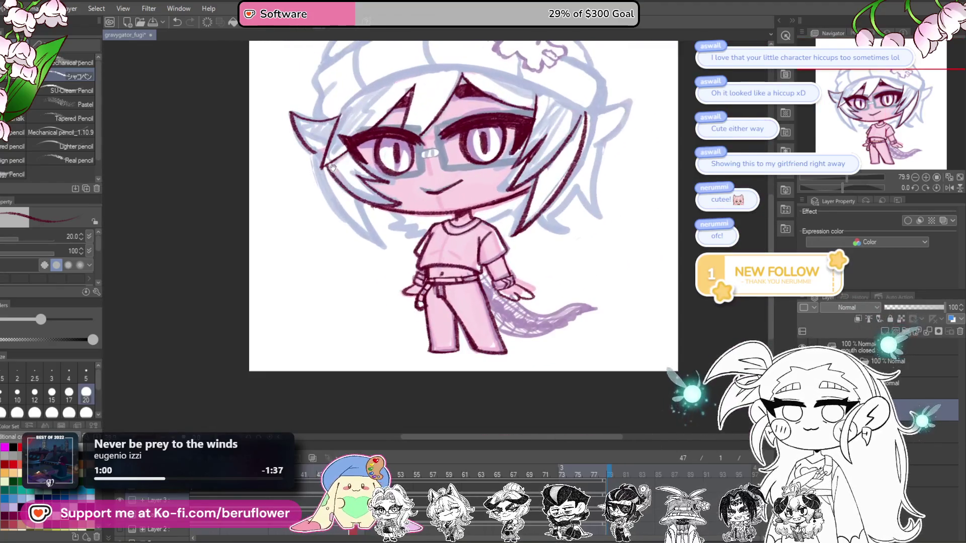
pyautogui.scroll(2, 332, 167)
pyautogui.scroll(1, 402, 181)
pyautogui.scroll(1, 478, 201)
pyautogui.scroll(1, 535, 217)
pyautogui.moveTo(256, 192)
pyautogui.mouseDown()
pyautogui.moveTo(283, 211)
pyautogui.moveTo(365, 372)
pyautogui.mouseUp()
# Replace the stray left-hair stroke with a short strand, a long strand and a small stroke
pyautogui.hotkey('ctrl', 'z')
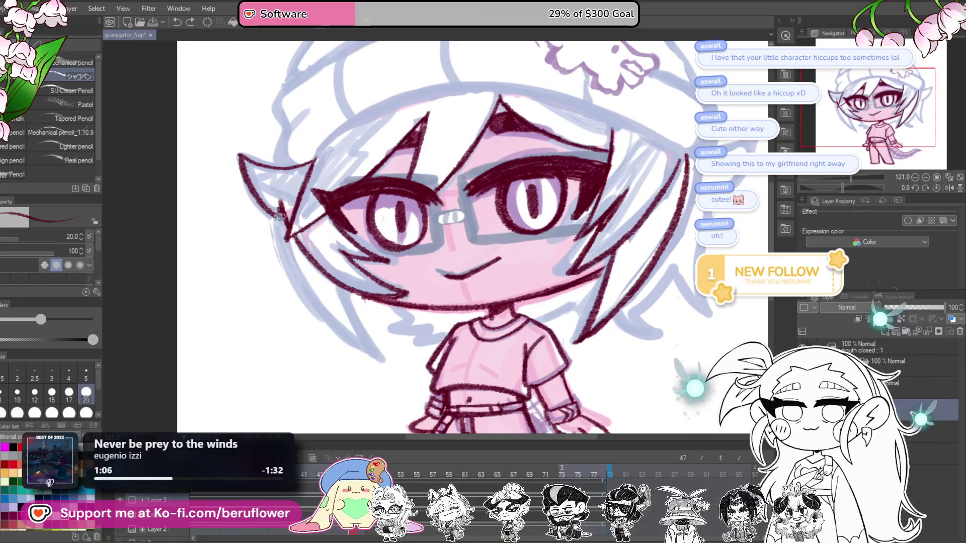
pyautogui.moveTo(284, 250); pyautogui.dragTo(382, 364)
pyautogui.hotkey('ctrl', 'z')
pyautogui.moveTo(274, 214); pyautogui.dragTo(314, 302)
pyautogui.moveTo(282, 241); pyautogui.dragTo(360, 346)
pyautogui.moveTo(344, 292); pyautogui.dragTo(361, 336)
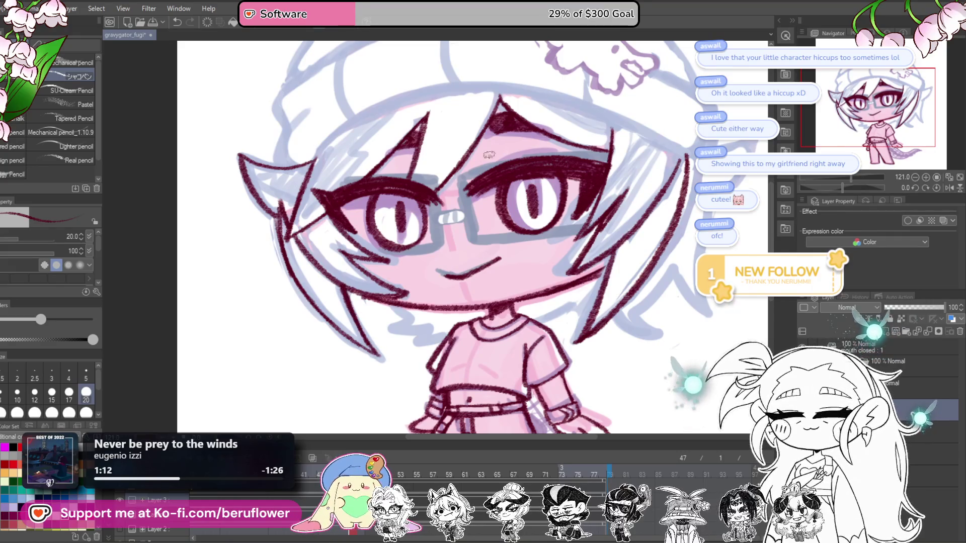
pyautogui.scroll(-2, 480, 150)
pyautogui.scroll(1, 503, 201)
pyautogui.scroll(2, 514, 242)
pyautogui.scroll(5, 523, 265)
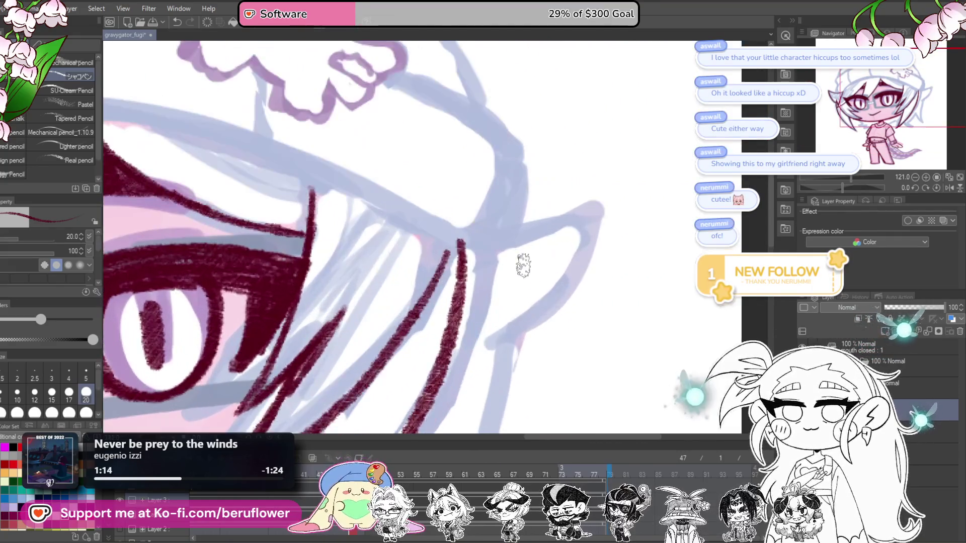
pyautogui.scroll(2, 523, 265)
# Redo the right ear's outline: back edge, a strand toward the hair tip, and outline into the hair
pyautogui.moveTo(475, 259)
pyautogui.mouseDown()
pyautogui.moveTo(589, 231)
pyautogui.moveTo(506, 342)
pyautogui.mouseUp()
pyautogui.scroll(-1, 549, 287)
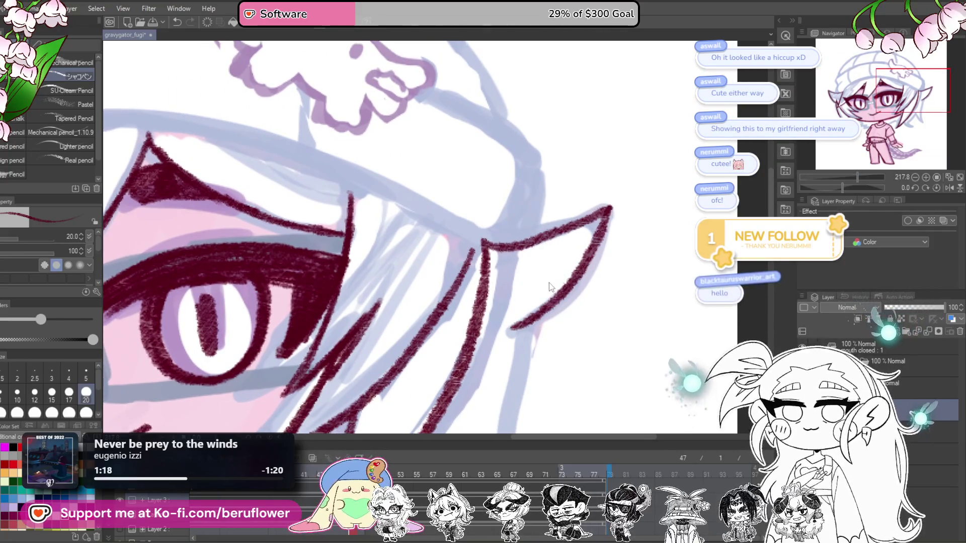
pyautogui.hotkey('ctrl', 'z')
pyautogui.moveTo(554, 328); pyautogui.dragTo(527, 304)
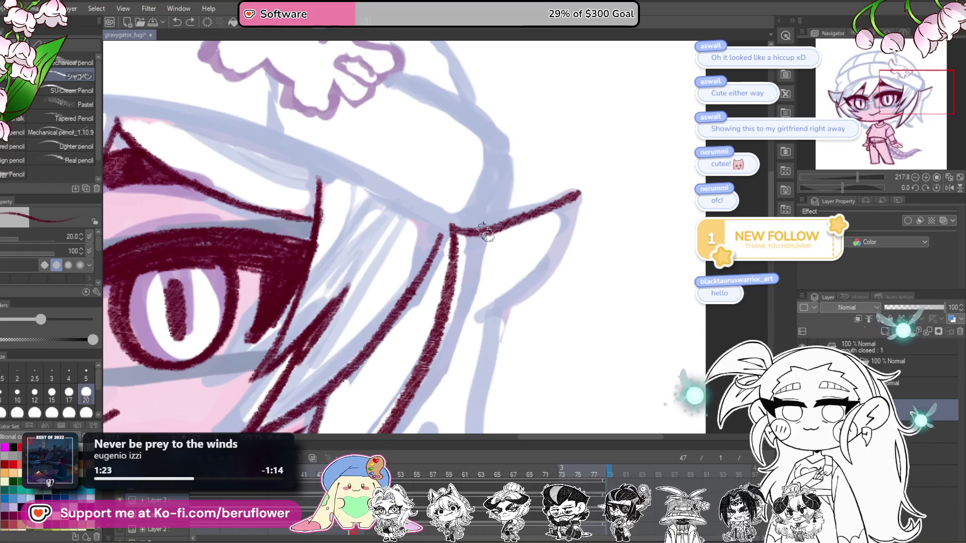
pyautogui.moveTo(562, 246); pyautogui.dragTo(596, 206)
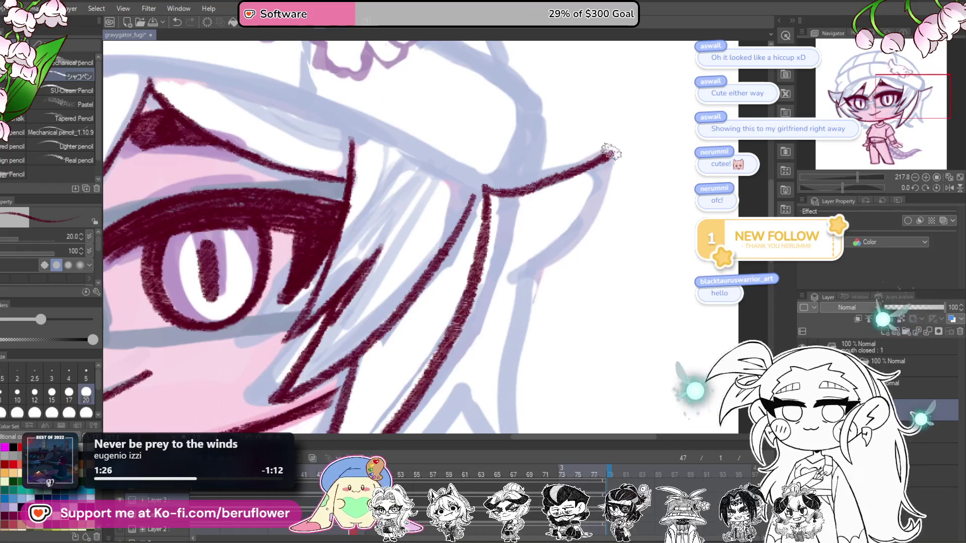
pyautogui.moveTo(610, 152); pyautogui.dragTo(506, 277)
pyautogui.moveTo(556, 298)
pyautogui.mouseDown()
pyautogui.moveTo(523, 184)
pyautogui.moveTo(539, 384)
pyautogui.mouseUp()
pyautogui.moveTo(458, 298)
pyautogui.mouseDown()
pyautogui.moveTo(507, 373)
pyautogui.moveTo(616, 312)
pyautogui.mouseUp()
pyautogui.moveTo(541, 231)
pyautogui.mouseDown()
pyautogui.moveTo(532, 345)
pyautogui.moveTo(430, 315)
pyautogui.moveTo(521, 307)
pyautogui.mouseUp()
# Draw the shoulder-to-hair line, undo it, and redraw it longer toward the hair
pyautogui.moveTo(629, 310)
pyautogui.mouseDown()
pyautogui.moveTo(633, 272)
pyautogui.moveTo(625, 303)
pyautogui.mouseUp()
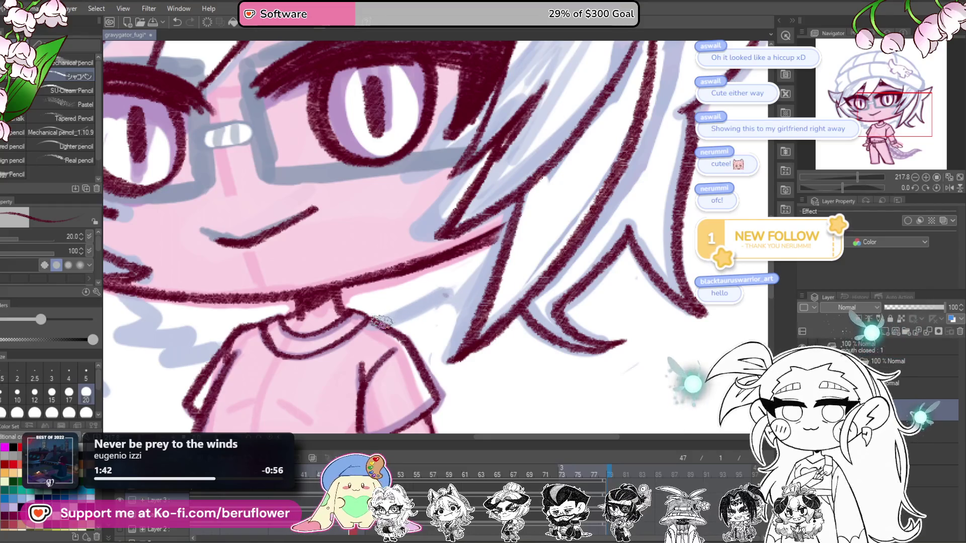
pyautogui.moveTo(521, 261); pyautogui.dragTo(568, 259)
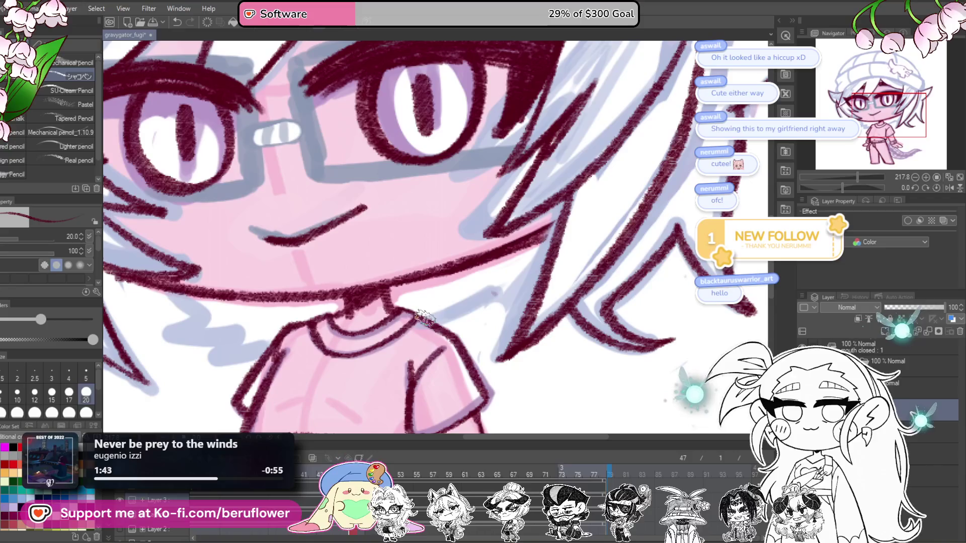
pyautogui.moveTo(424, 317); pyautogui.dragTo(500, 285)
pyautogui.hotkey('ctrl', 'z')
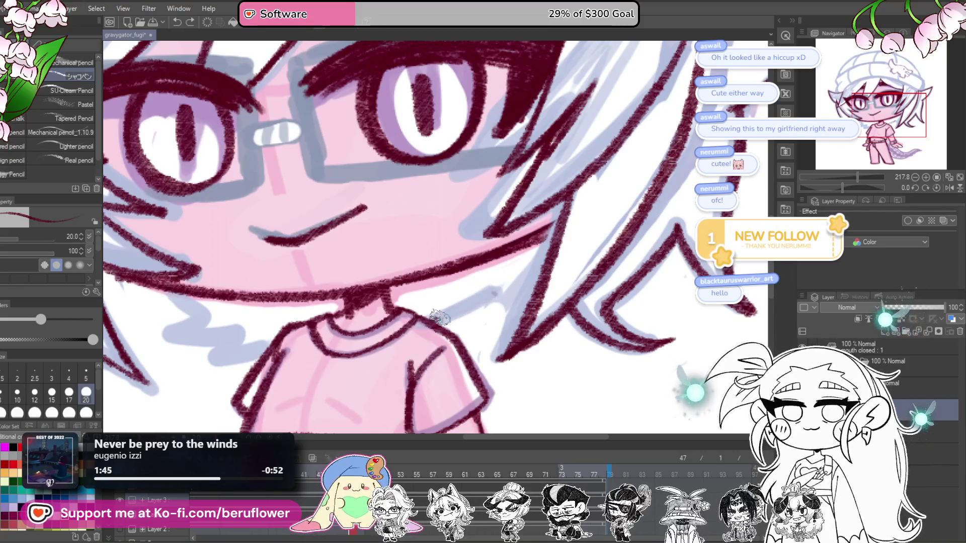
pyautogui.moveTo(436, 317); pyautogui.dragTo(565, 271)
pyautogui.hotkey('ctrl', '0')
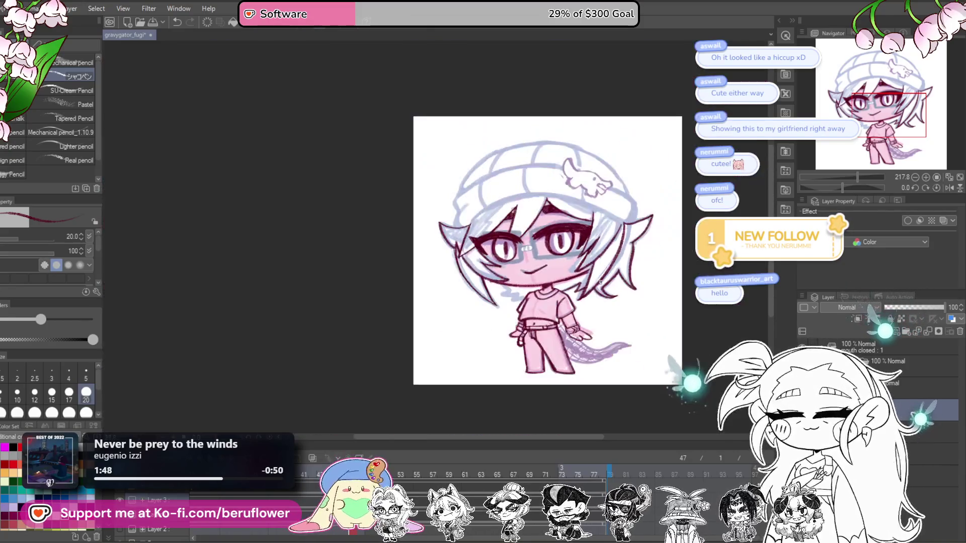
# Draw a zigzag hair tuft beside the neck
pyautogui.scroll(3, 521, 362)
pyautogui.scroll(2, 521, 363)
pyautogui.scroll(2, 521, 363)
pyautogui.hotkey('ctrl', '0')
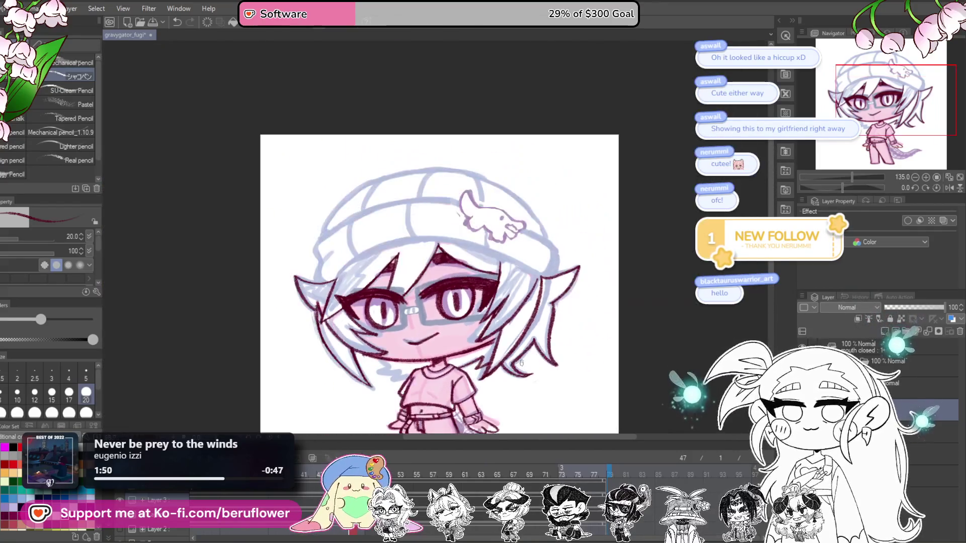
pyautogui.scroll(3, 376, 400)
pyautogui.scroll(1, 376, 400)
pyautogui.scroll(-2, 375, 400)
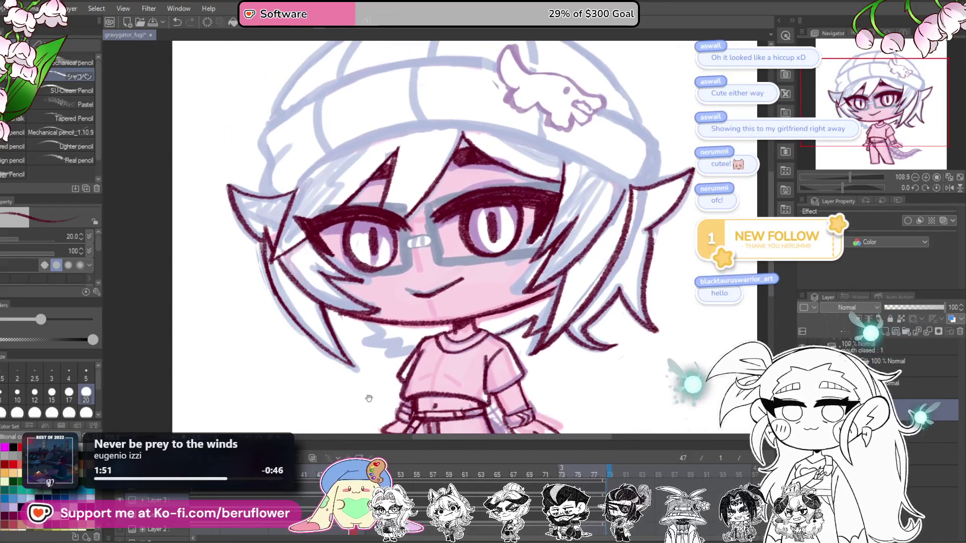
pyautogui.scroll(1, 382, 402)
pyautogui.scroll(3, 399, 405)
pyautogui.scroll(1, 436, 255)
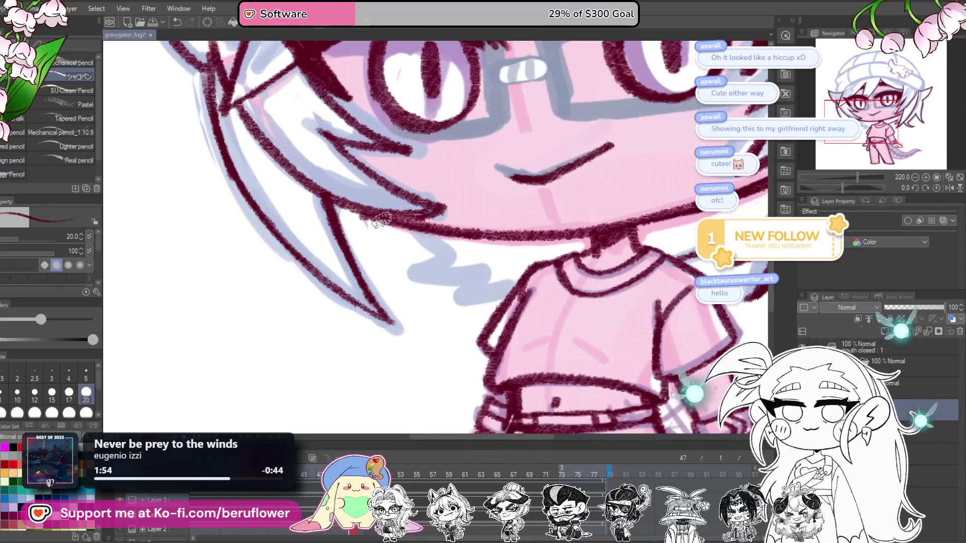
pyautogui.moveTo(382, 220); pyautogui.dragTo(478, 279)
# Review the shirt and legs, then undo the hand-on-hip arm so it hangs down
pyautogui.moveTo(544, 285); pyautogui.dragTo(556, 284)
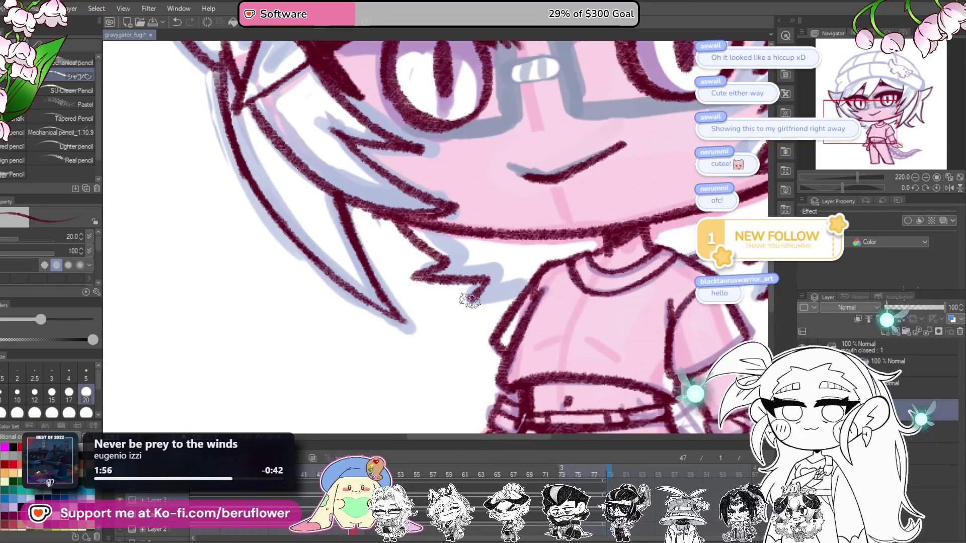
pyautogui.scroll(-2, 472, 299)
pyautogui.scroll(-2, 503, 289)
pyautogui.scroll(2, 532, 279)
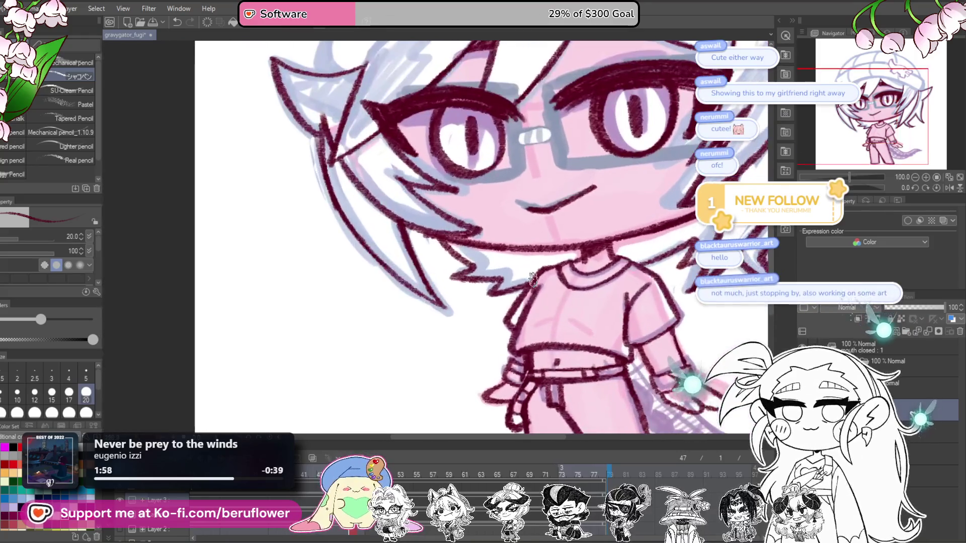
pyautogui.scroll(1, 532, 279)
pyautogui.scroll(1, 538, 292)
pyautogui.scroll(1, 551, 317)
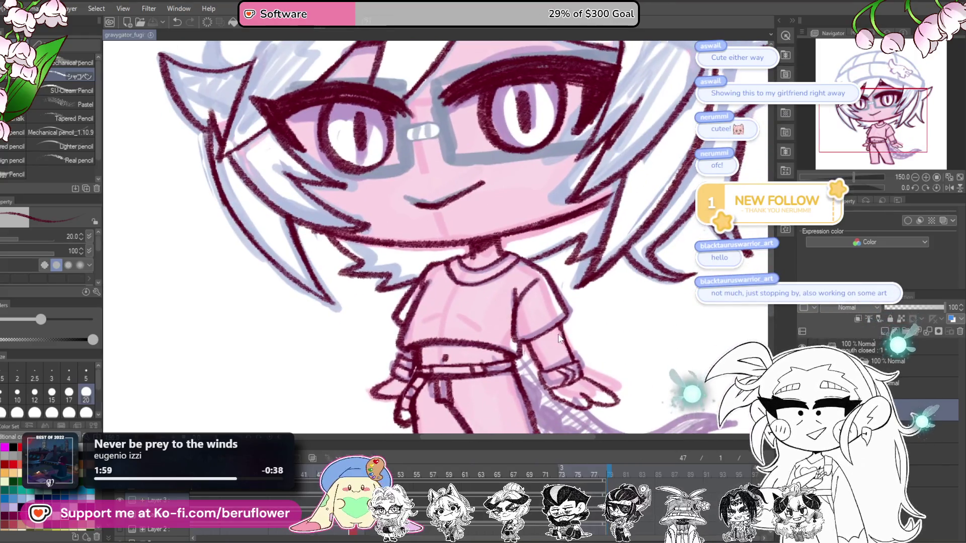
pyautogui.moveTo(558, 349)
pyautogui.mouseDown()
pyautogui.moveTo(563, 336)
pyautogui.moveTo(547, 319)
pyautogui.mouseUp()
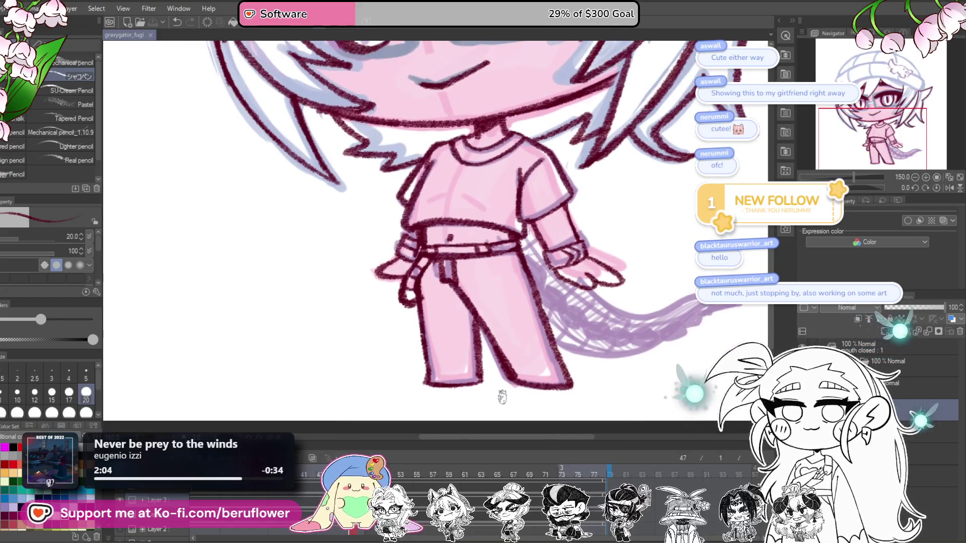
pyautogui.scroll(-5, 452, 343)
pyautogui.scroll(4, 634, 252)
pyautogui.moveTo(633, 252)
pyautogui.mouseDown()
pyautogui.moveTo(623, 250)
pyautogui.moveTo(660, 274)
pyautogui.mouseUp()
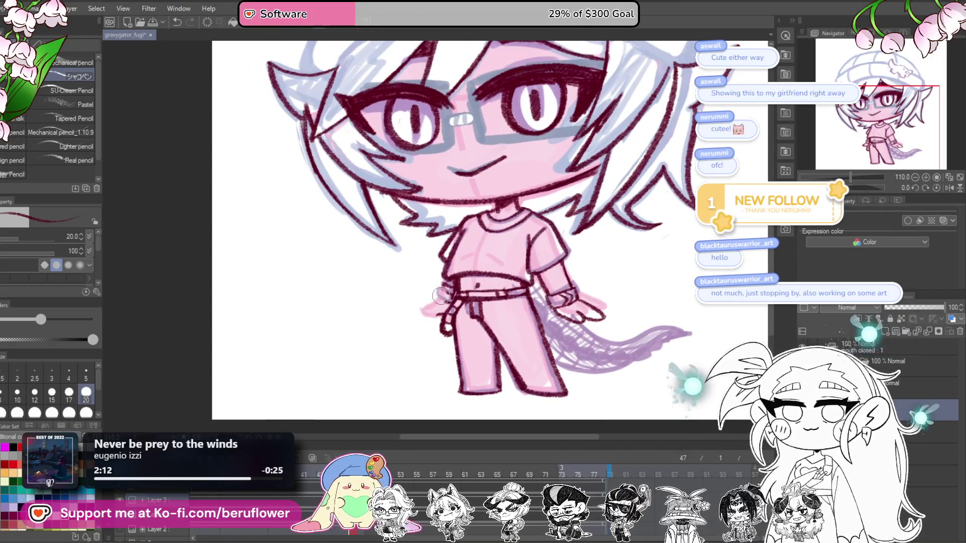
pyautogui.moveTo(444, 242)
pyautogui.mouseDown()
pyautogui.moveTo(508, 263)
pyautogui.moveTo(519, 320)
pyautogui.mouseUp()
pyautogui.hotkey('ctrl', 'z')
pyautogui.hotkey('ctrl', 'z')
# Pan back to the face, tilt the canvas, then reset its rotation upright
pyautogui.moveTo(673, 287); pyautogui.dragTo(606, 281)
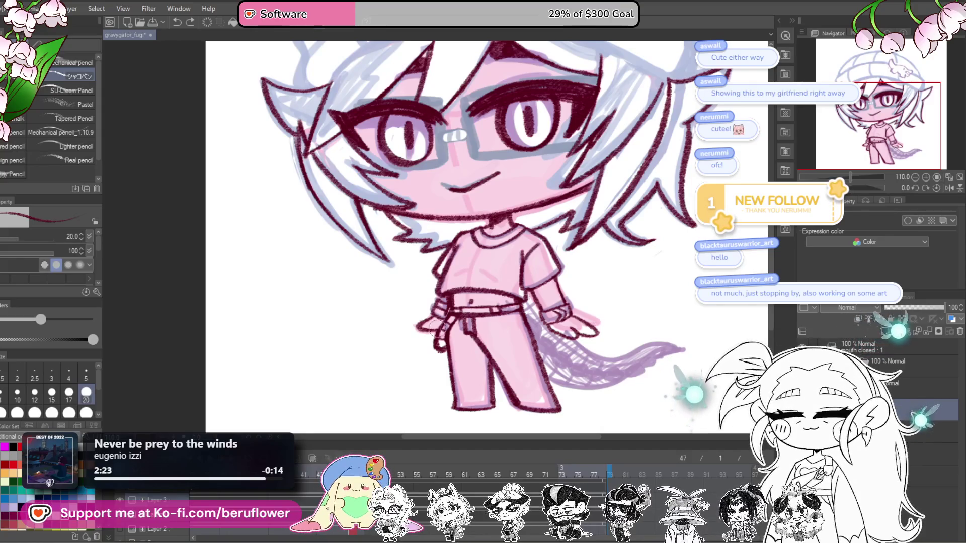
pyautogui.moveTo(472, 376); pyautogui.dragTo(434, 347)
pyautogui.scroll(-5, 434, 347)
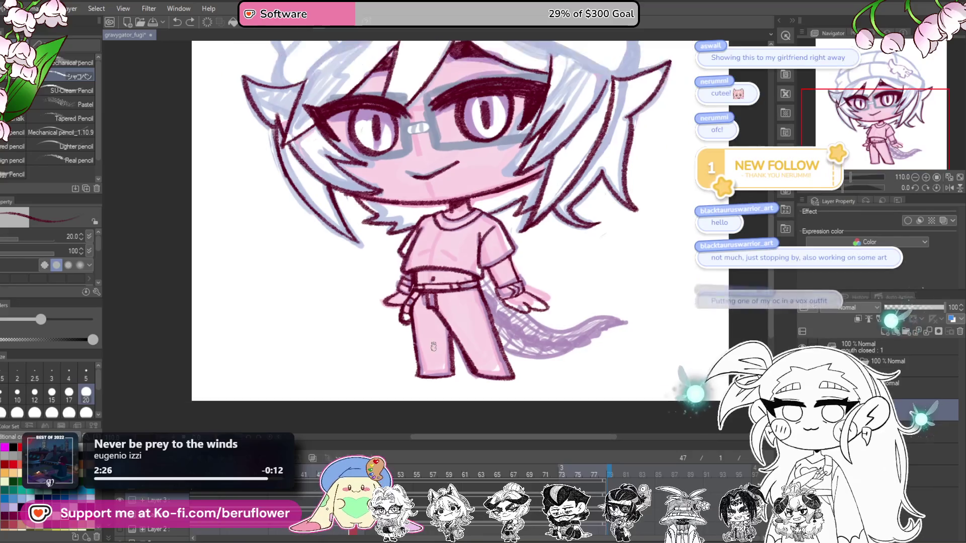
pyautogui.scroll(6, 434, 347)
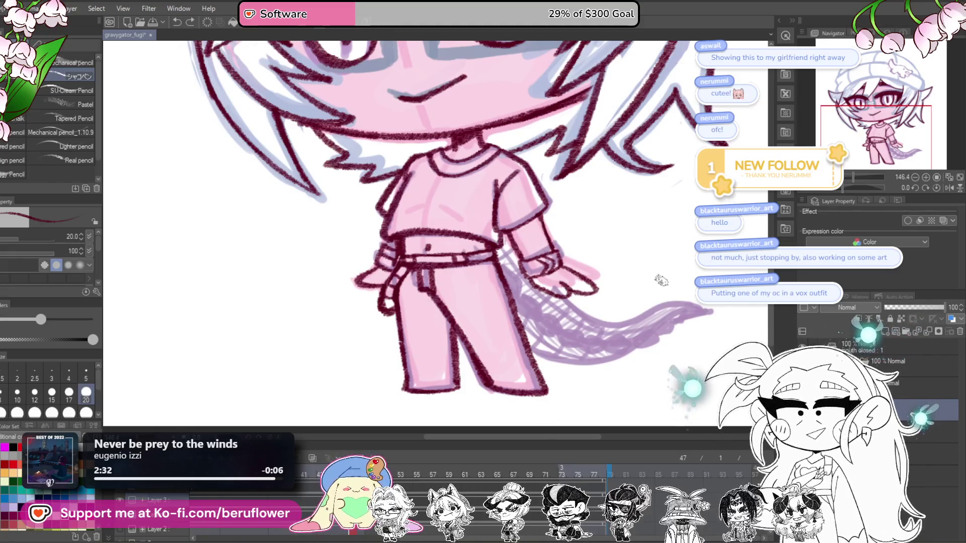
pyautogui.moveTo(566, 334); pyautogui.dragTo(626, 306)
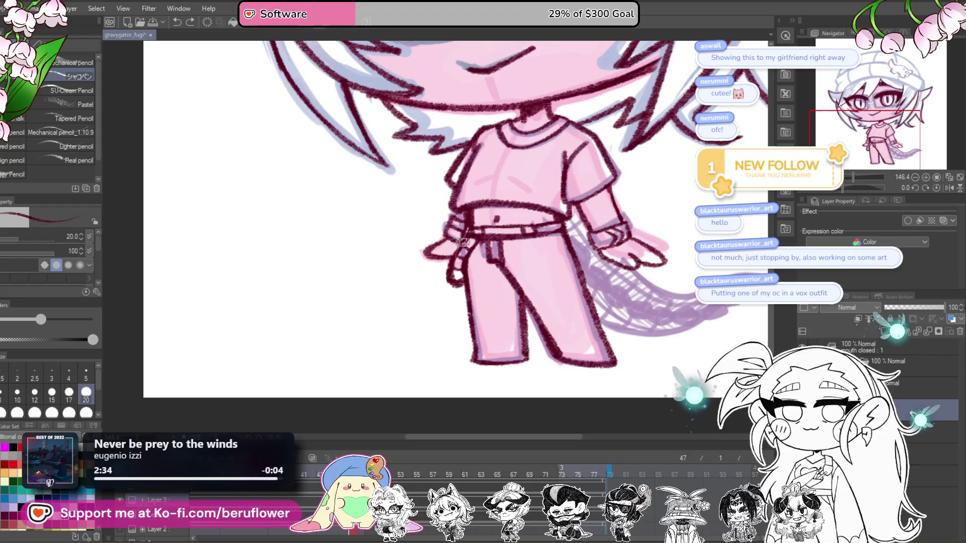
pyautogui.moveTo(675, 258)
pyautogui.mouseDown()
pyautogui.moveTo(599, 339)
pyautogui.moveTo(629, 376)
pyautogui.mouseUp()
pyautogui.moveTo(860, 187); pyautogui.dragTo(848, 188)
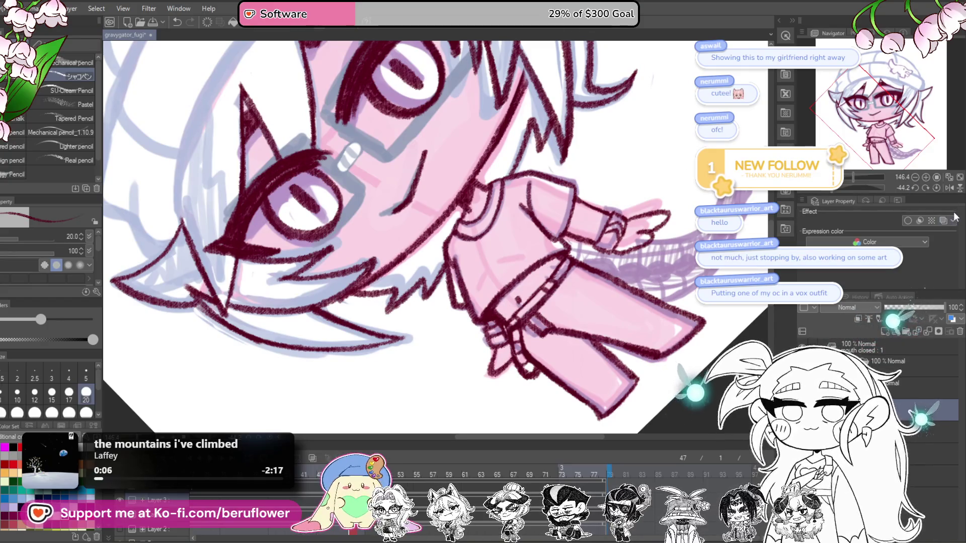
pyautogui.click(936, 189)
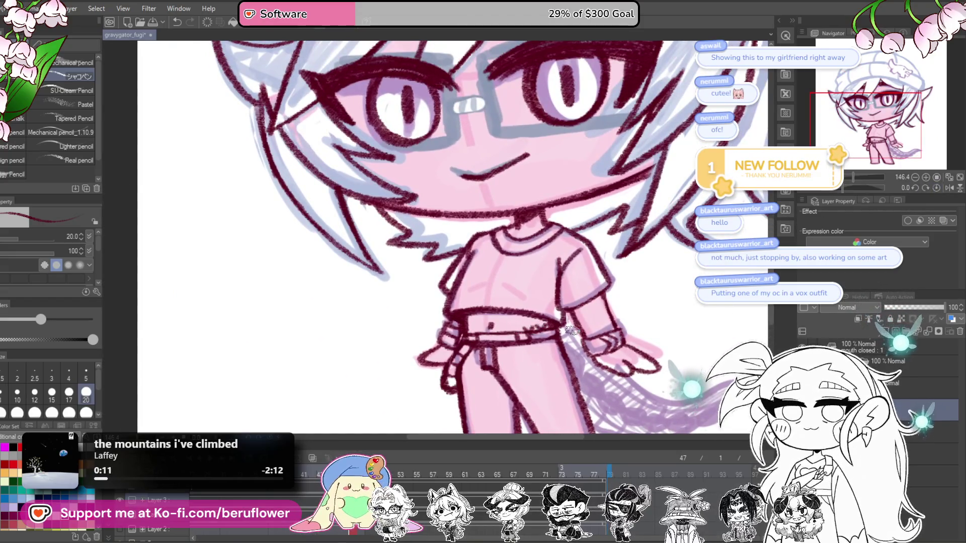
# Lasso-select the shirt's lower hem line
pyautogui.scroll(-5, 571, 331)
pyautogui.scroll(6, 571, 331)
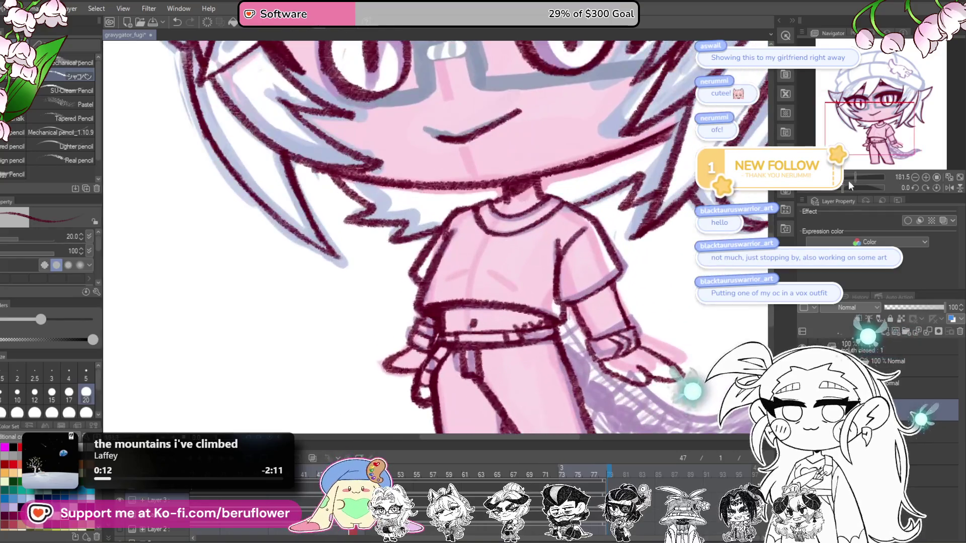
pyautogui.moveTo(319, 164); pyautogui.dragTo(314, 301)
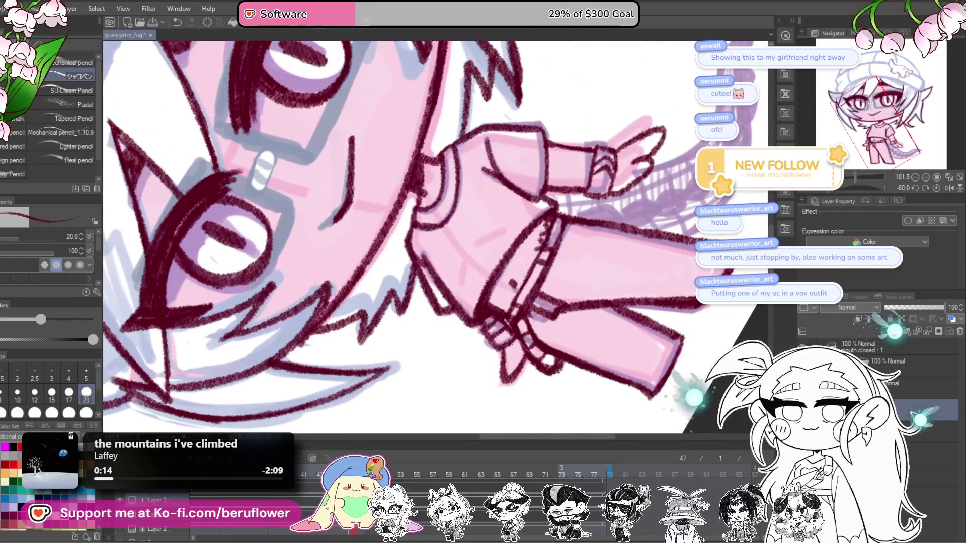
pyautogui.press('m')
pyautogui.scroll(1, 550, 225)
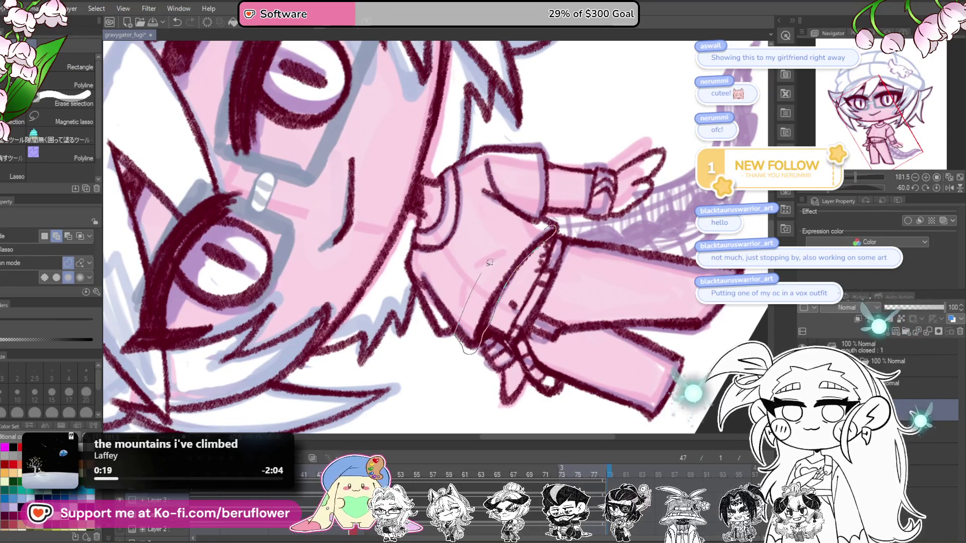
pyautogui.moveTo(548, 224); pyautogui.dragTo(549, 225)
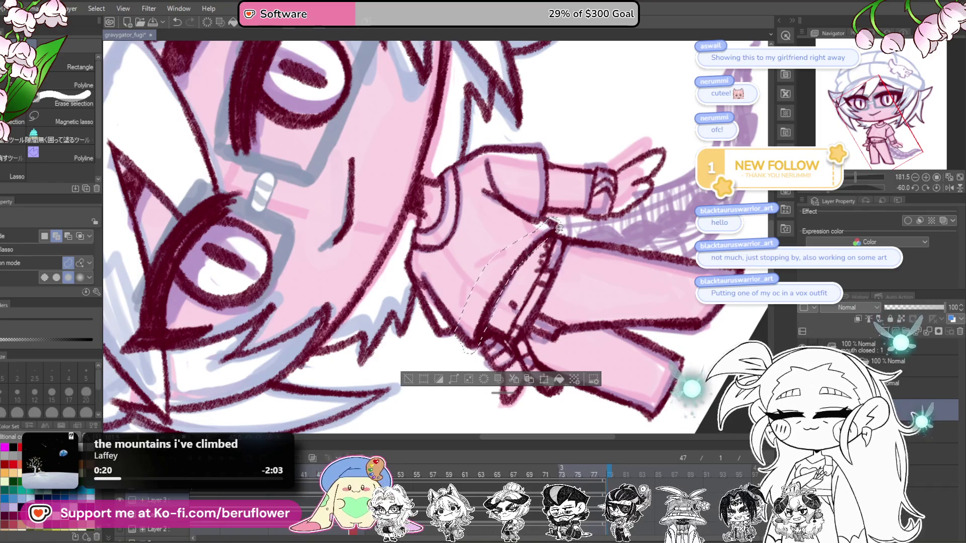
# Transform the hem line: move it up slightly, narrow its left side, confirm, and deselect
pyautogui.hotkey('ctrl', 't')
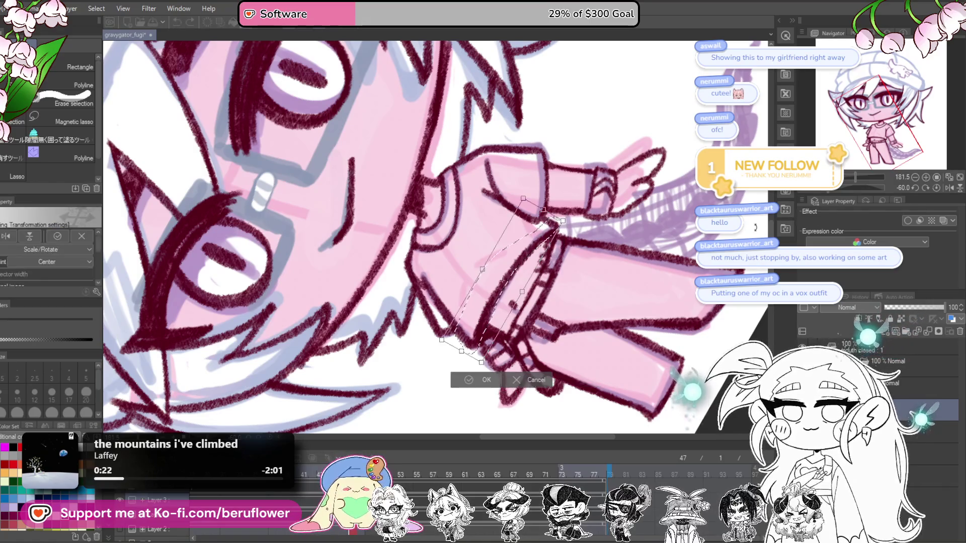
pyautogui.hotkey('ctrl', '@')
pyautogui.moveTo(476, 313); pyautogui.dragTo(479, 310)
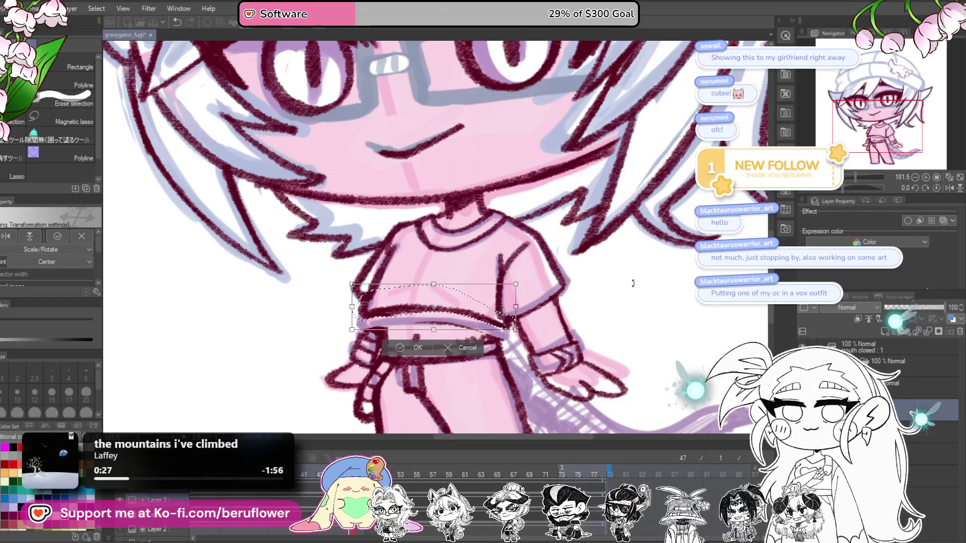
pyautogui.moveTo(486, 319); pyautogui.dragTo(487, 319)
pyautogui.moveTo(354, 306); pyautogui.dragTo(356, 308)
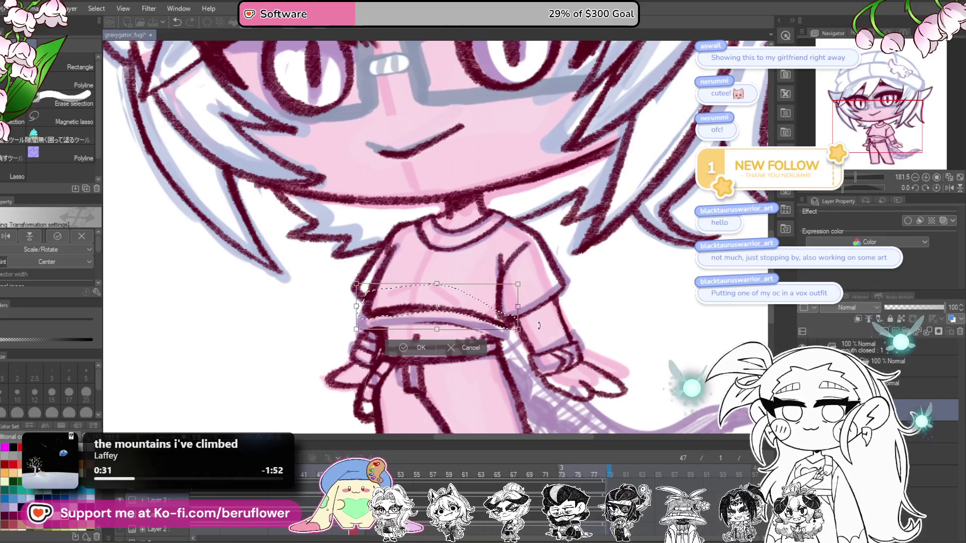
pyautogui.press('Return')
pyautogui.hotkey('ctrl', 'd')
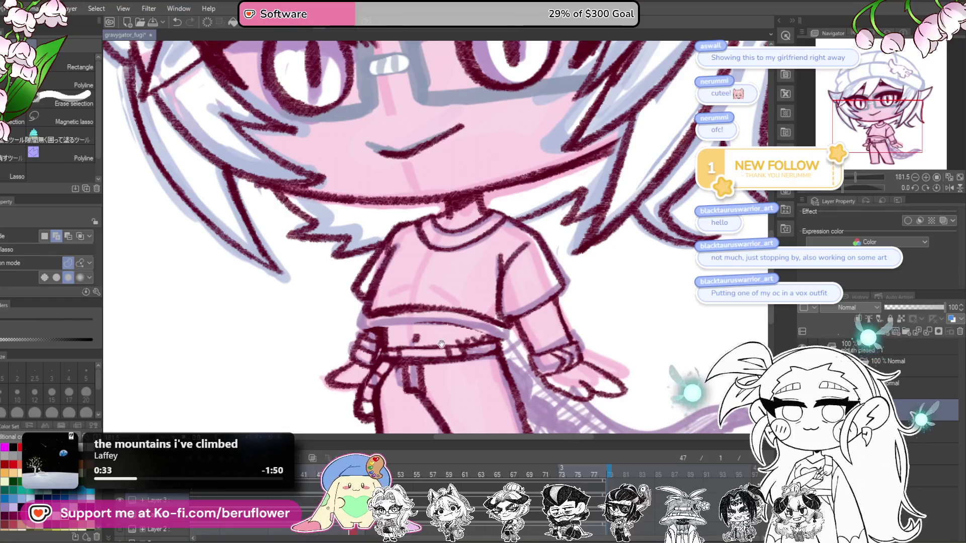
pyautogui.moveTo(536, 325); pyautogui.dragTo(527, 293)
pyautogui.press('p')
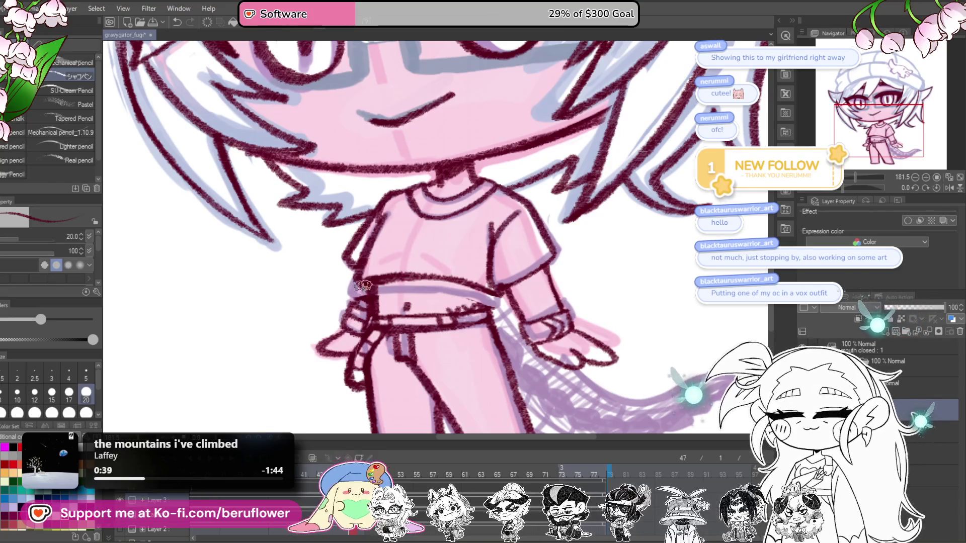
# Ink the left shirt hem edge, erase the rough shoulder lines, and redraw the left collar and shoulder
pyautogui.scroll(-1, 363, 285)
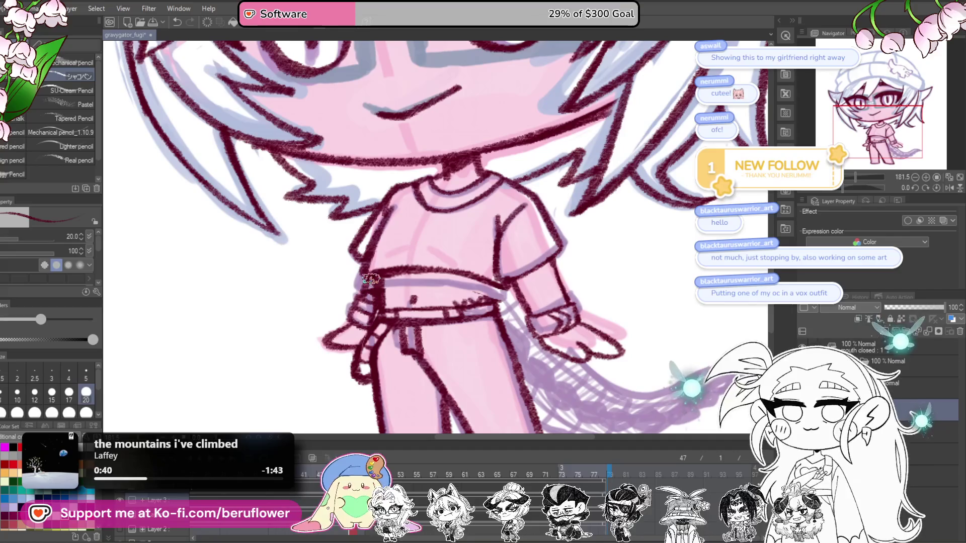
pyautogui.moveTo(375, 279); pyautogui.dragTo(372, 309)
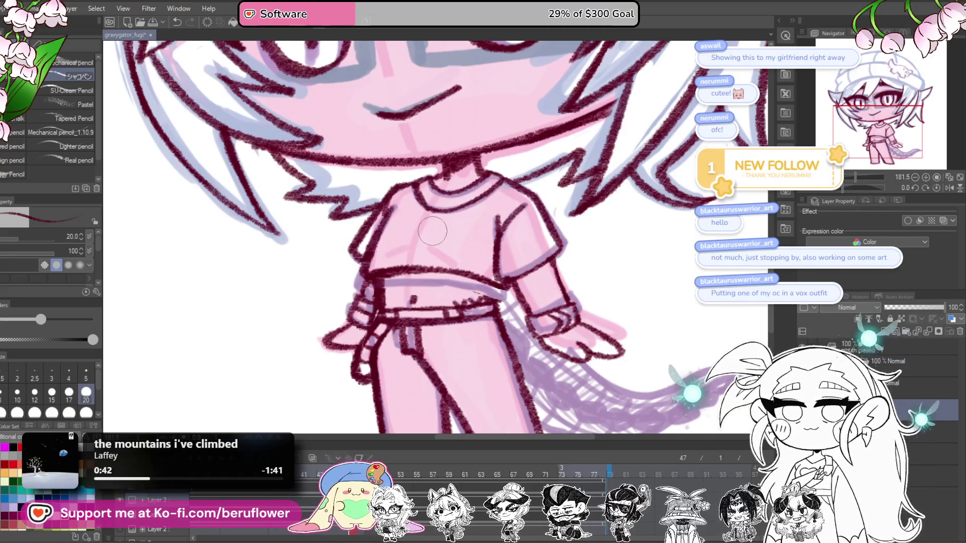
pyautogui.moveTo(484, 231)
pyautogui.mouseDown()
pyautogui.moveTo(619, 273)
pyautogui.moveTo(629, 259)
pyautogui.mouseUp()
pyautogui.moveTo(400, 229); pyautogui.dragTo(381, 270)
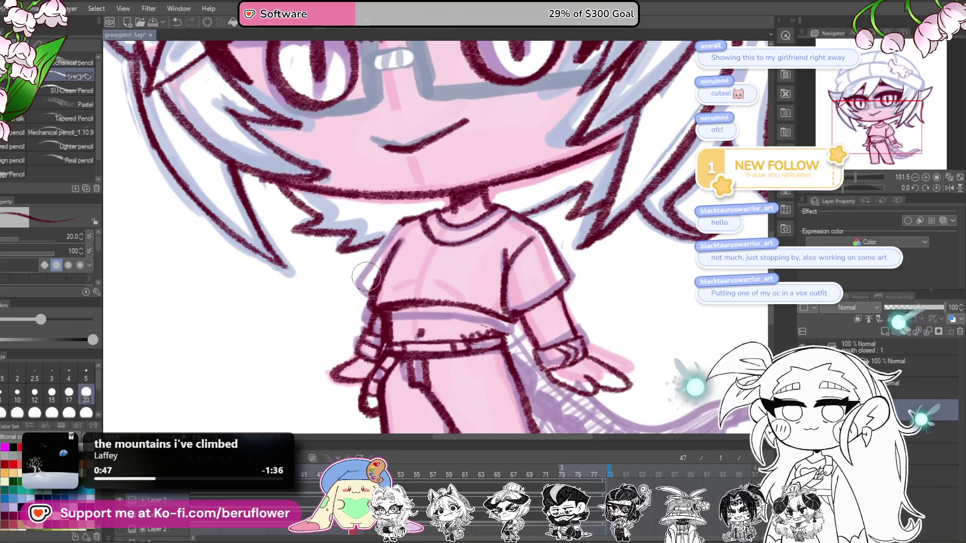
pyautogui.moveTo(427, 208); pyautogui.dragTo(402, 225)
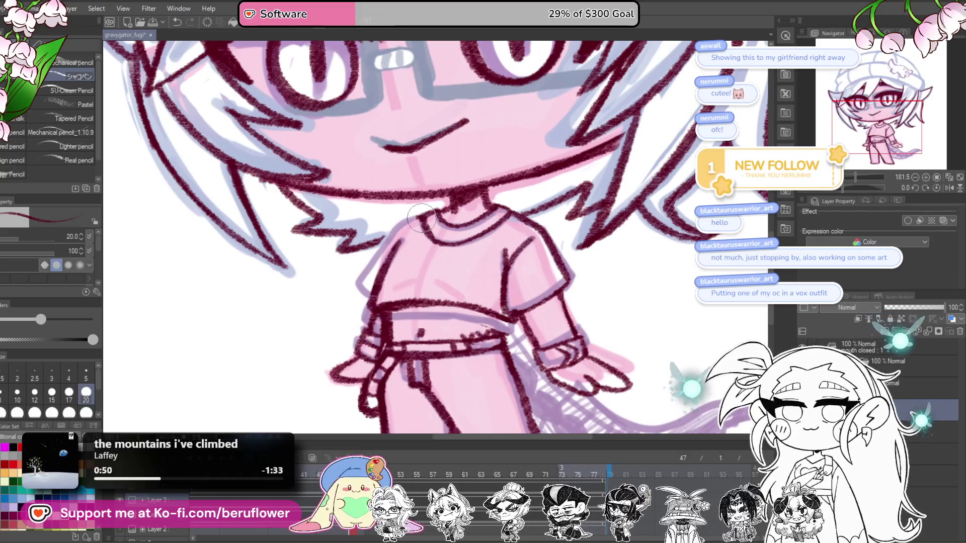
pyautogui.moveTo(430, 241); pyautogui.dragTo(440, 248)
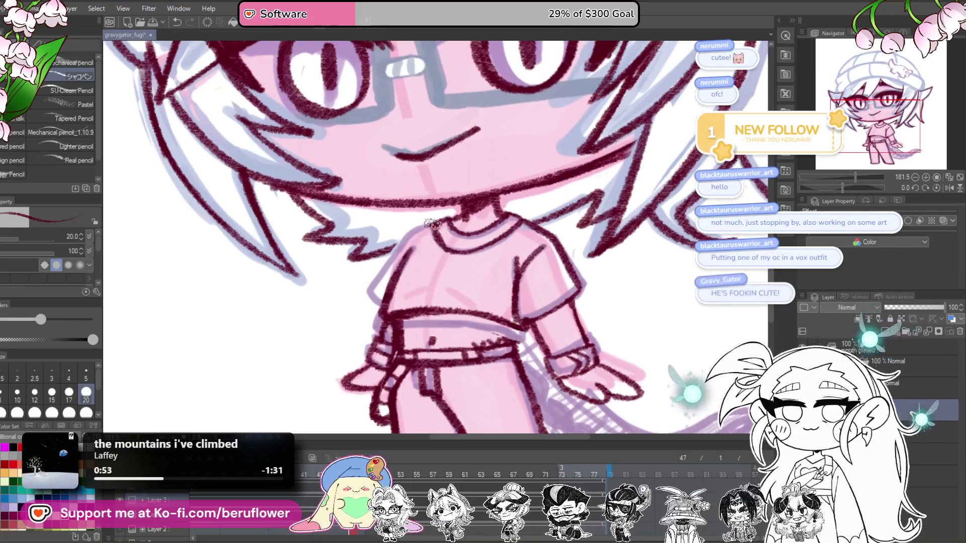
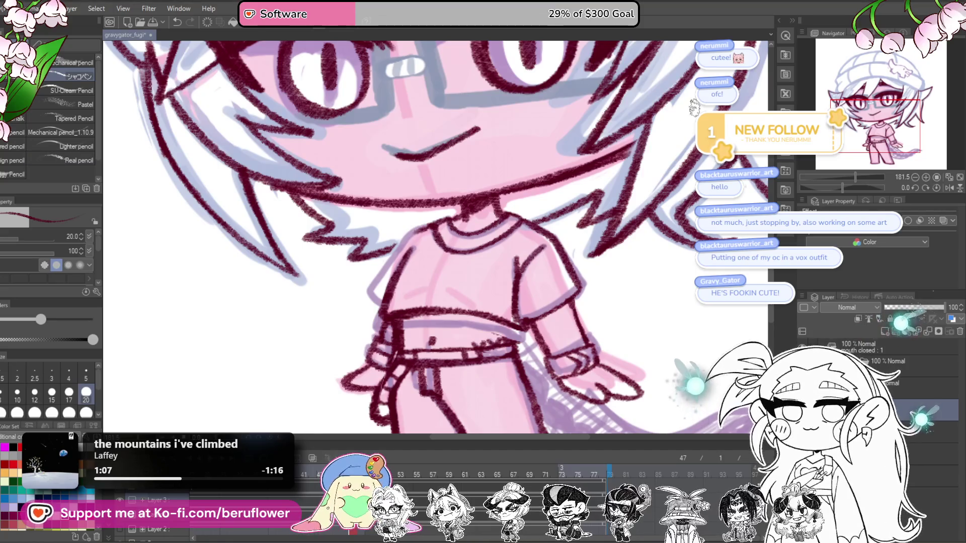
# Undo the stray scribble inked near the character's waistband
pyautogui.scroll(-1, 459, 209)
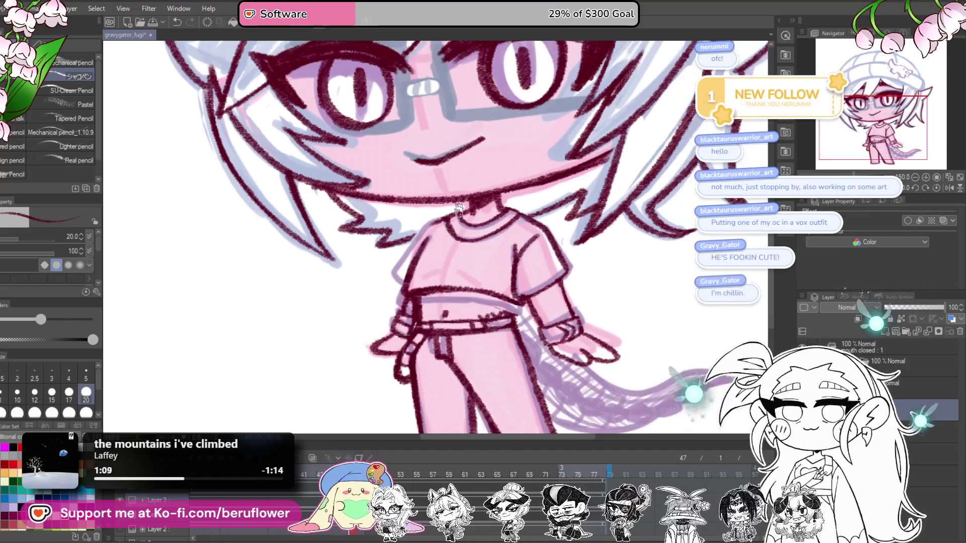
pyautogui.scroll(2, 459, 209)
pyautogui.moveTo(438, 224); pyautogui.dragTo(469, 217)
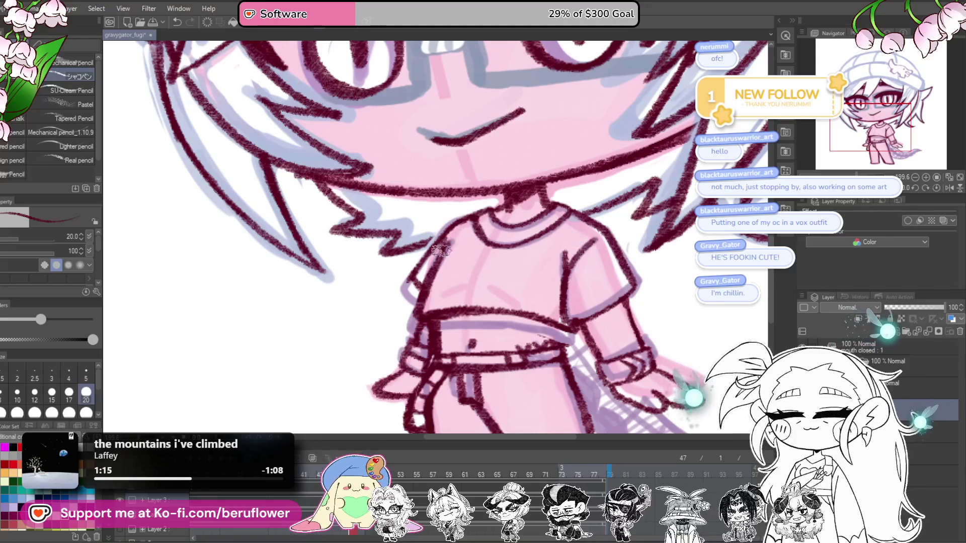
pyautogui.hotkey('ctrl', '0')
pyautogui.scroll(5, 516, 291)
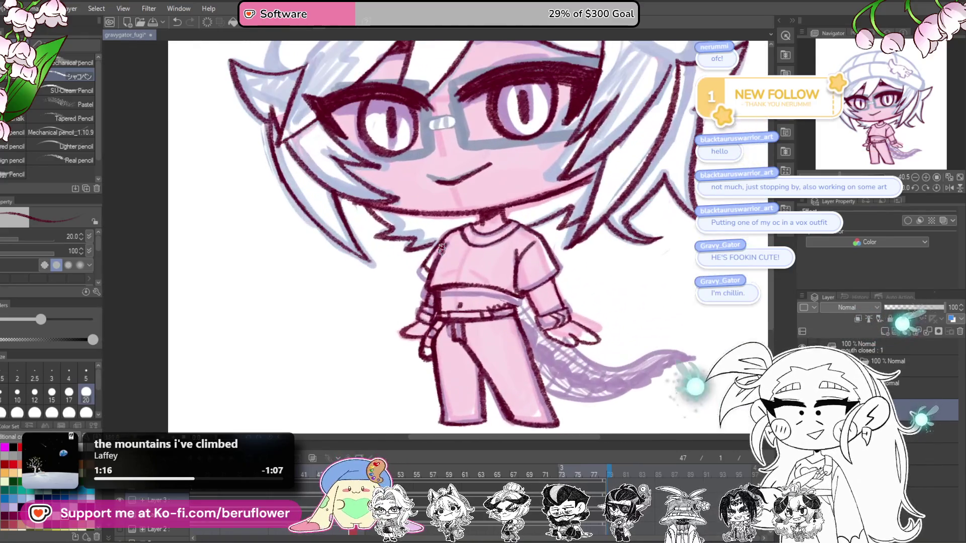
pyautogui.scroll(3, 515, 292)
pyautogui.hotkey('ctrl', 'z')
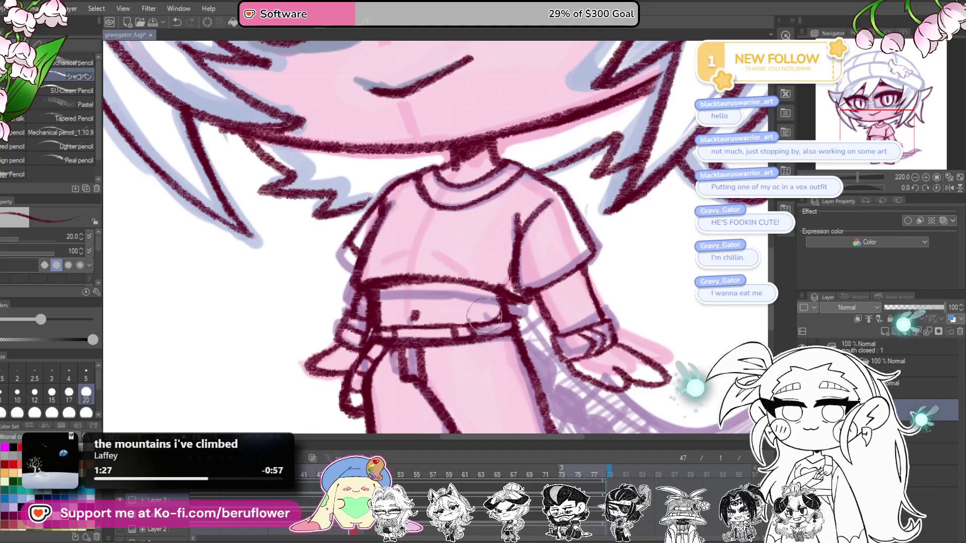
# Recenter the full character and zoom in to check the cleaned-up shirt
pyautogui.moveTo(517, 297)
pyautogui.mouseDown()
pyautogui.moveTo(528, 301)
pyautogui.moveTo(509, 287)
pyautogui.mouseUp()
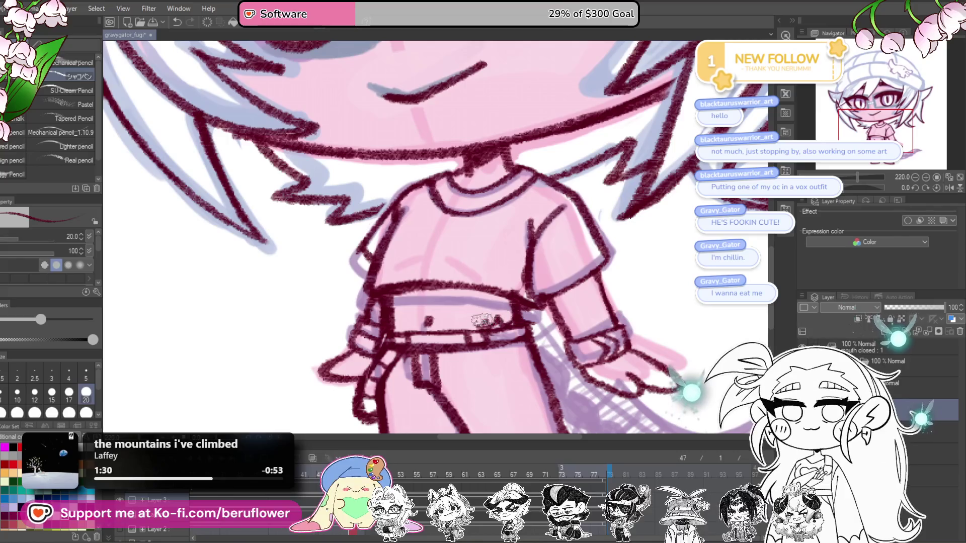
pyautogui.scroll(-4, 503, 299)
pyautogui.moveTo(658, 304); pyautogui.dragTo(576, 355)
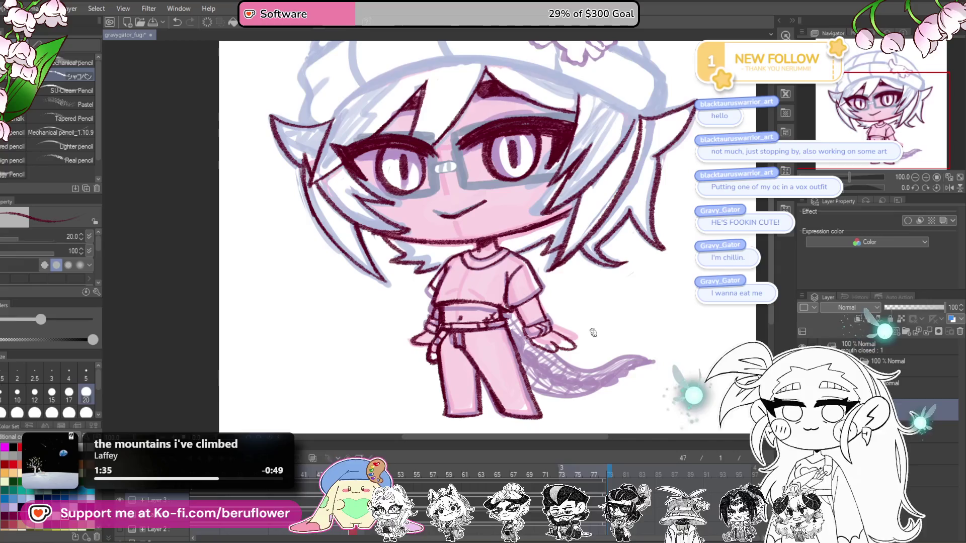
pyautogui.scroll(1, 579, 317)
pyautogui.scroll(1, 563, 307)
pyautogui.scroll(1, 533, 287)
pyautogui.scroll(2, 510, 262)
pyautogui.scroll(1, 510, 262)
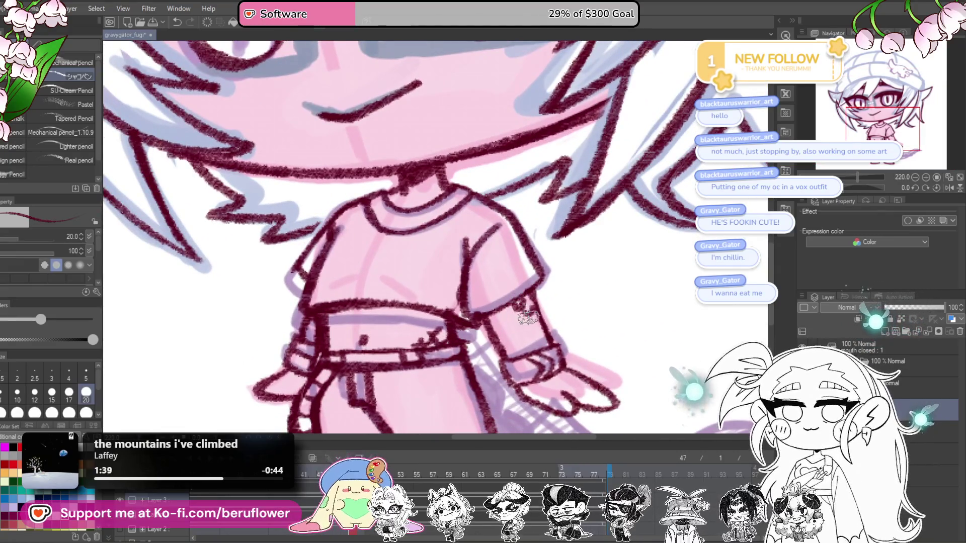
pyautogui.scroll(-5, 526, 310)
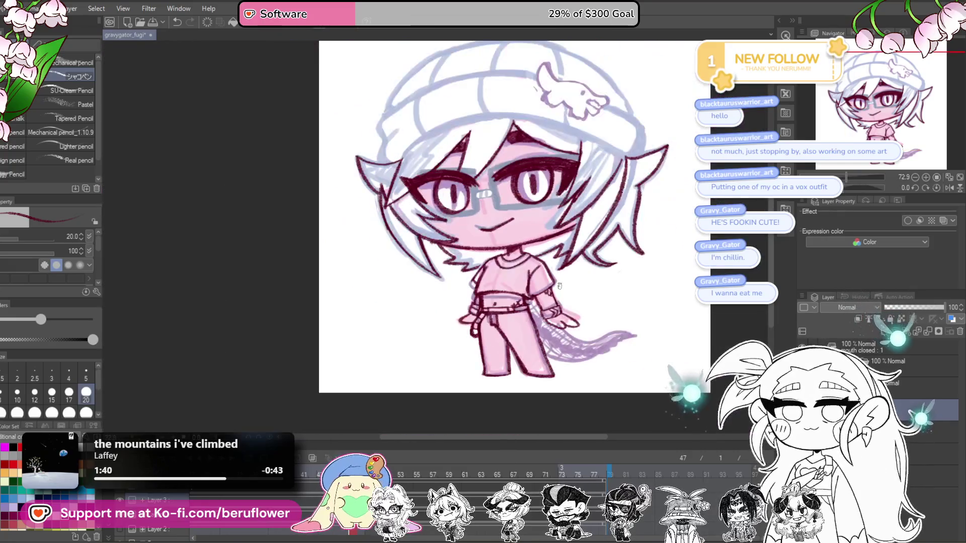
# Ink a zigzag hair strand over the eye and a curved strand beside it in dark red
pyautogui.scroll(2, 467, 333)
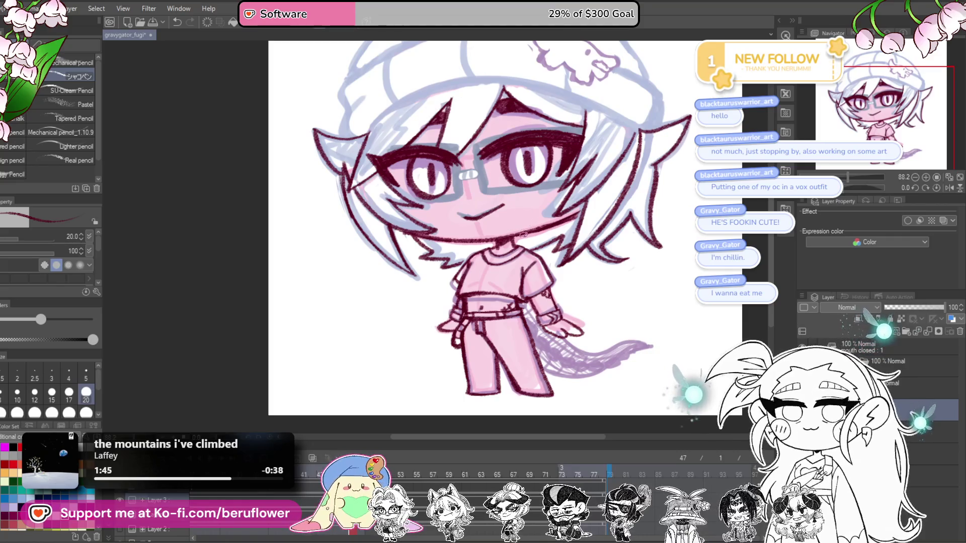
pyautogui.scroll(2, 545, 227)
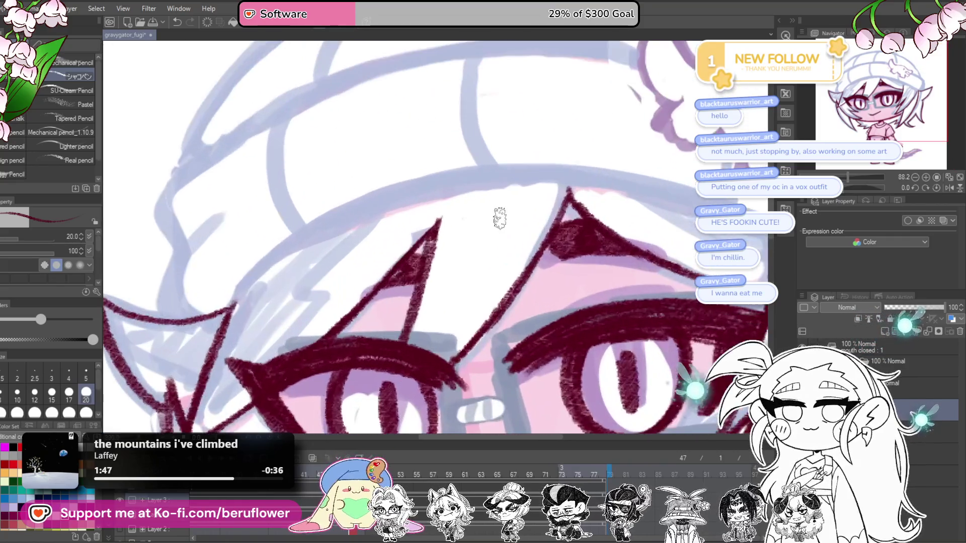
pyautogui.scroll(3, 496, 216)
pyautogui.moveTo(548, 152); pyautogui.dragTo(385, 344)
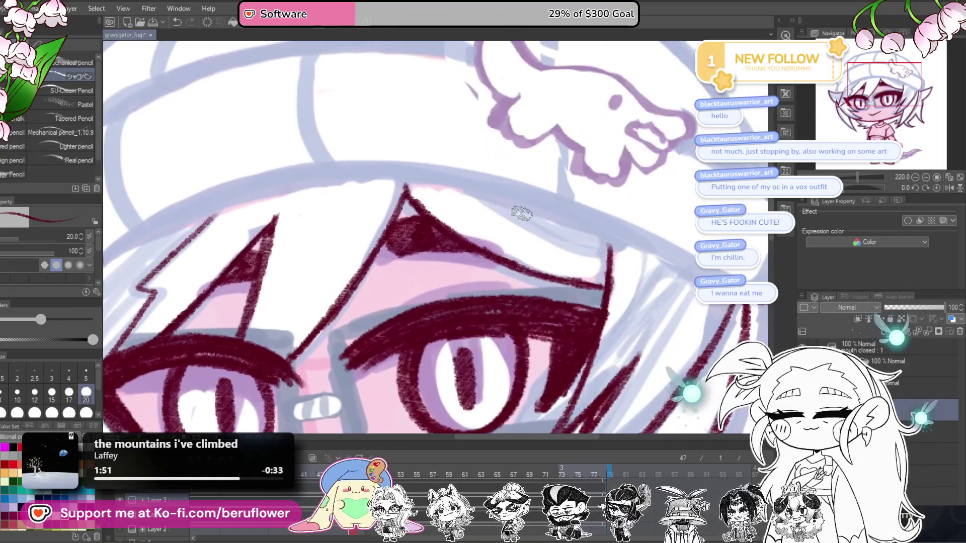
pyautogui.moveTo(486, 196); pyautogui.dragTo(607, 262)
pyautogui.hotkey('ctrl', '0')
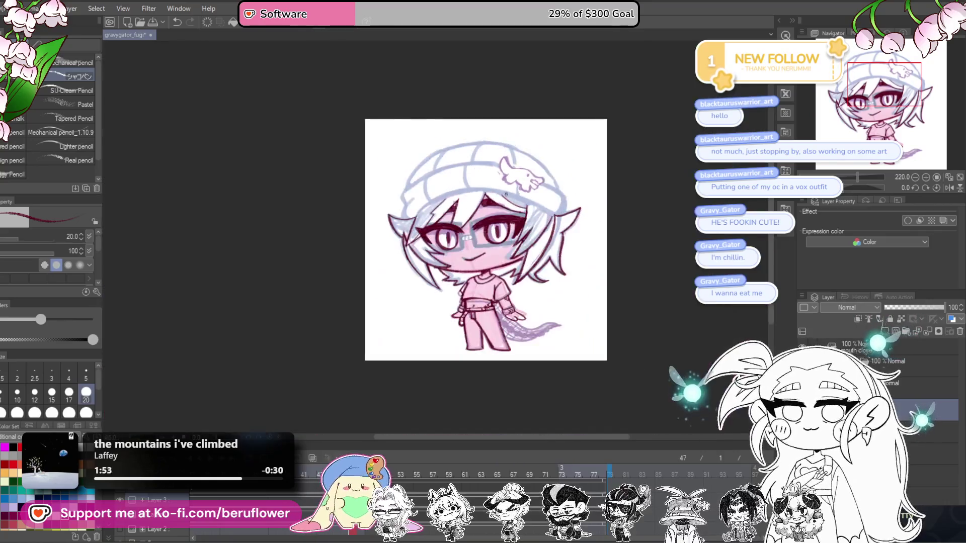
pyautogui.scroll(3, 564, 242)
pyautogui.scroll(1, 564, 242)
pyautogui.scroll(2, 564, 242)
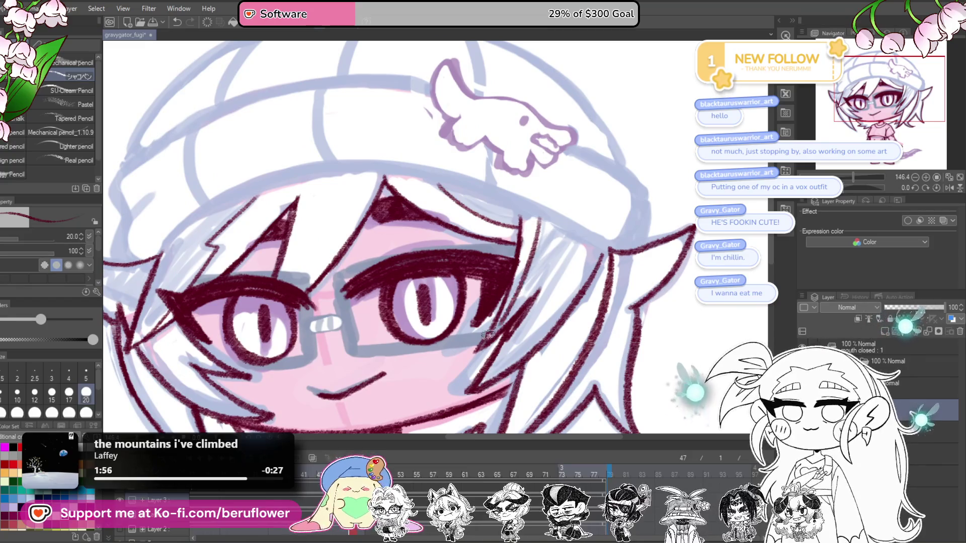
# Ink hair strands beside the right eye, redraw one longer, and outline the ear's bottom edge
pyautogui.moveTo(552, 309); pyautogui.dragTo(545, 316)
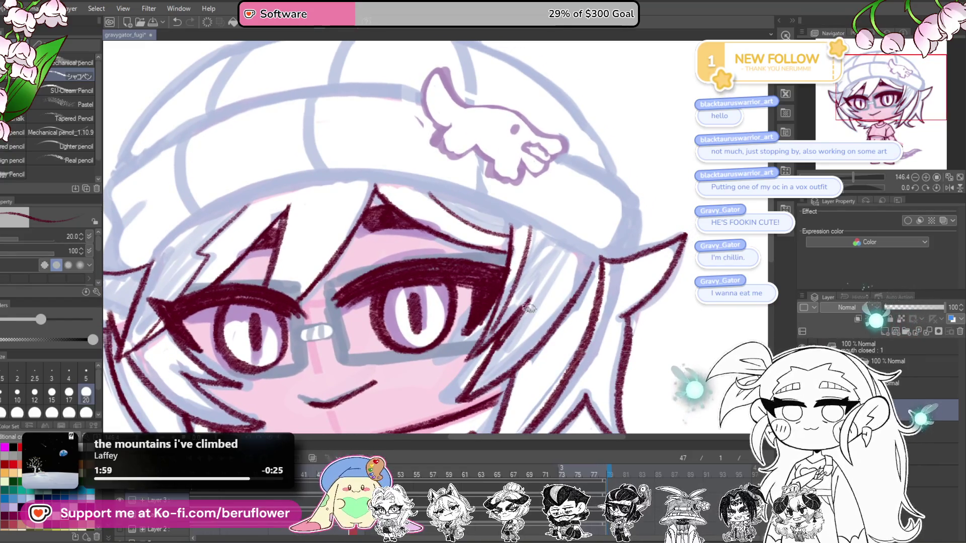
pyautogui.moveTo(556, 246)
pyautogui.mouseDown()
pyautogui.moveTo(509, 320)
pyautogui.moveTo(473, 352)
pyautogui.mouseUp()
pyautogui.moveTo(523, 317); pyautogui.dragTo(478, 377)
pyautogui.hotkey('ctrl', 'z')
pyautogui.moveTo(552, 261); pyautogui.dragTo(488, 373)
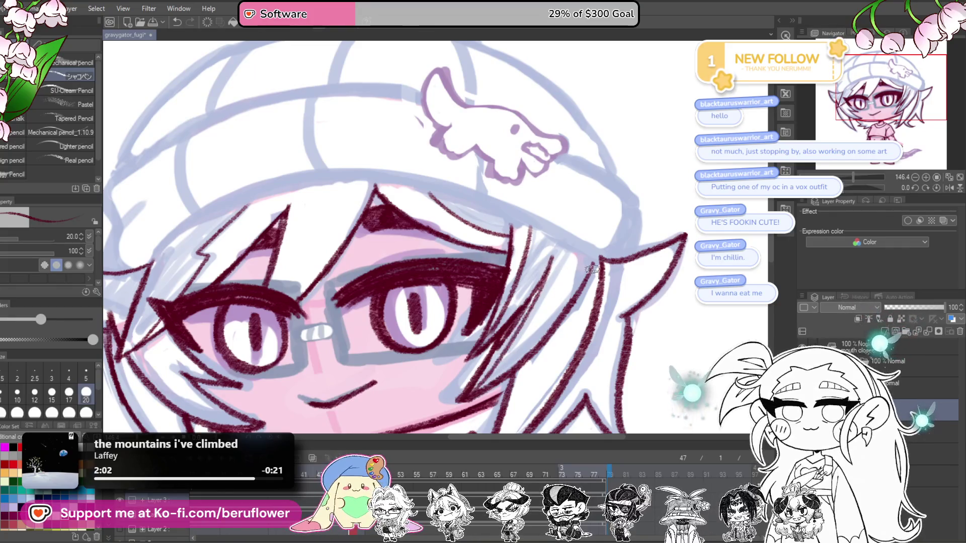
pyautogui.moveTo(566, 287); pyautogui.dragTo(535, 270)
pyautogui.moveTo(589, 280); pyautogui.dragTo(573, 295)
# Add another dark red hair strand on the right side of the head
pyautogui.moveTo(611, 364); pyautogui.dragTo(603, 331)
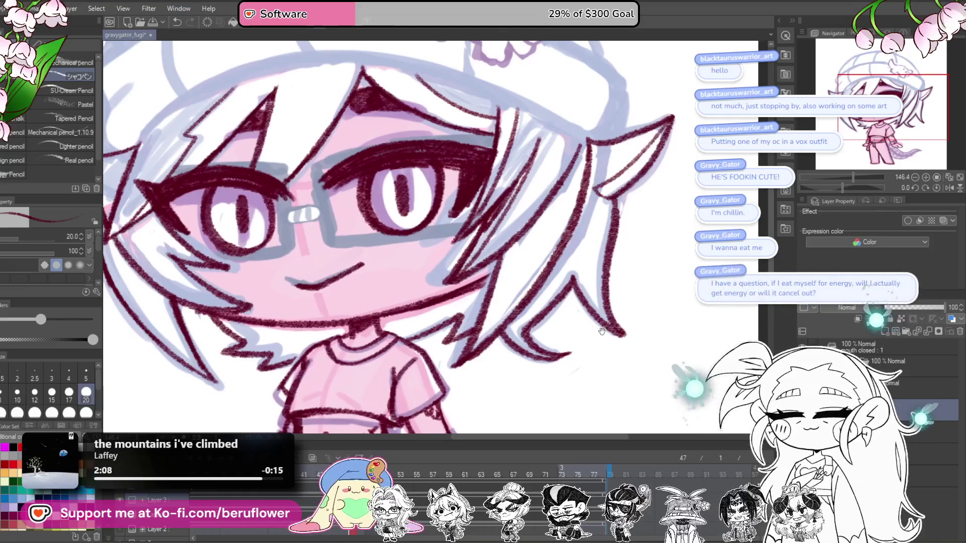
pyautogui.moveTo(602, 331); pyautogui.dragTo(602, 337)
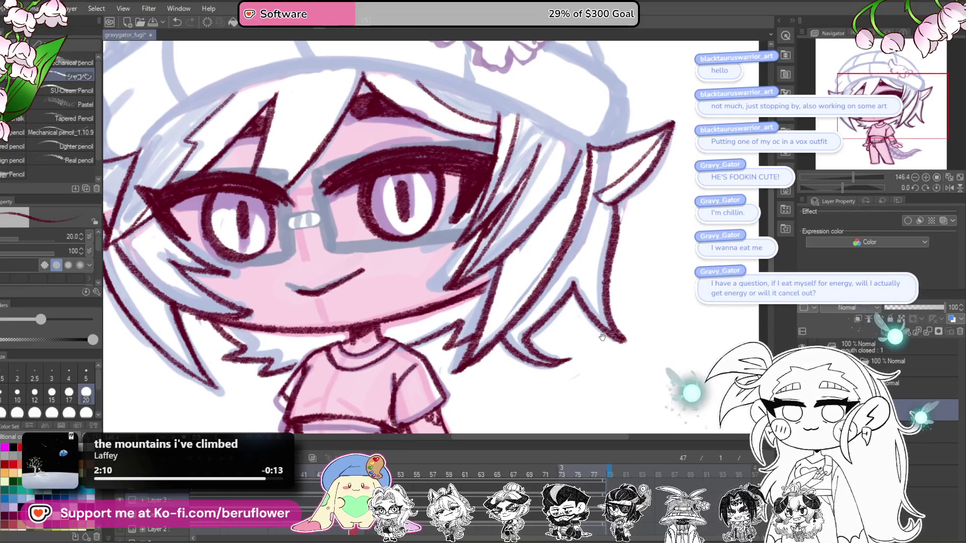
pyautogui.moveTo(603, 346); pyautogui.dragTo(598, 357)
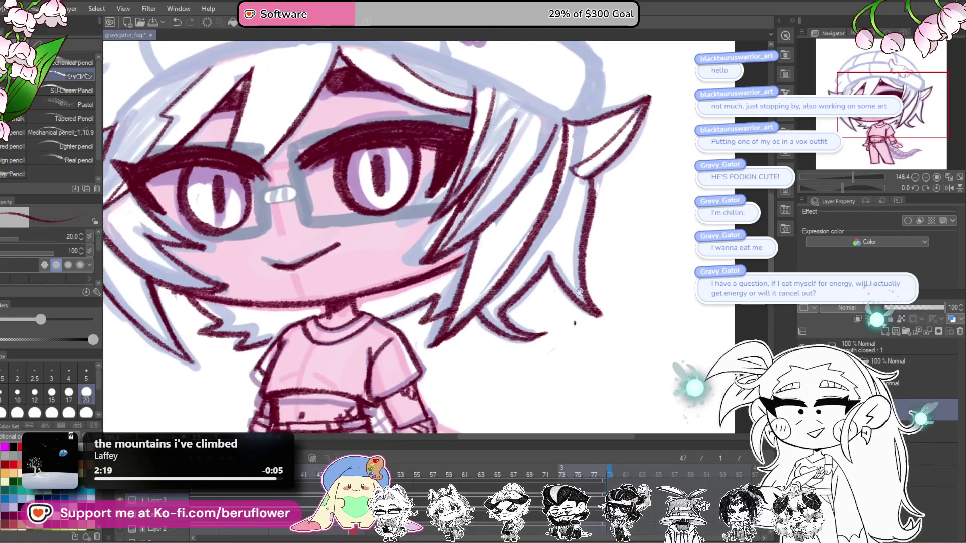
pyautogui.moveTo(609, 365); pyautogui.dragTo(585, 318)
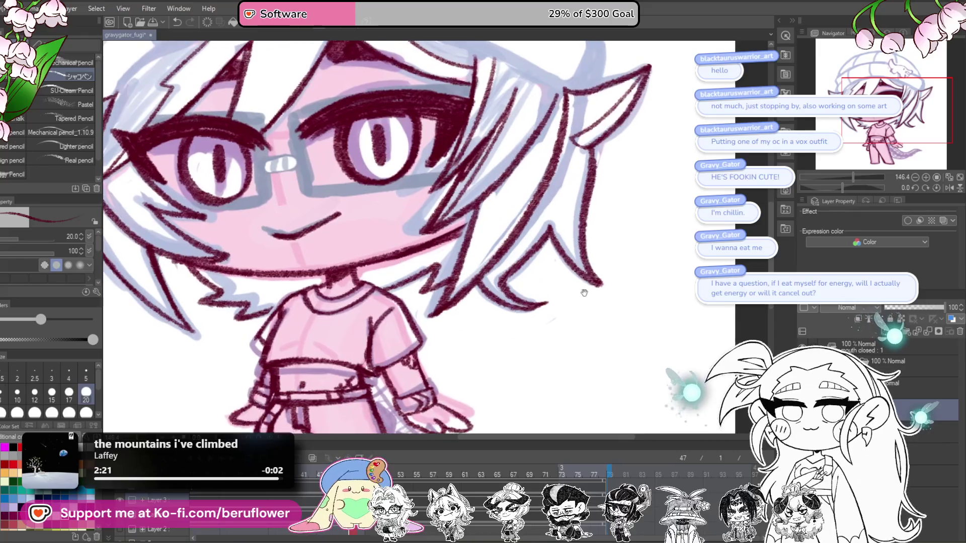
pyautogui.moveTo(596, 236); pyautogui.dragTo(563, 228)
pyautogui.moveTo(556, 188); pyautogui.dragTo(576, 268)
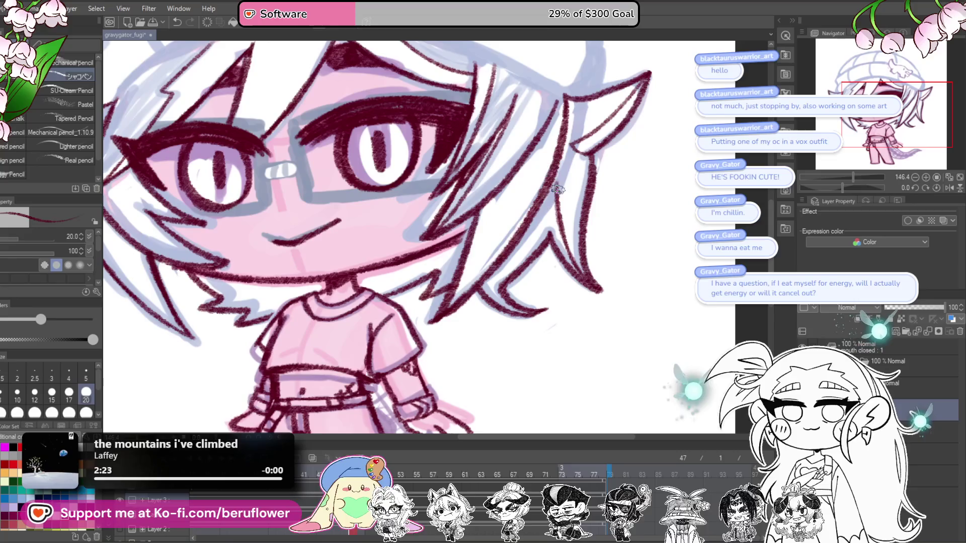
# Ink the hair strand on the left side of the face, redrawing it after one undo
pyautogui.moveTo(209, 135)
pyautogui.mouseDown()
pyautogui.moveTo(432, 255)
pyautogui.moveTo(470, 255)
pyautogui.mouseUp()
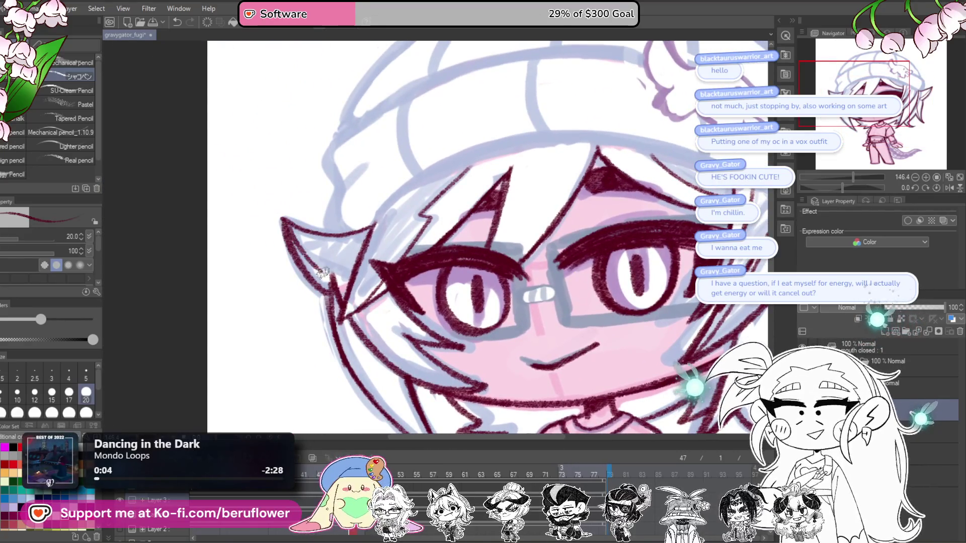
pyautogui.scroll(-1, 334, 261)
pyautogui.scroll(-2, 335, 261)
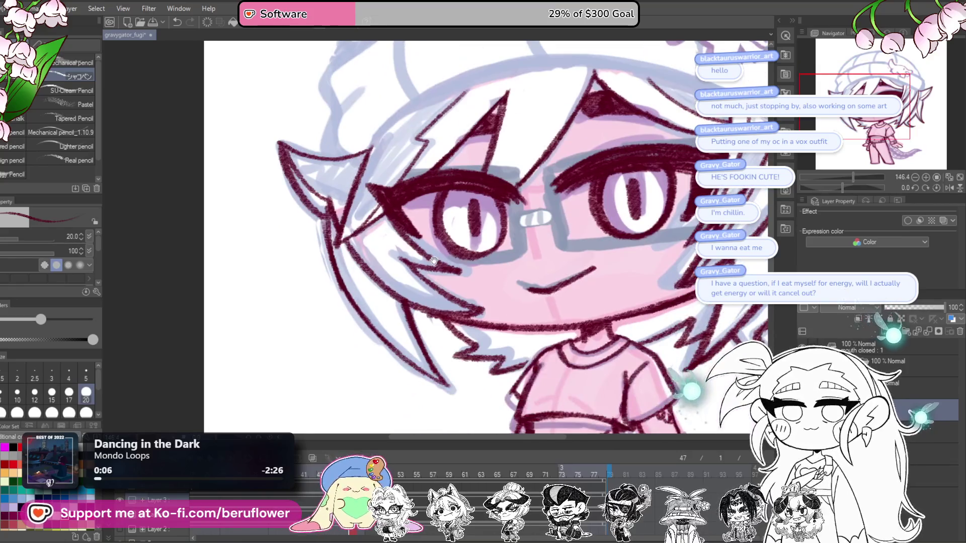
pyautogui.moveTo(351, 272); pyautogui.dragTo(402, 342)
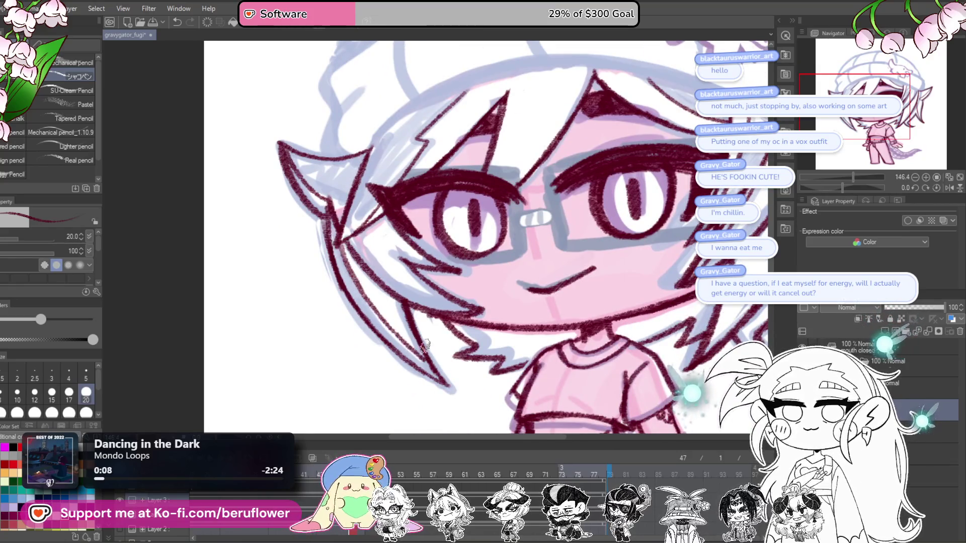
pyautogui.moveTo(469, 333); pyautogui.dragTo(472, 337)
pyautogui.hotkey('ctrl', 'z')
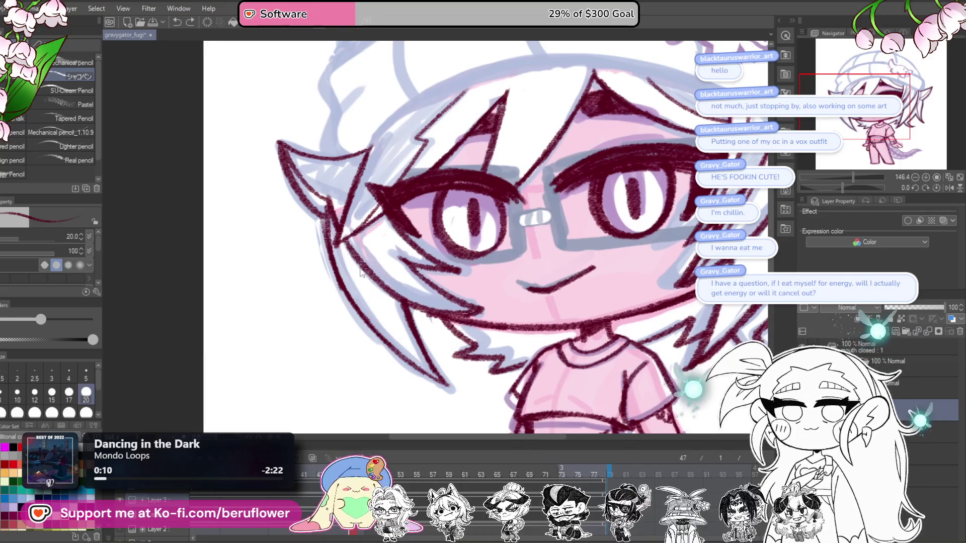
pyautogui.moveTo(352, 249); pyautogui.dragTo(420, 360)
pyautogui.moveTo(444, 261)
pyautogui.mouseDown()
pyautogui.moveTo(400, 250)
pyautogui.moveTo(421, 293)
pyautogui.moveTo(464, 317)
pyautogui.mouseUp()
pyautogui.moveTo(754, 316); pyautogui.dragTo(593, 336)
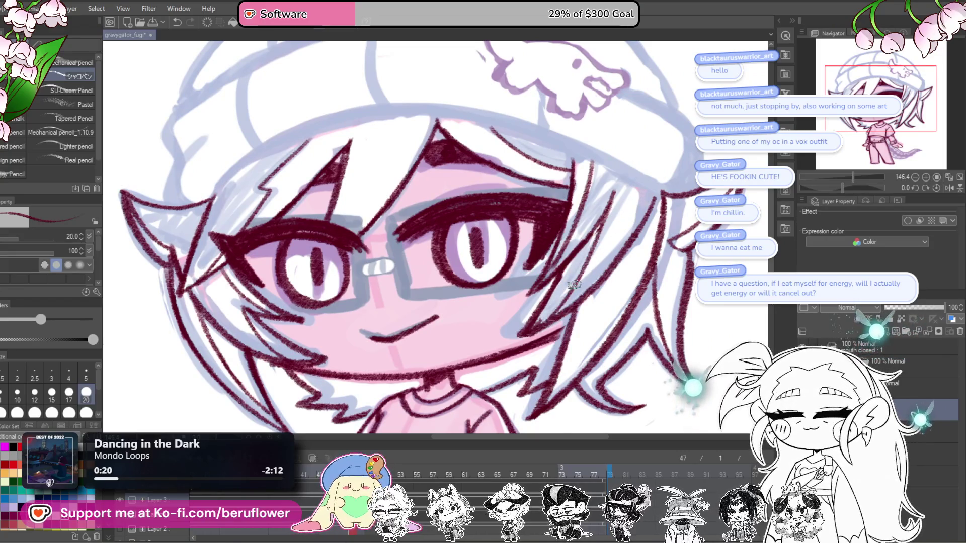
# Trace the dino pin's left edge, lower outline and outer edge in dark red
pyautogui.scroll(-5, 574, 284)
pyautogui.scroll(2, 569, 287)
pyautogui.scroll(1, 567, 289)
pyautogui.scroll(1, 566, 290)
pyautogui.scroll(2, 566, 289)
pyautogui.scroll(1, 490, 307)
pyautogui.scroll(1, 489, 306)
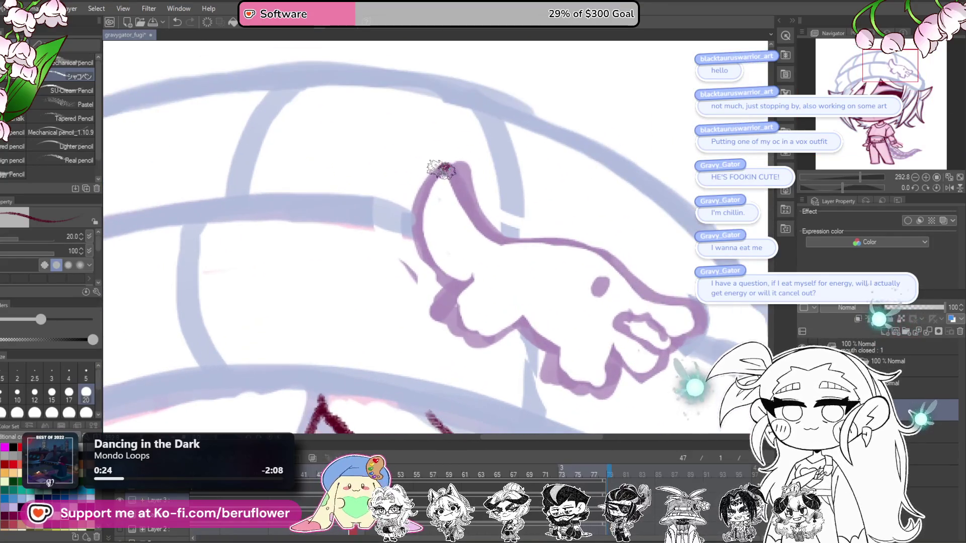
pyautogui.moveTo(442, 168)
pyautogui.mouseDown()
pyautogui.moveTo(456, 285)
pyautogui.moveTo(487, 344)
pyautogui.moveTo(439, 265)
pyautogui.mouseUp()
pyautogui.moveTo(439, 264); pyautogui.dragTo(515, 273)
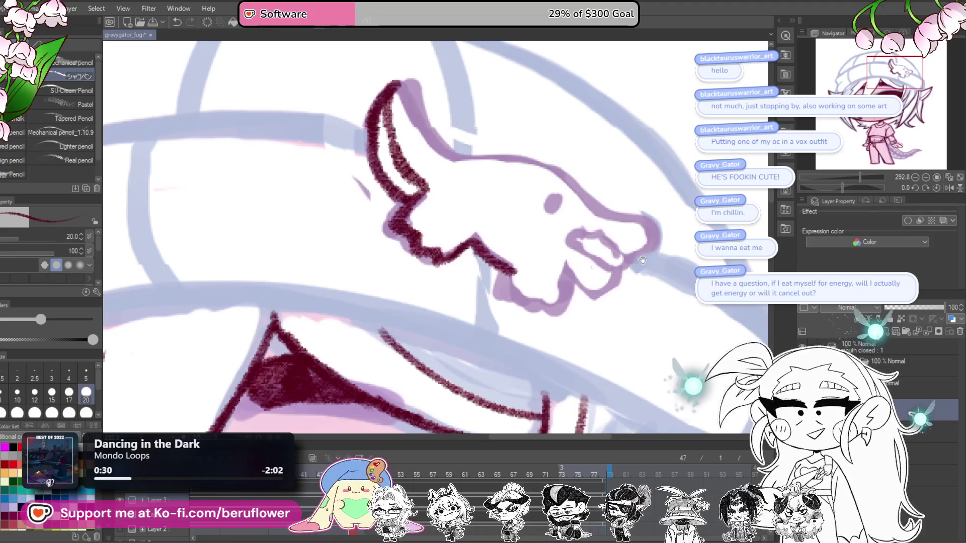
pyautogui.moveTo(643, 260); pyautogui.dragTo(630, 257)
pyautogui.moveTo(501, 264); pyautogui.dragTo(566, 276)
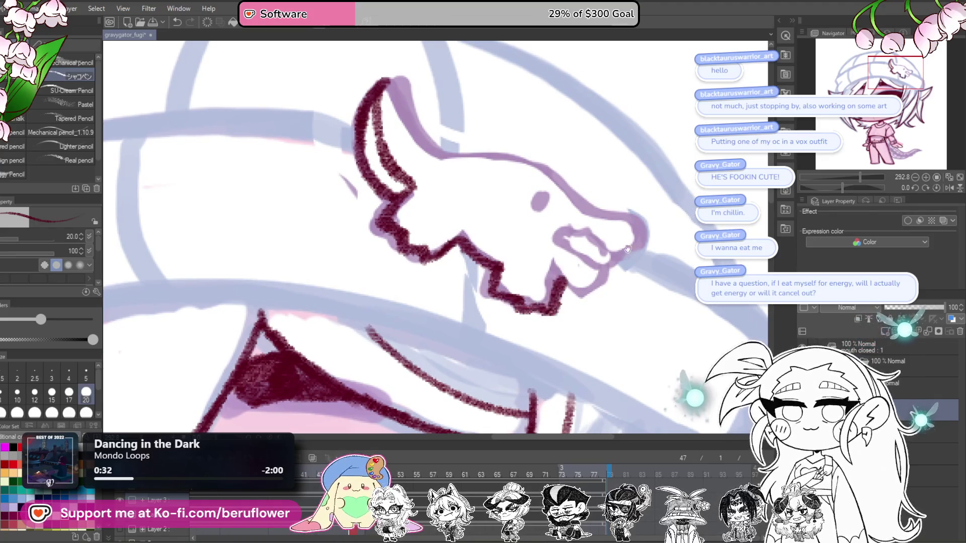
pyautogui.moveTo(623, 250); pyautogui.dragTo(584, 287)
pyautogui.moveTo(326, 141)
pyautogui.mouseDown()
pyautogui.moveTo(598, 279)
pyautogui.moveTo(578, 260)
pyautogui.mouseUp()
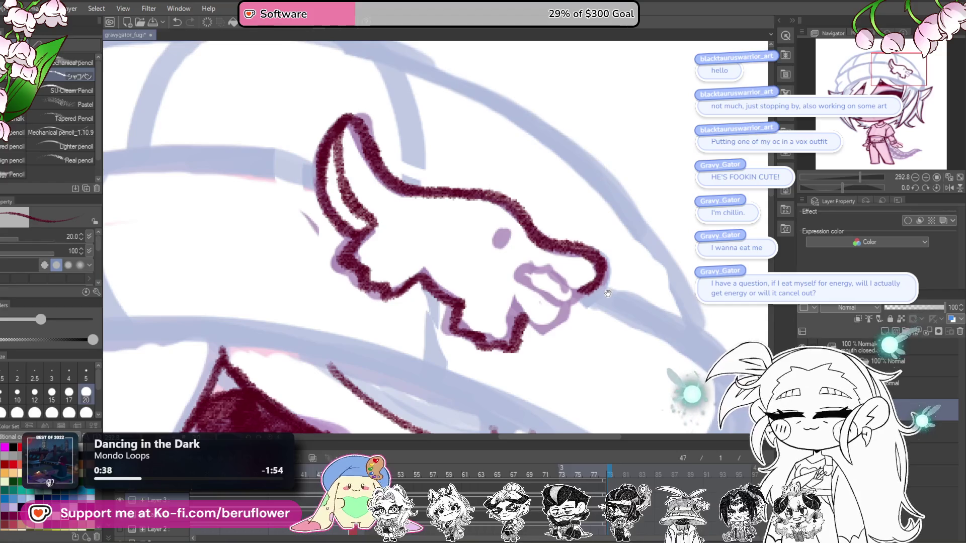
# Darken the dino's snout outline and fill in its eye and mouth details
pyautogui.moveTo(603, 249)
pyautogui.mouseDown()
pyautogui.moveTo(588, 285)
pyautogui.moveTo(526, 264)
pyautogui.mouseUp()
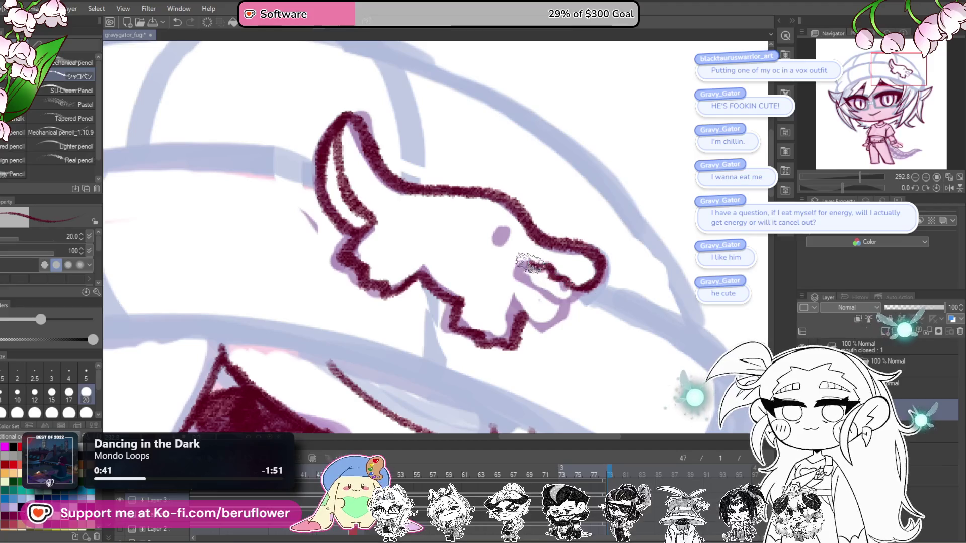
pyautogui.moveTo(498, 231)
pyautogui.mouseDown()
pyautogui.moveTo(544, 283)
pyautogui.moveTo(553, 324)
pyautogui.moveTo(518, 301)
pyautogui.mouseUp()
pyautogui.scroll(-1, 518, 251)
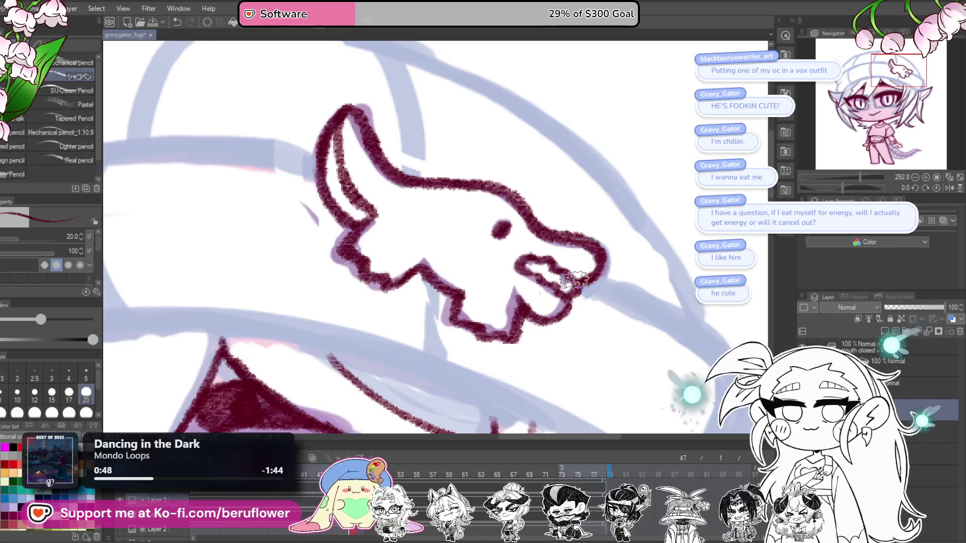
pyautogui.scroll(-5, 577, 284)
pyautogui.scroll(-1, 574, 278)
pyautogui.scroll(2, 661, 236)
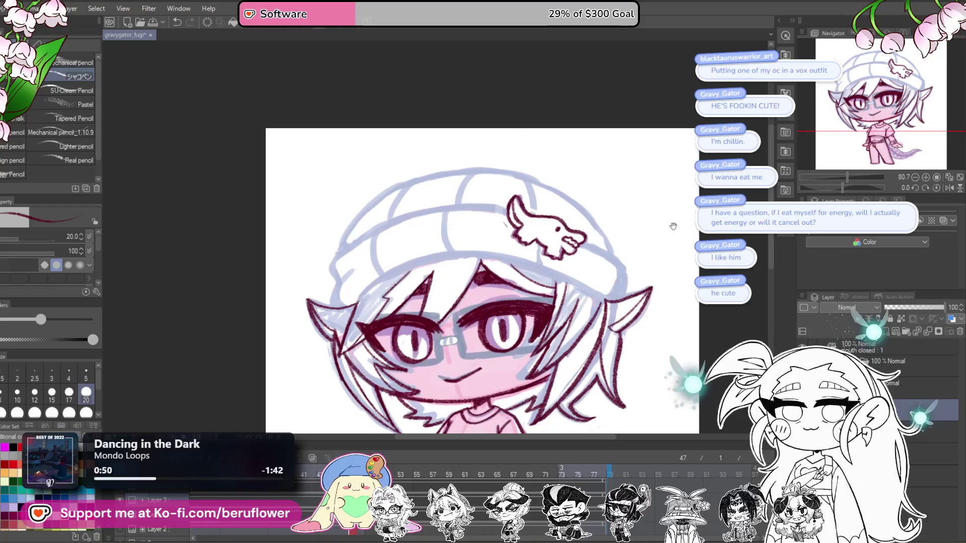
# Ink the beanie's left edge and short strokes along the hair's left edge on a tilted canvas
pyautogui.press('-')
pyautogui.press('-')
pyautogui.press('-')
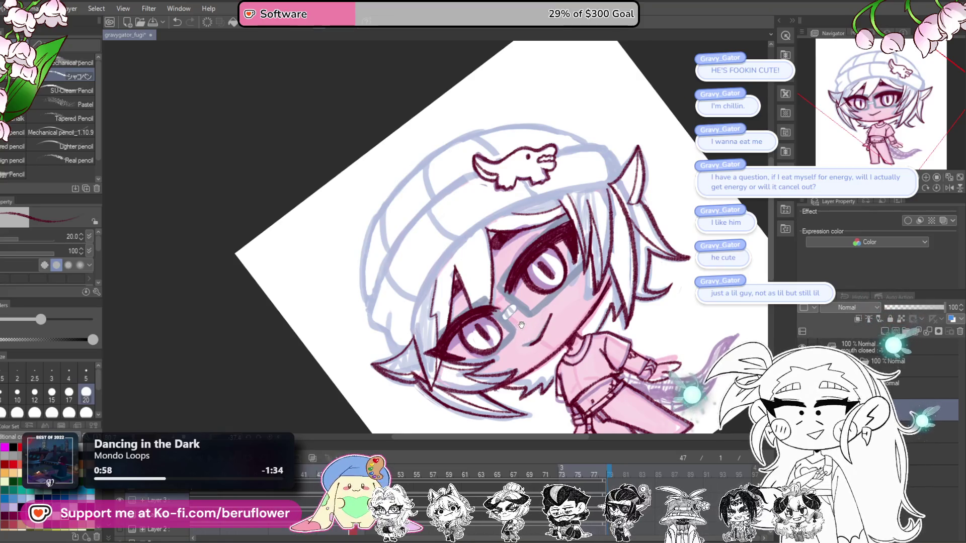
pyautogui.scroll(4, 447, 277)
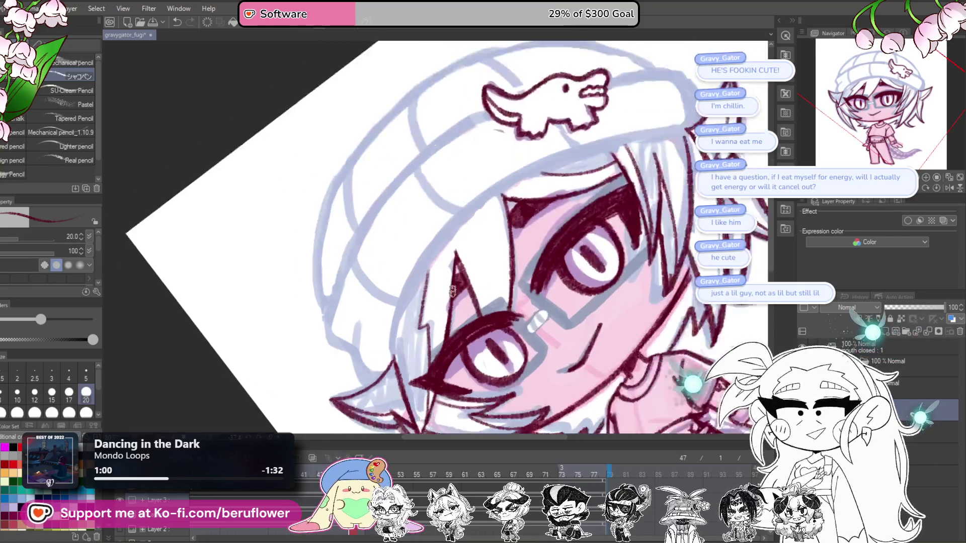
pyautogui.moveTo(596, 146)
pyautogui.mouseDown()
pyautogui.moveTo(603, 153)
pyautogui.moveTo(452, 291)
pyautogui.moveTo(655, 196)
pyautogui.mouseUp()
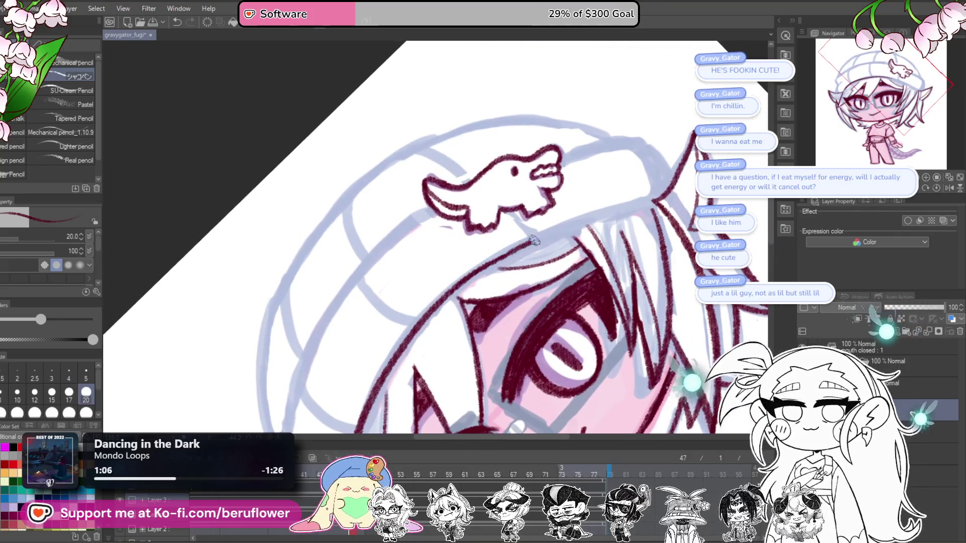
pyautogui.moveTo(435, 339); pyautogui.dragTo(524, 113)
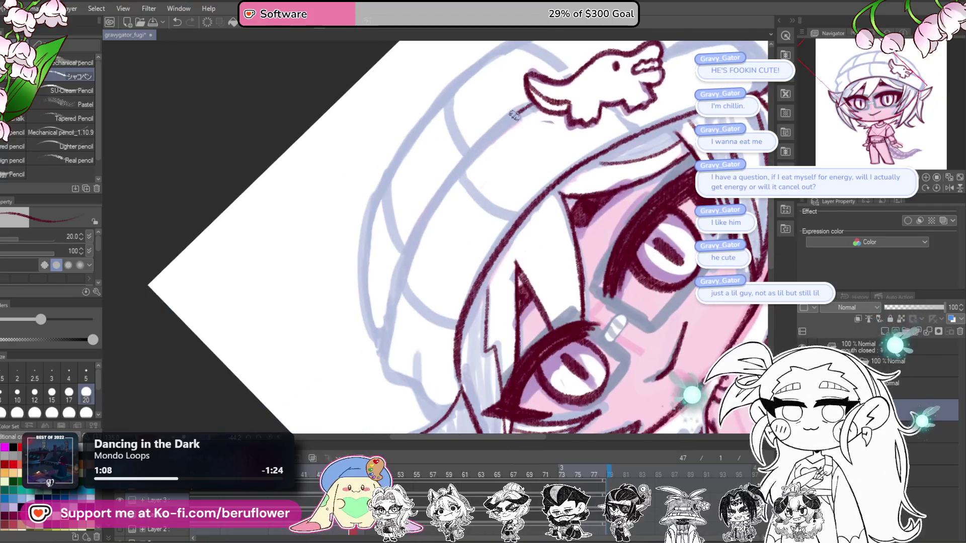
pyautogui.moveTo(481, 163)
pyautogui.mouseDown()
pyautogui.moveTo(488, 148)
pyautogui.moveTo(398, 281)
pyautogui.moveTo(382, 327)
pyautogui.mouseUp()
pyautogui.moveTo(382, 327)
pyautogui.mouseDown()
pyautogui.moveTo(410, 232)
pyautogui.moveTo(405, 278)
pyautogui.moveTo(416, 320)
pyautogui.mouseUp()
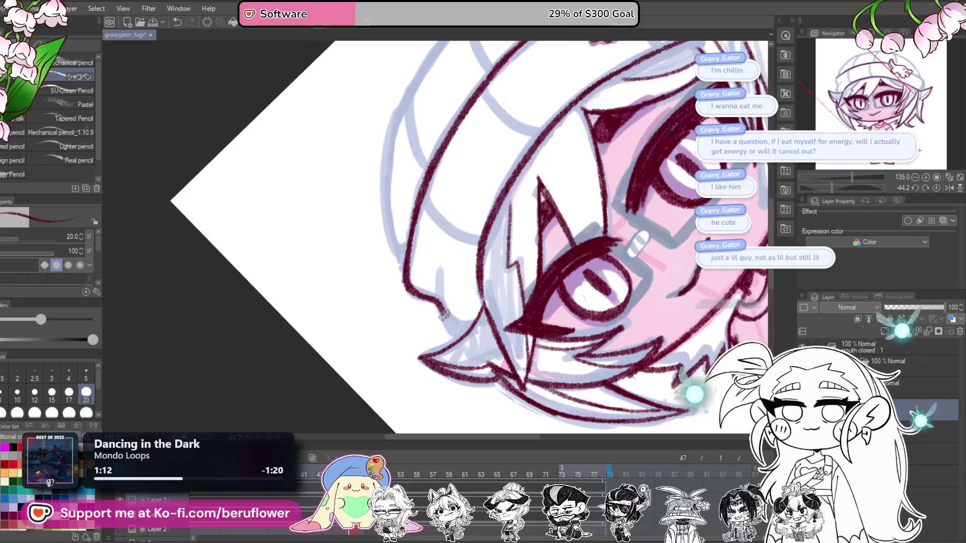
pyautogui.moveTo(460, 216); pyautogui.dragTo(437, 311)
pyautogui.moveTo(427, 193); pyautogui.dragTo(421, 238)
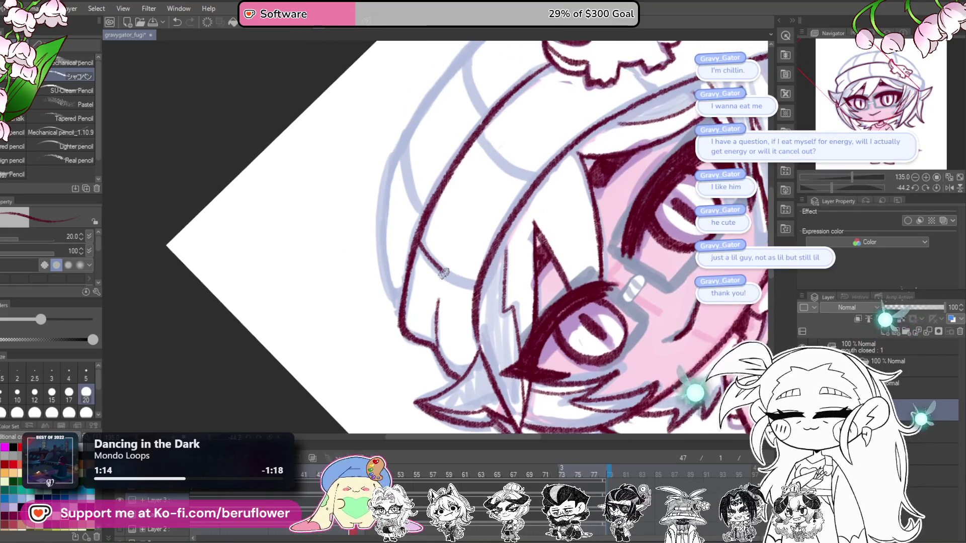
pyautogui.click(937, 188)
# Draw a vertical panel line and the top line of the beanie, extending the outline downward
pyautogui.moveTo(525, 194)
pyautogui.mouseDown()
pyautogui.moveTo(538, 267)
pyautogui.moveTo(453, 242)
pyautogui.mouseUp()
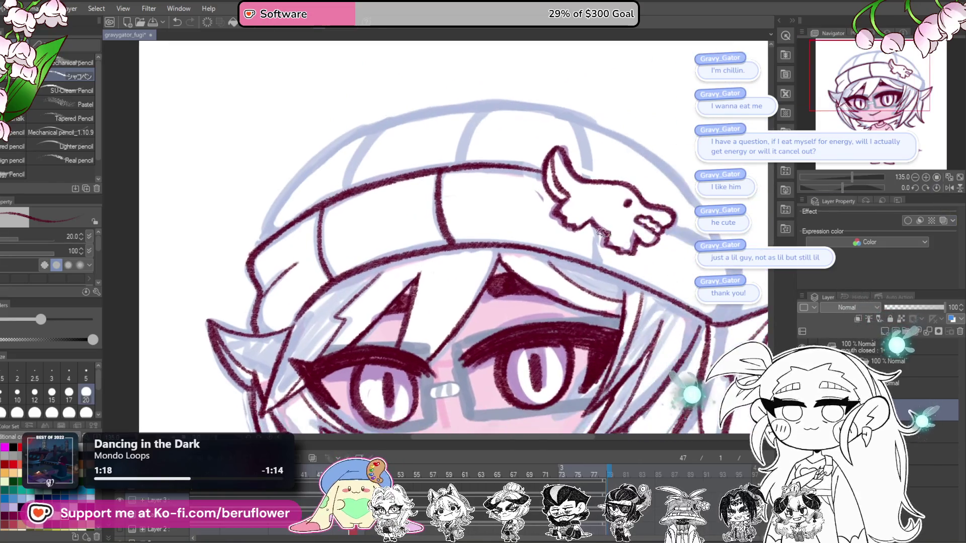
pyautogui.moveTo(644, 224); pyautogui.dragTo(568, 259)
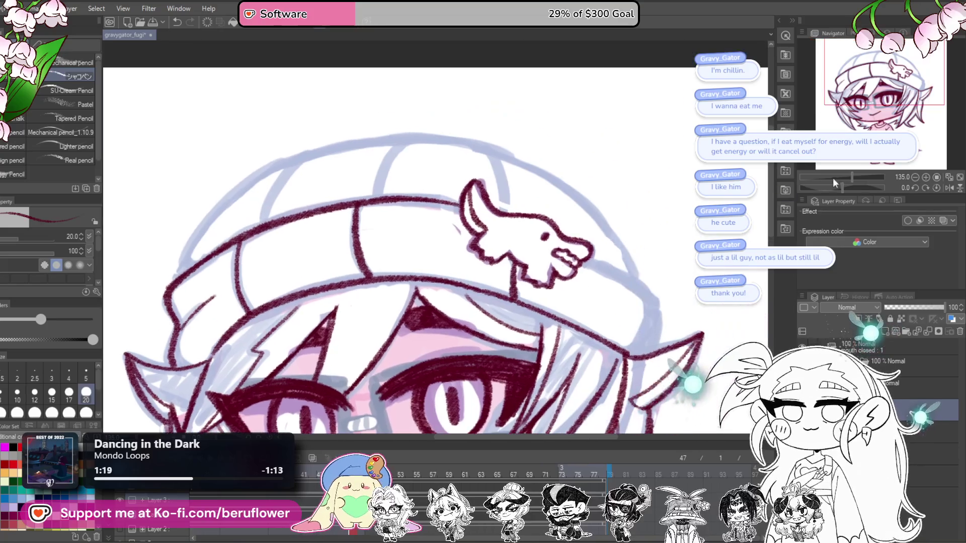
pyautogui.moveTo(843, 187); pyautogui.dragTo(831, 187)
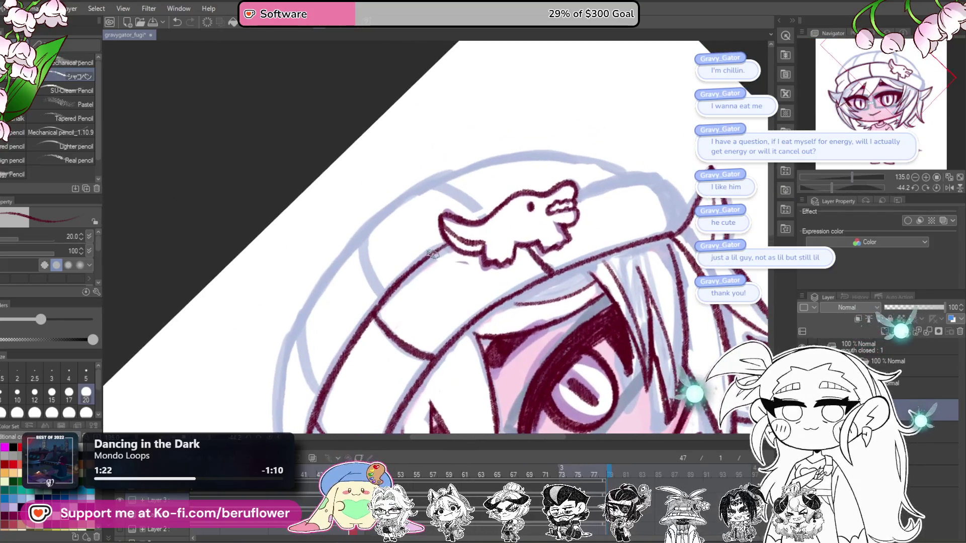
pyautogui.moveTo(578, 186); pyautogui.dragTo(645, 173)
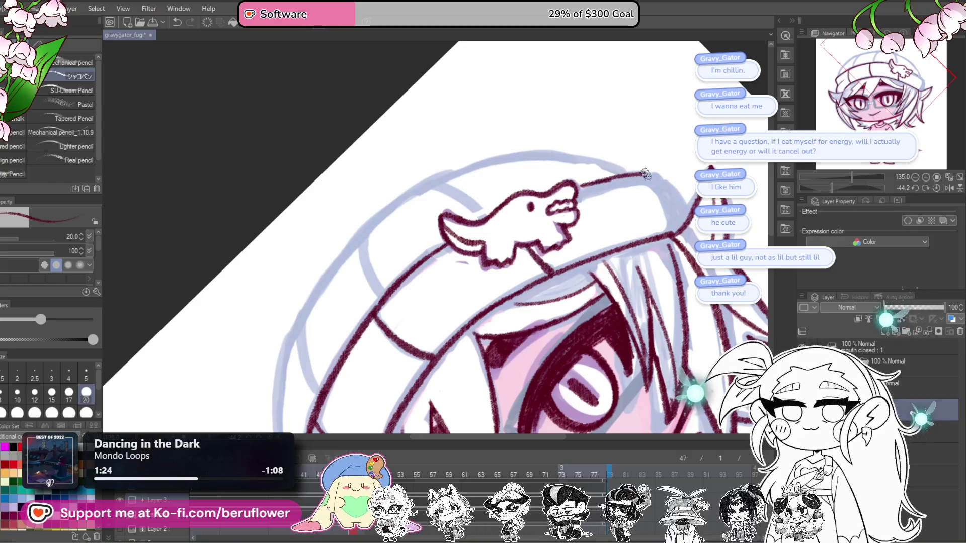
pyautogui.click(936, 188)
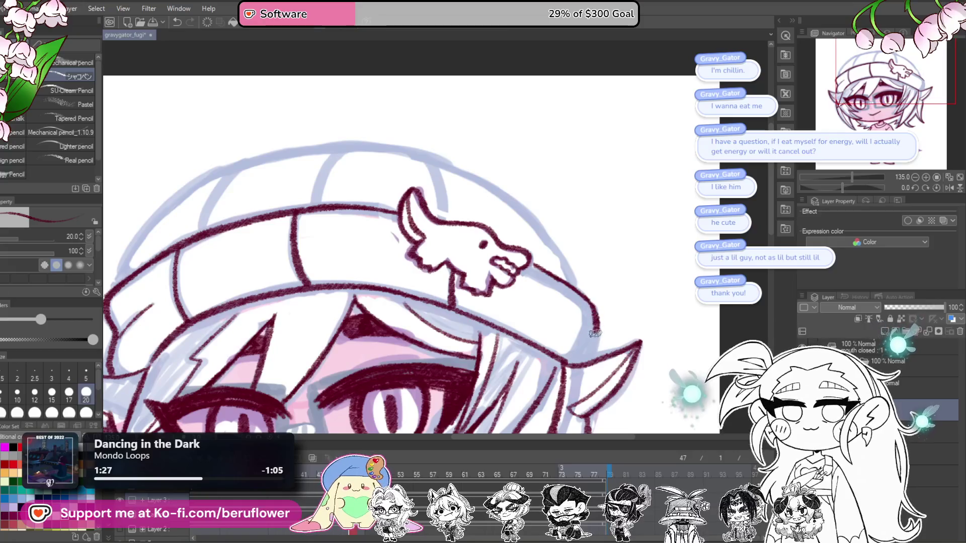
pyautogui.moveTo(595, 333); pyautogui.dragTo(587, 362)
# Ink the beanie's outer brim curve, then return the canvas to upright
pyautogui.scroll(-3, 606, 313)
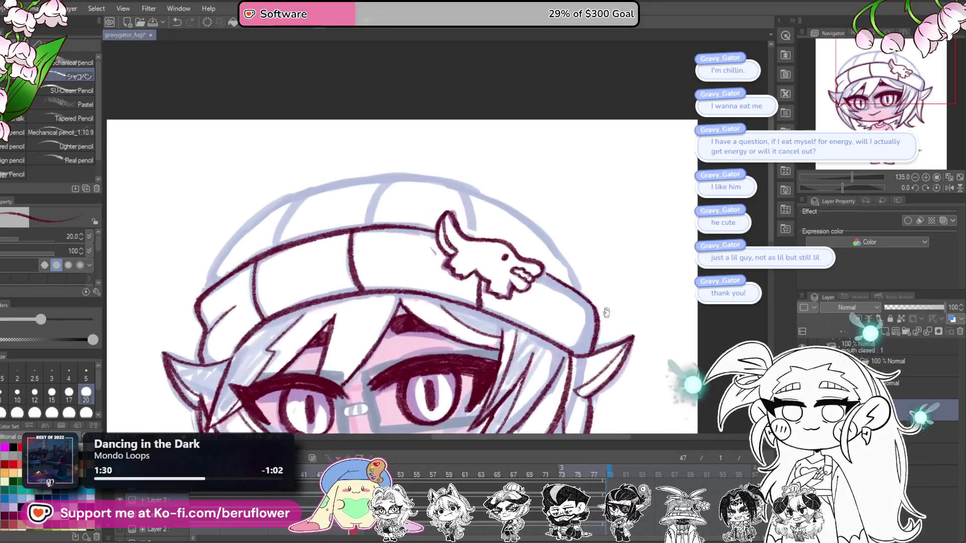
pyautogui.scroll(2, 492, 305)
pyautogui.scroll(3, 384, 262)
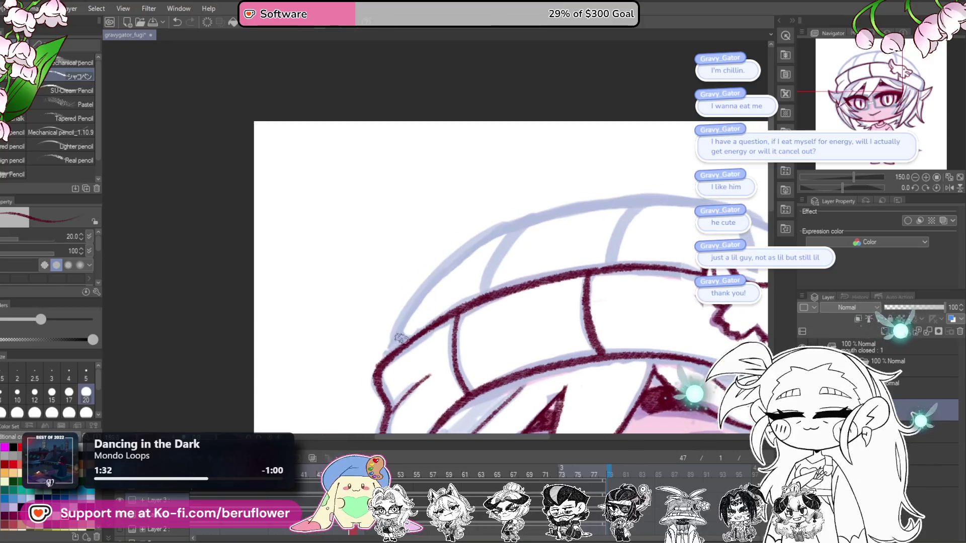
pyautogui.moveTo(559, 200); pyautogui.dragTo(458, 209)
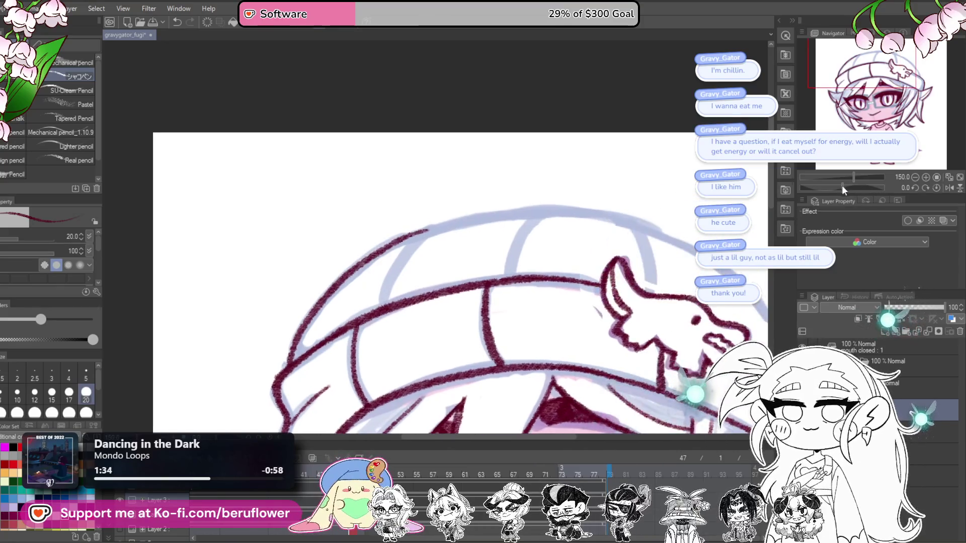
pyautogui.moveTo(844, 191); pyautogui.dragTo(833, 190)
pyautogui.moveTo(537, 173)
pyautogui.mouseDown()
pyautogui.moveTo(382, 352)
pyautogui.moveTo(506, 193)
pyautogui.mouseUp()
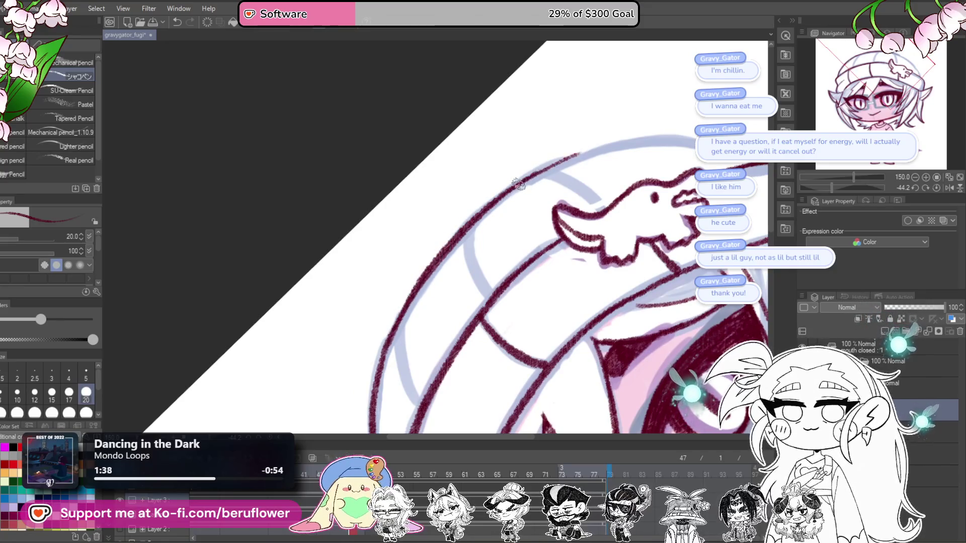
pyautogui.moveTo(635, 151)
pyautogui.mouseDown()
pyautogui.moveTo(450, 247)
pyautogui.moveTo(386, 248)
pyautogui.mouseUp()
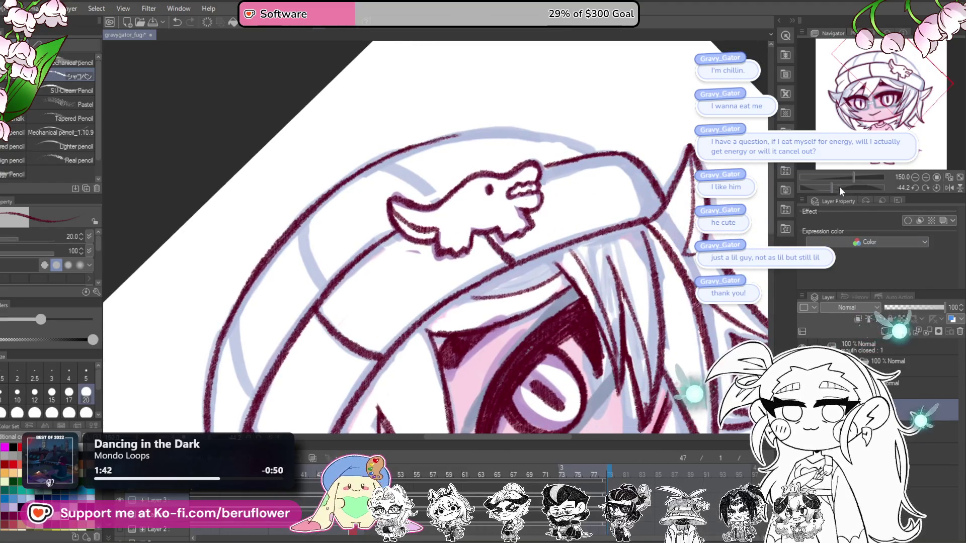
pyautogui.moveTo(840, 187); pyautogui.dragTo(813, 185)
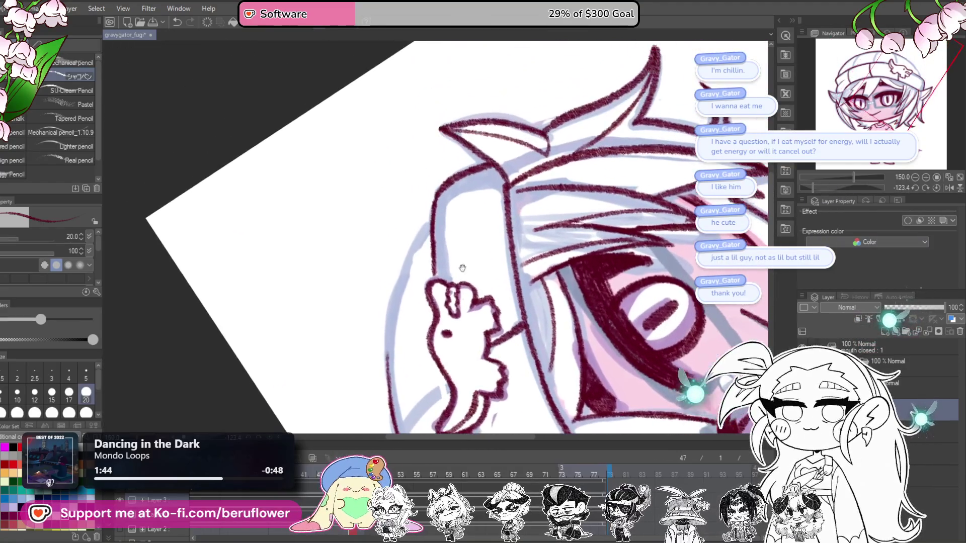
pyautogui.moveTo(465, 277); pyautogui.dragTo(496, 241)
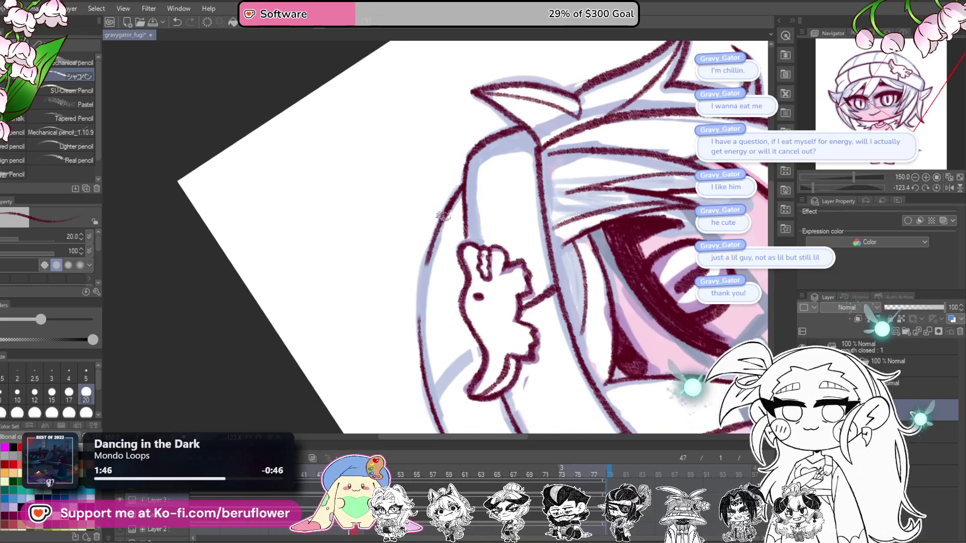
pyautogui.moveTo(428, 377); pyautogui.dragTo(471, 268)
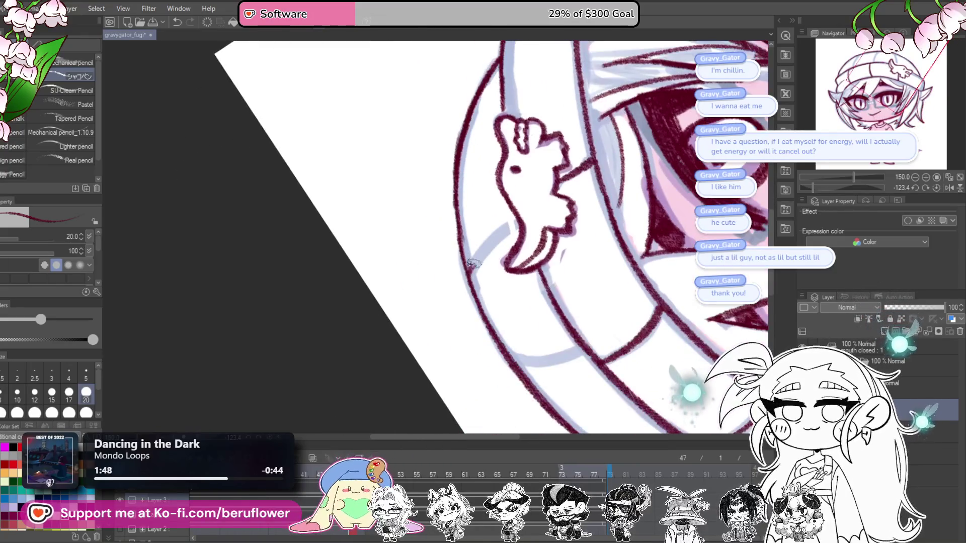
pyautogui.click(937, 189)
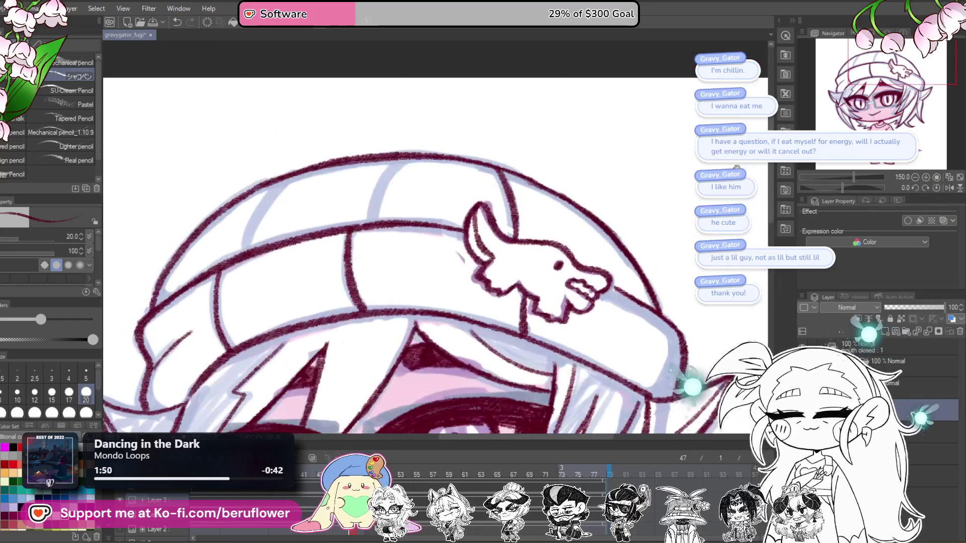
pyautogui.scroll(-1, 367, 221)
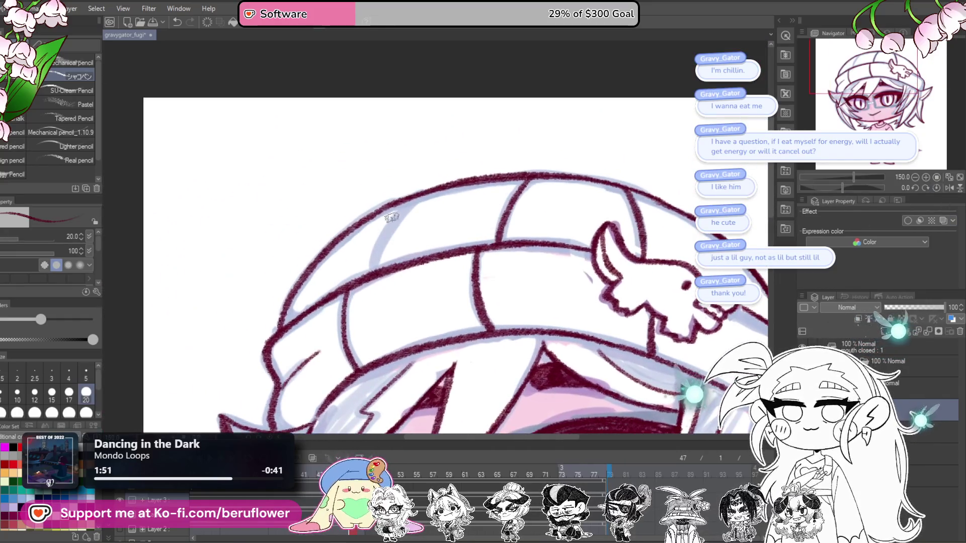
# Zoom over the torso and rotate the view to about -53 degrees to reach the tail
pyautogui.scroll(-1, 366, 270)
pyautogui.scroll(-3, 366, 270)
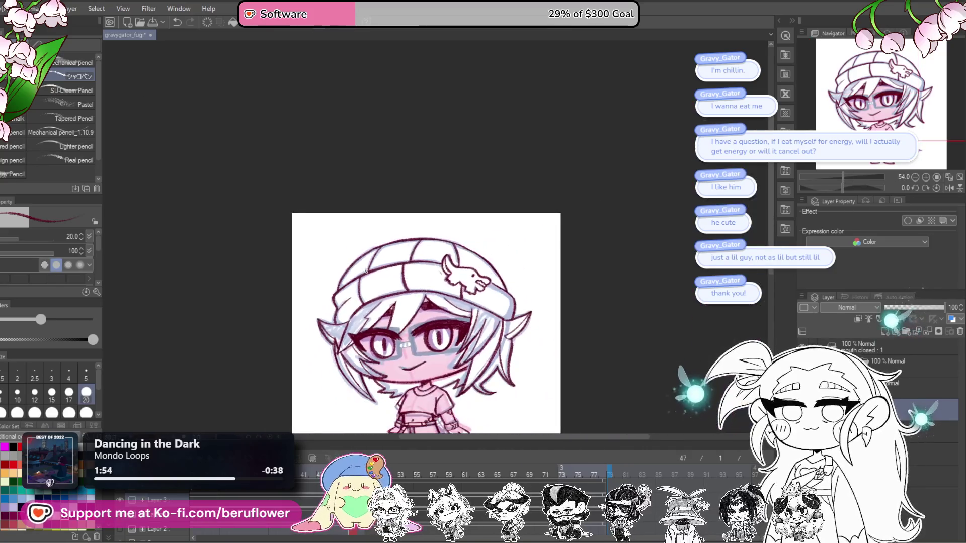
pyautogui.scroll(1, 495, 296)
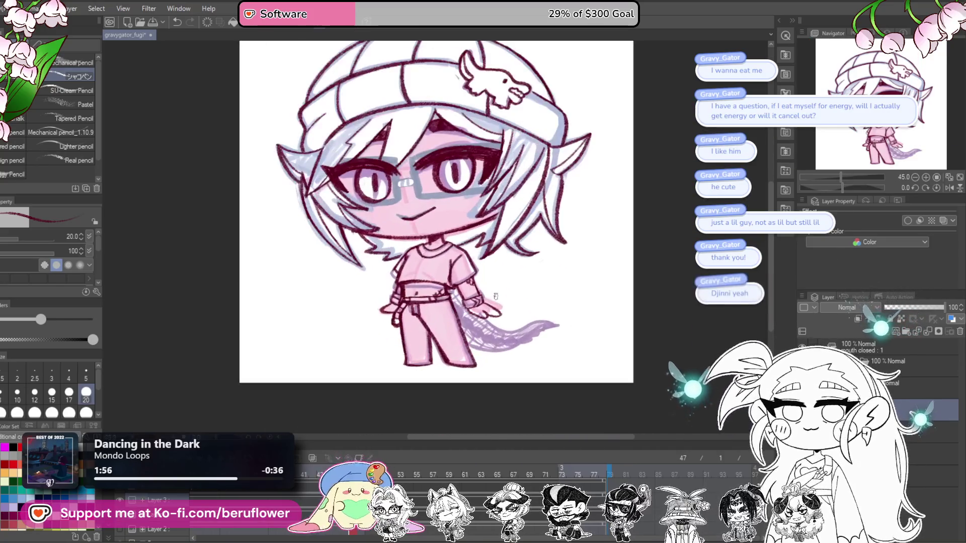
pyautogui.scroll(2, 496, 296)
pyautogui.scroll(1, 496, 296)
pyautogui.moveTo(643, 351); pyautogui.dragTo(641, 360)
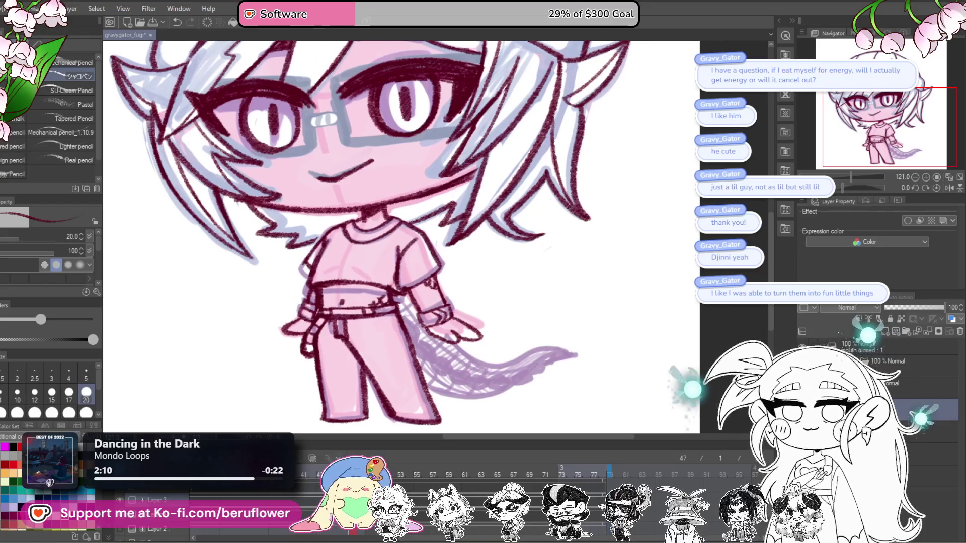
pyautogui.moveTo(850, 187); pyautogui.dragTo(841, 193)
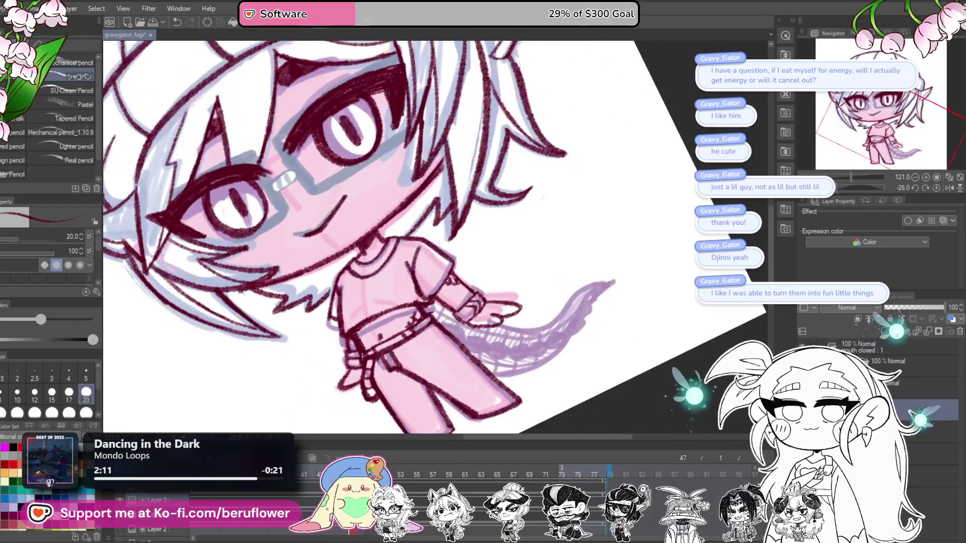
pyautogui.moveTo(888, 187)
pyautogui.mouseDown()
pyautogui.moveTo(831, 193)
pyautogui.moveTo(535, 287)
pyautogui.mouseUp()
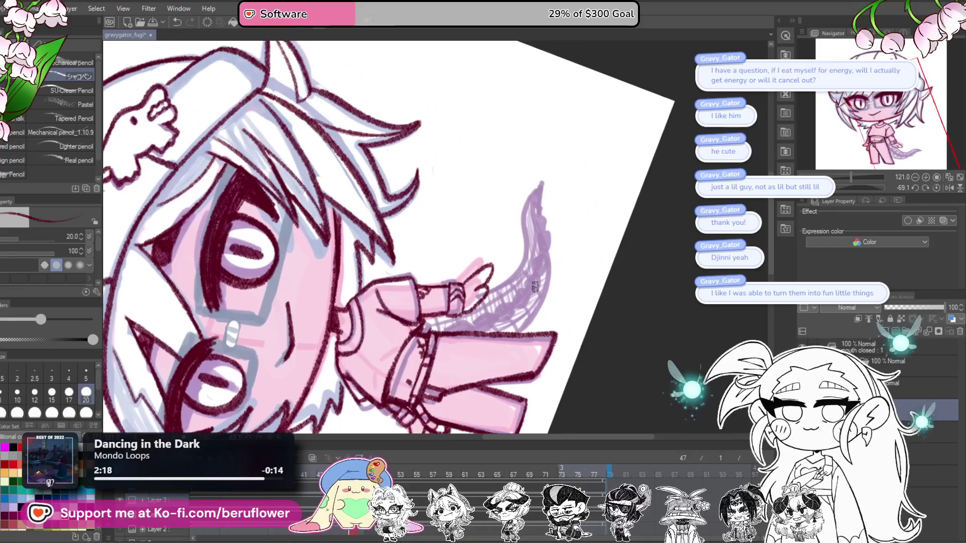
pyautogui.scroll(3, 535, 286)
pyautogui.scroll(2, 534, 286)
# Ink the tail's smooth upper edge to the tip, redrawing the upper-left part after two undos
pyautogui.moveTo(440, 347)
pyautogui.mouseDown()
pyautogui.moveTo(528, 299)
pyautogui.moveTo(586, 210)
pyautogui.mouseUp()
pyautogui.click(934, 189)
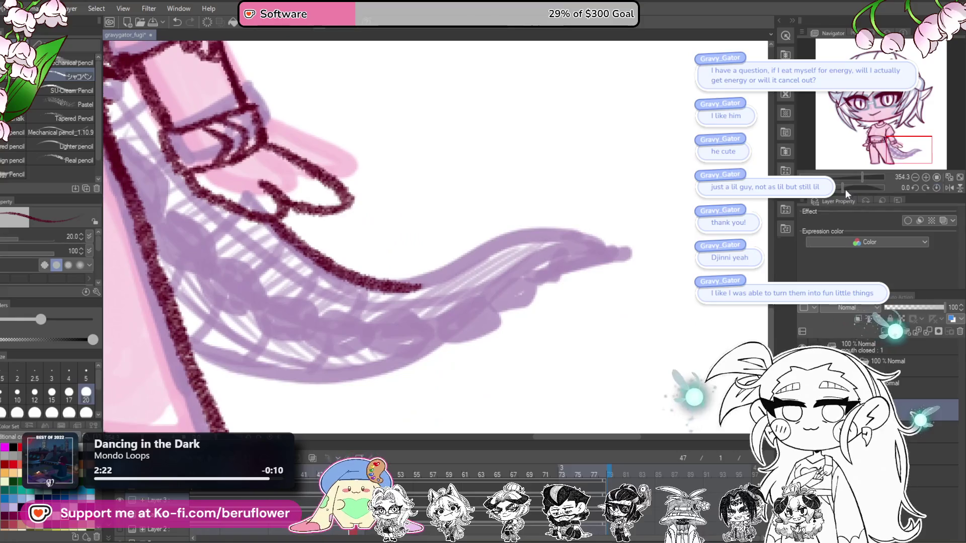
pyautogui.moveTo(410, 219); pyautogui.dragTo(438, 382)
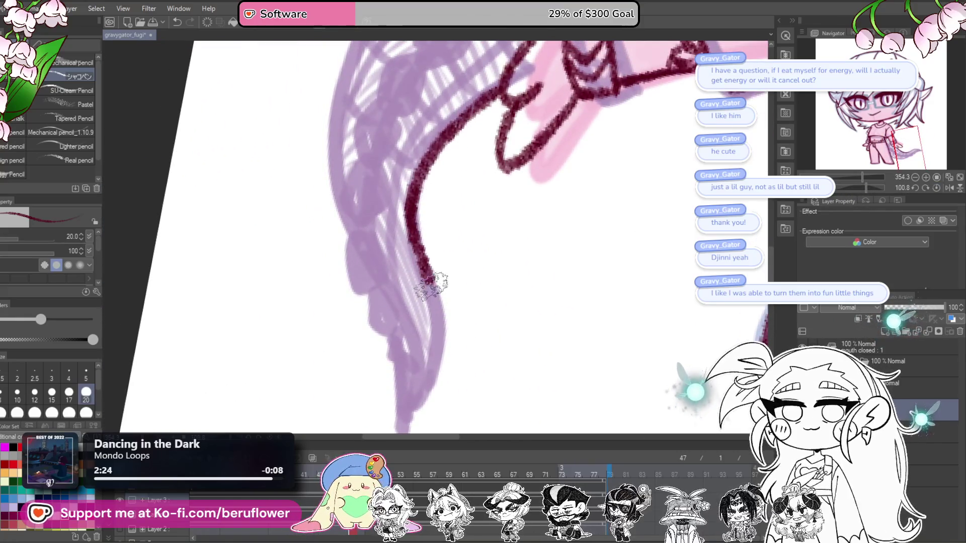
pyautogui.moveTo(430, 343)
pyautogui.mouseDown()
pyautogui.moveTo(478, 272)
pyautogui.moveTo(442, 354)
pyautogui.mouseUp()
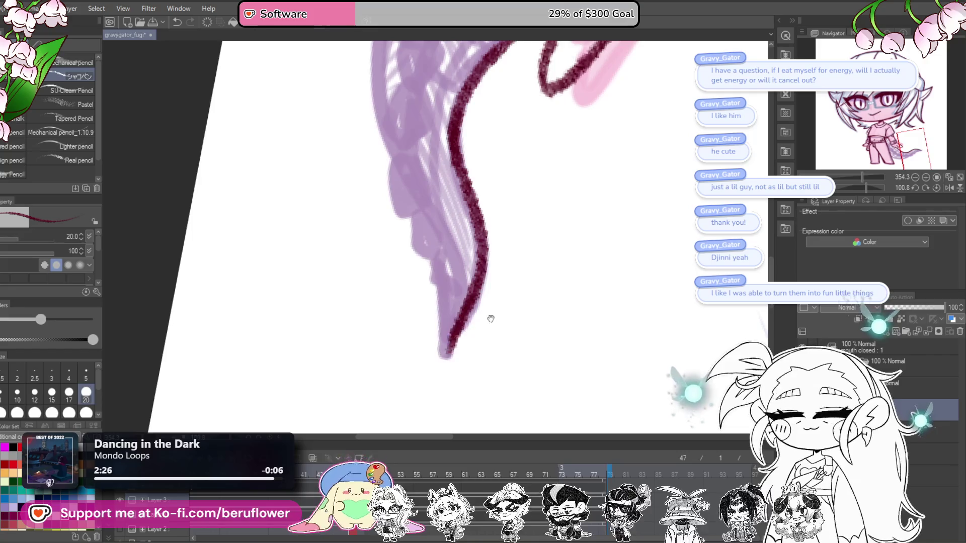
pyautogui.moveTo(487, 319); pyautogui.dragTo(639, 241)
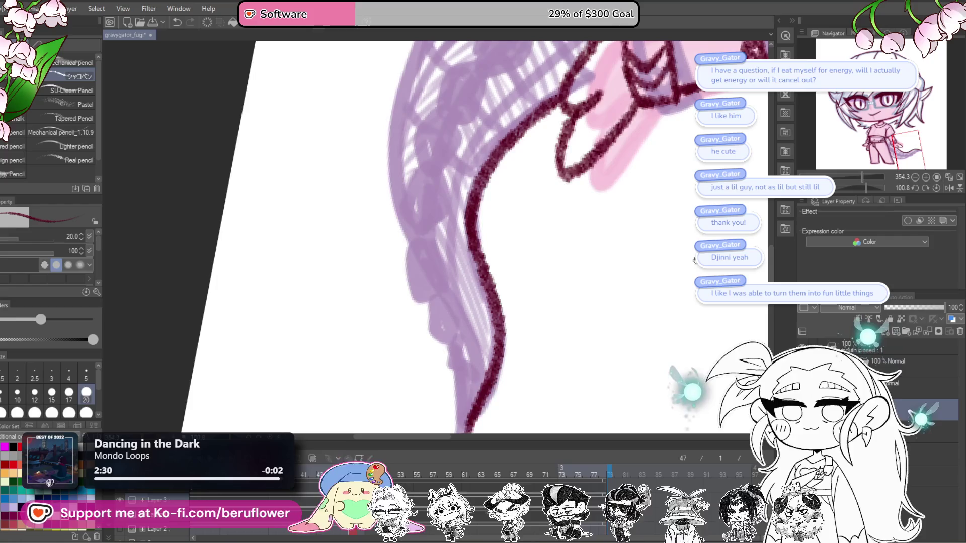
pyautogui.moveTo(695, 259); pyautogui.dragTo(672, 270)
pyautogui.click(946, 191)
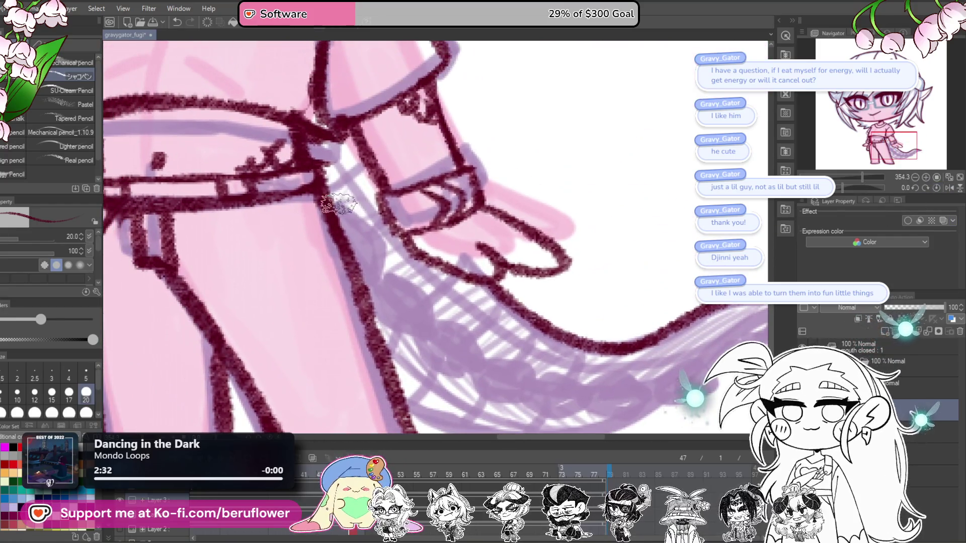
pyautogui.moveTo(338, 203)
pyautogui.mouseDown()
pyautogui.moveTo(385, 292)
pyautogui.moveTo(407, 291)
pyautogui.mouseUp()
pyautogui.moveTo(340, 197)
pyautogui.mouseDown()
pyautogui.moveTo(425, 278)
pyautogui.moveTo(446, 327)
pyautogui.mouseUp()
pyautogui.moveTo(382, 300)
pyautogui.mouseDown()
pyautogui.moveTo(448, 337)
pyautogui.moveTo(447, 269)
pyautogui.moveTo(487, 306)
pyautogui.mouseUp()
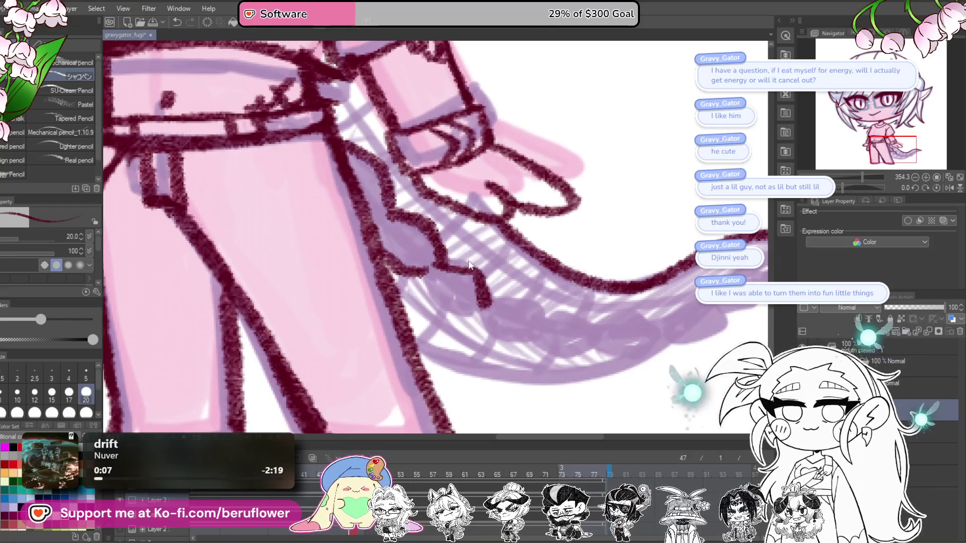
pyautogui.hotkey('ctrl', 'z')
pyautogui.hotkey('ctrl', 'z')
pyautogui.hotkey('ctrl', 'z')
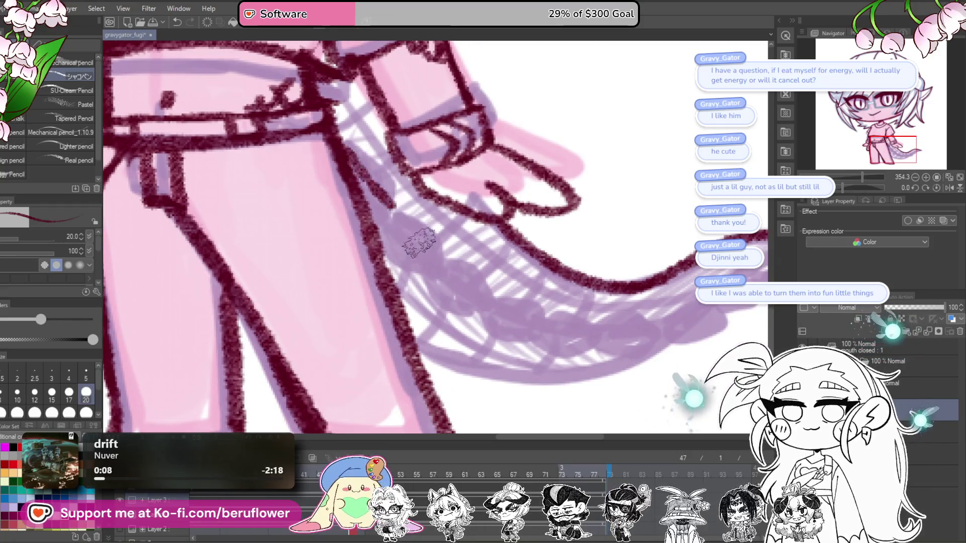
pyautogui.hotkey('ctrl', 'z')
pyautogui.moveTo(418, 230)
pyautogui.mouseDown()
pyautogui.moveTo(428, 260)
pyautogui.moveTo(484, 291)
pyautogui.mouseUp()
# Outline the tail's jagged, scalloped lower edge and close the tip with a thicker line
pyautogui.hscroll(1, 468, 282)
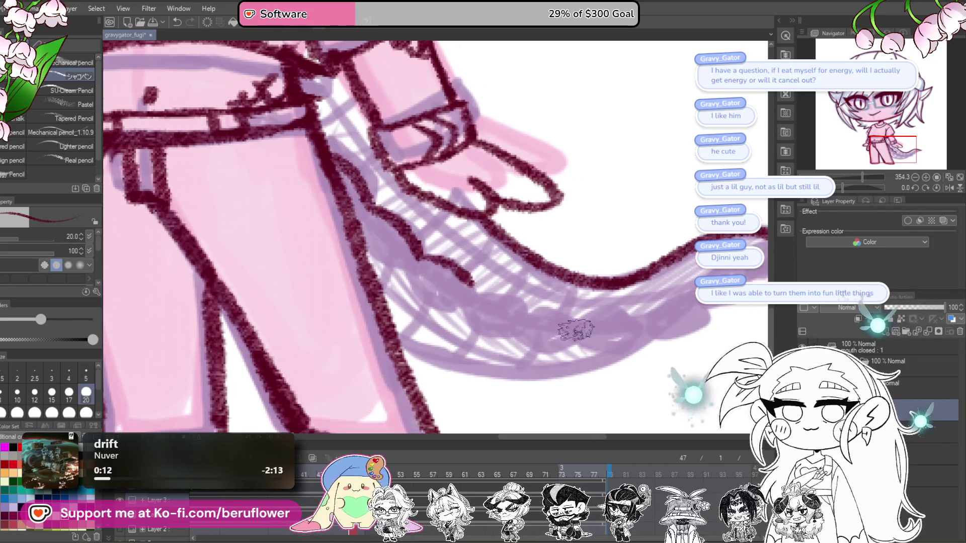
pyautogui.moveTo(413, 275); pyautogui.dragTo(516, 331)
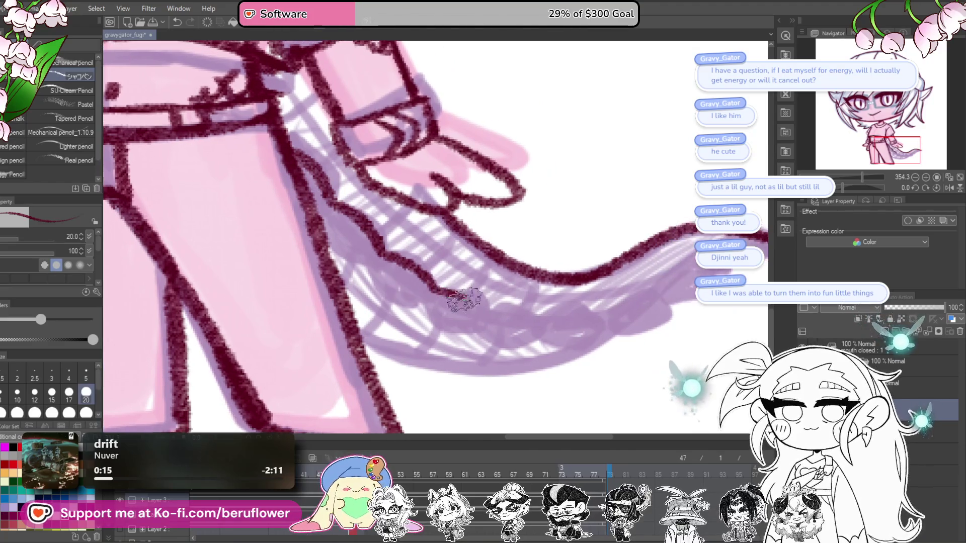
pyautogui.moveTo(755, 282); pyautogui.dragTo(640, 257)
pyautogui.moveTo(611, 221); pyautogui.dragTo(533, 271)
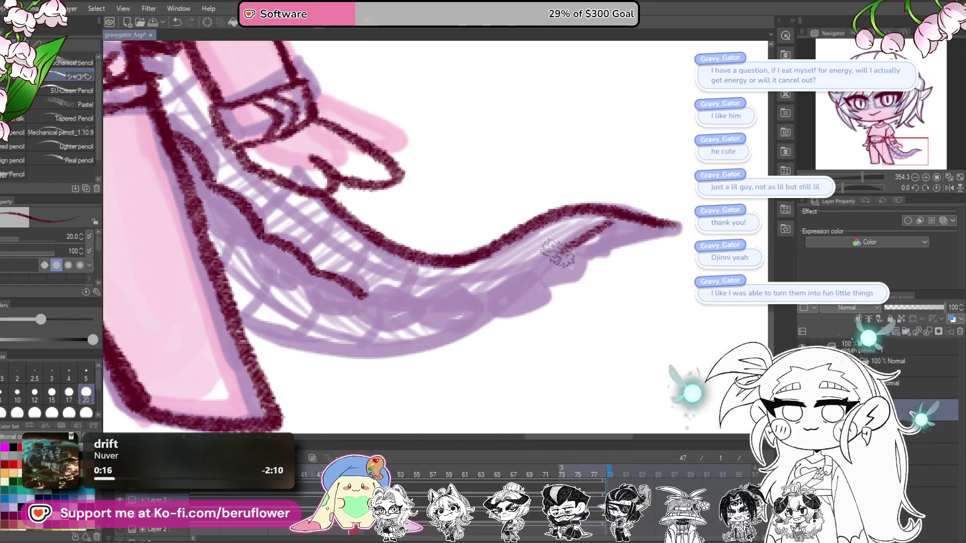
pyautogui.moveTo(674, 226)
pyautogui.mouseDown()
pyautogui.moveTo(596, 264)
pyautogui.moveTo(537, 310)
pyautogui.moveTo(352, 332)
pyautogui.mouseUp()
pyautogui.moveTo(362, 284)
pyautogui.mouseDown()
pyautogui.moveTo(493, 312)
pyautogui.moveTo(325, 269)
pyautogui.mouseUp()
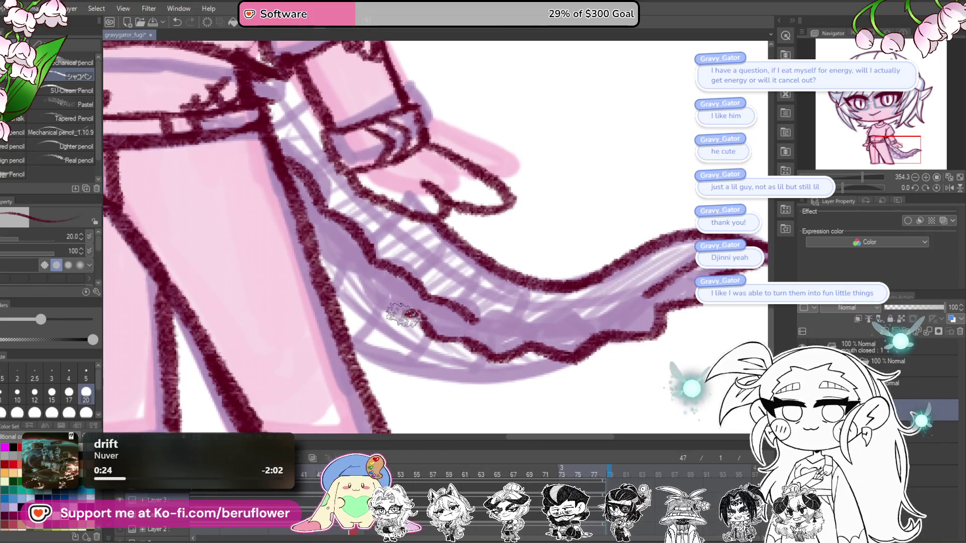
pyautogui.moveTo(491, 319); pyautogui.dragTo(410, 301)
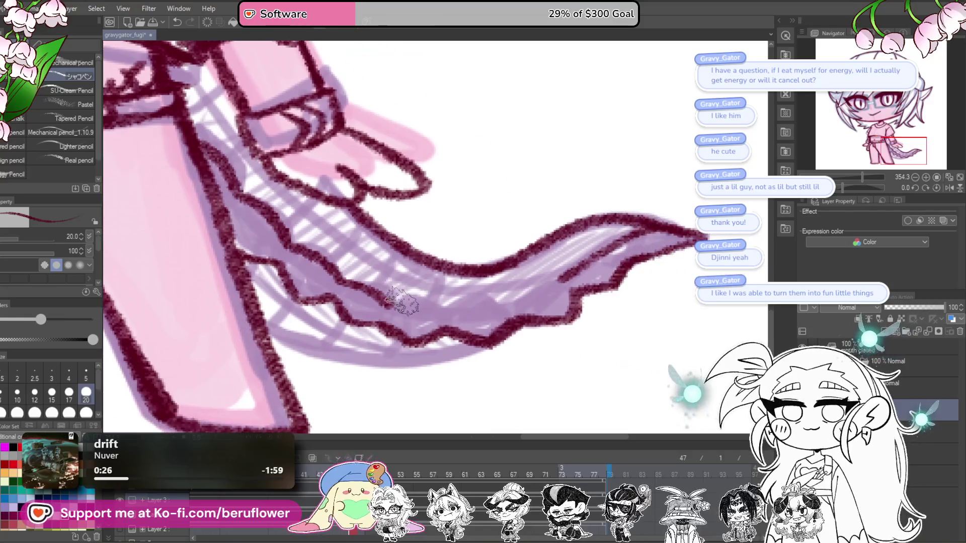
pyautogui.moveTo(631, 306); pyautogui.dragTo(643, 296)
pyautogui.moveTo(642, 231); pyautogui.dragTo(507, 291)
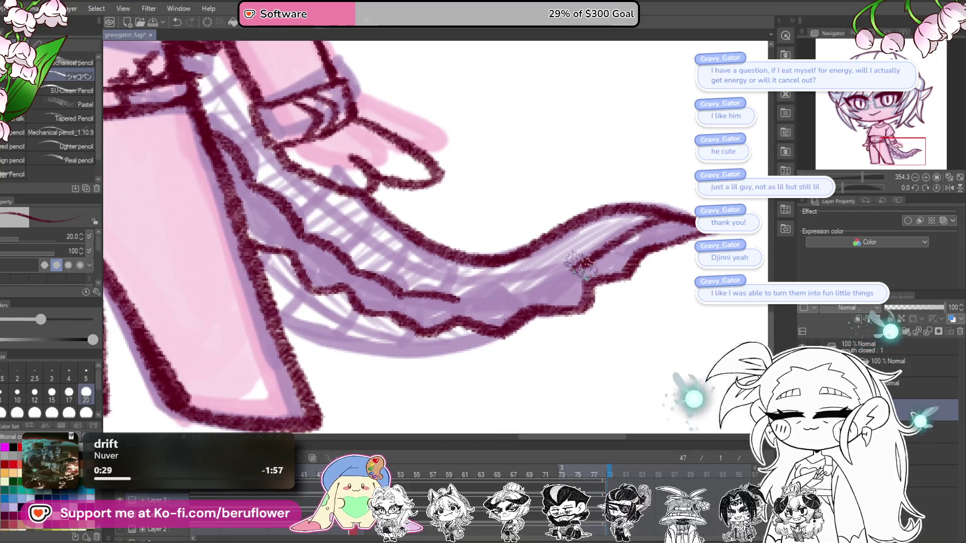
pyautogui.scroll(-5, 503, 293)
# Turn the canvas so the tail runs downward and ink a short dark red stroke on its upper edge
pyautogui.scroll(2, 445, 298)
pyautogui.scroll(2, 445, 298)
pyautogui.moveTo(445, 297); pyautogui.dragTo(371, 178)
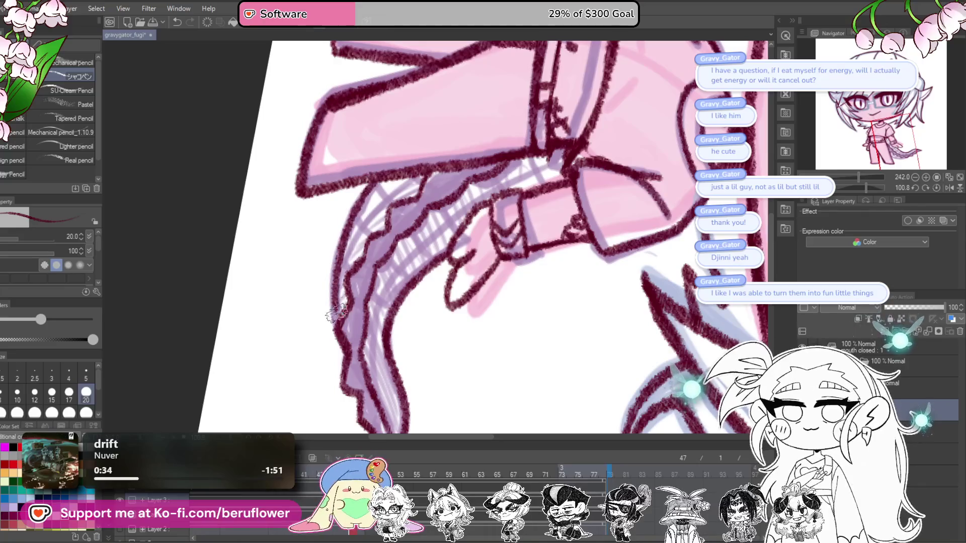
pyautogui.moveTo(335, 312); pyautogui.dragTo(372, 362)
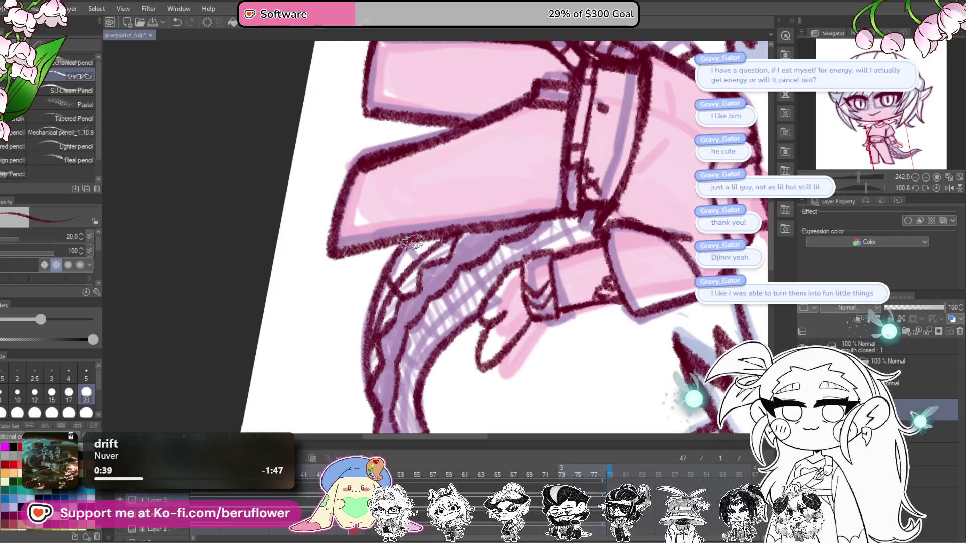
pyautogui.moveTo(413, 243); pyautogui.dragTo(424, 263)
# Tilt the view flatter and pan across the tail to bring its scale area into view
pyautogui.moveTo(866, 187); pyautogui.dragTo(837, 185)
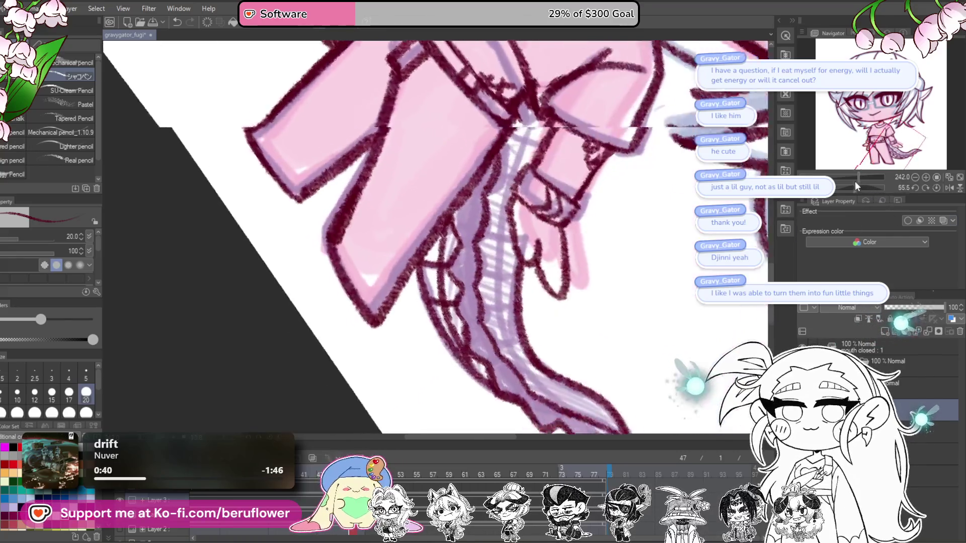
pyautogui.moveTo(614, 252); pyautogui.dragTo(586, 325)
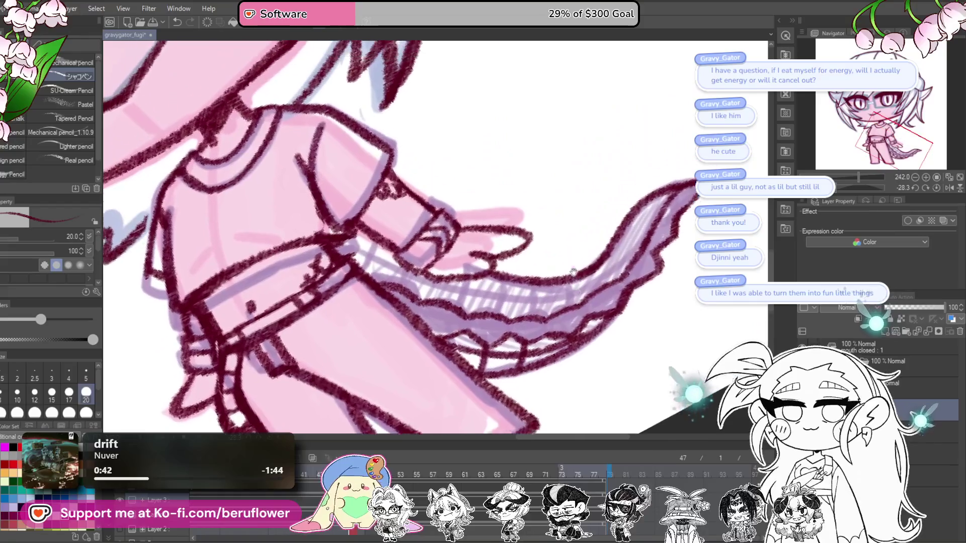
pyautogui.moveTo(579, 282); pyautogui.dragTo(606, 280)
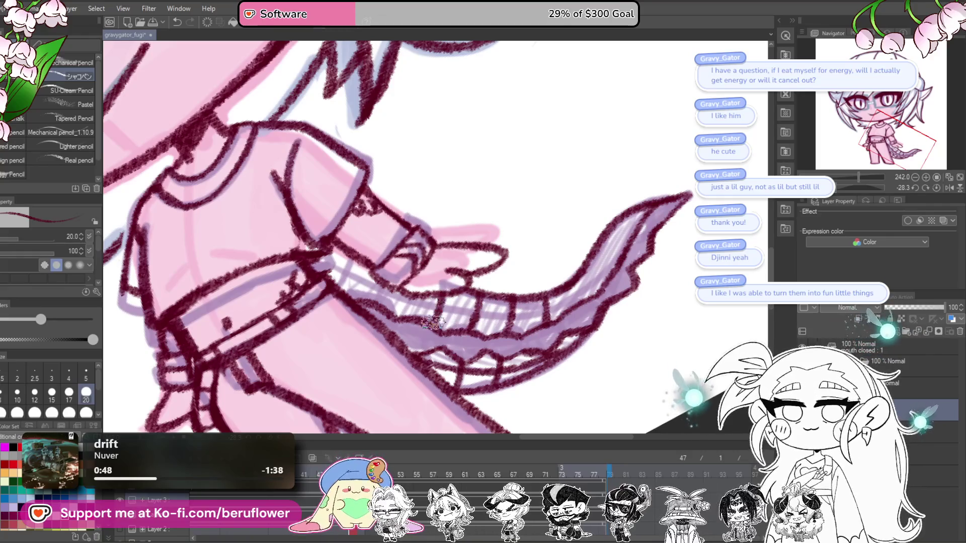
pyautogui.hscroll(-2, 434, 322)
pyautogui.hscroll(-2, 411, 294)
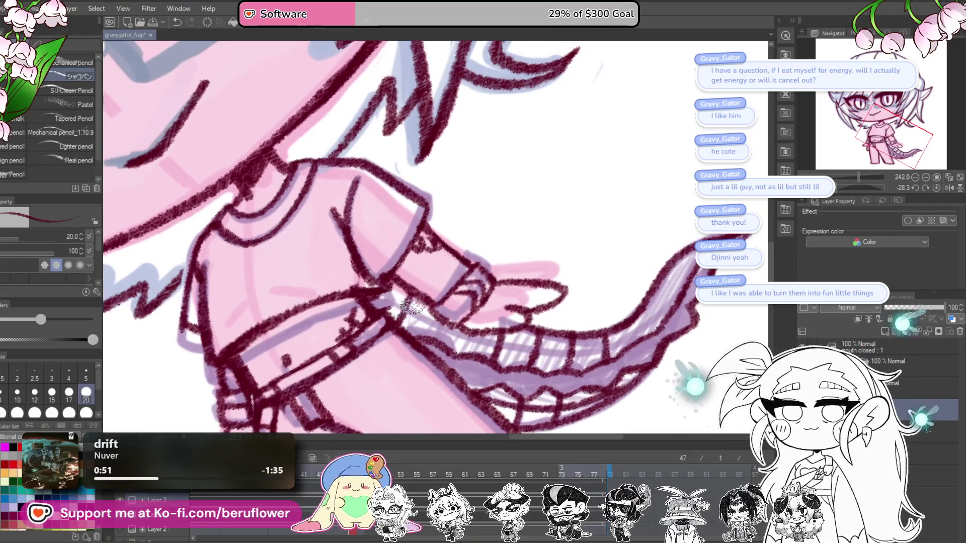
pyautogui.hscroll(-1, 409, 308)
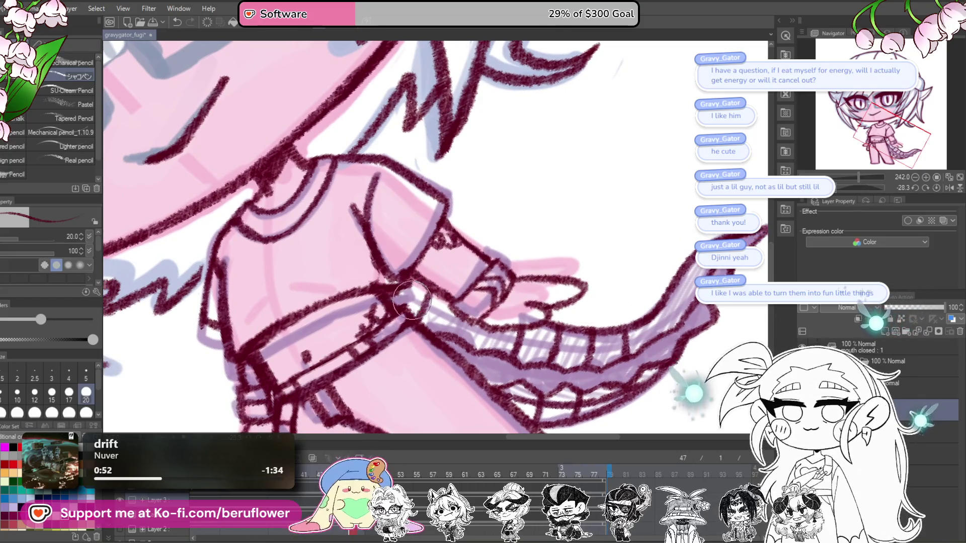
pyautogui.scroll(2, 527, 291)
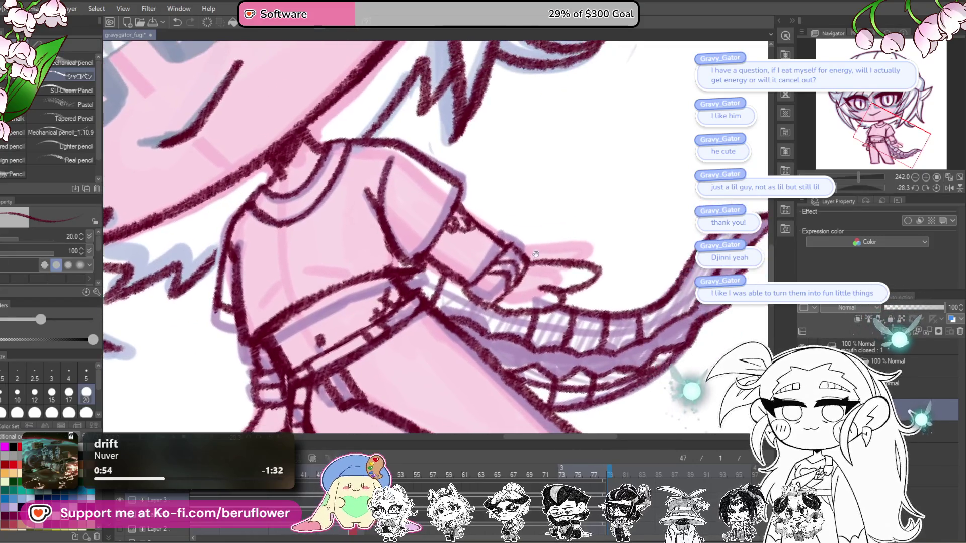
pyautogui.scroll(-3, 571, 286)
pyautogui.moveTo(571, 287); pyautogui.dragTo(577, 292)
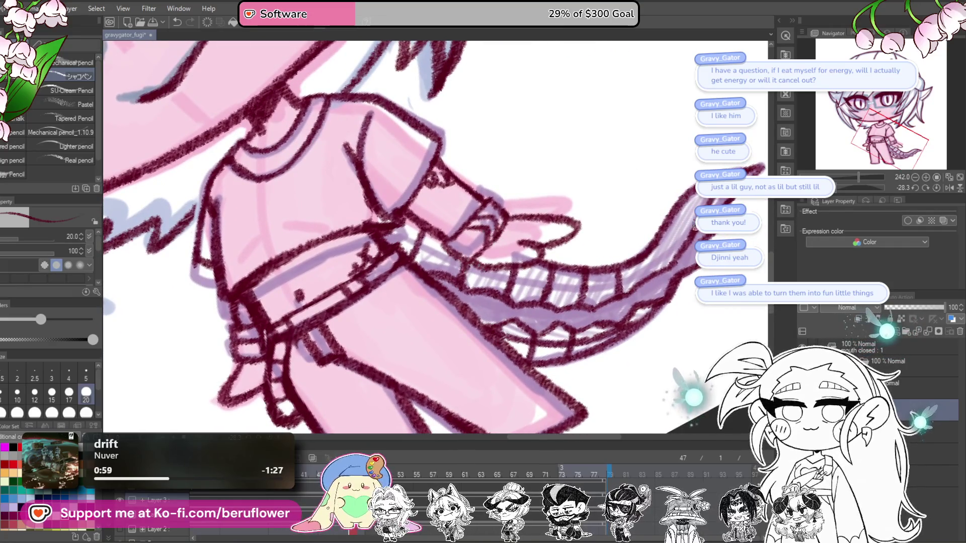
# Reset the canvas rotation to upright and re-centre the view over the tail
pyautogui.hscroll(2, 692, 215)
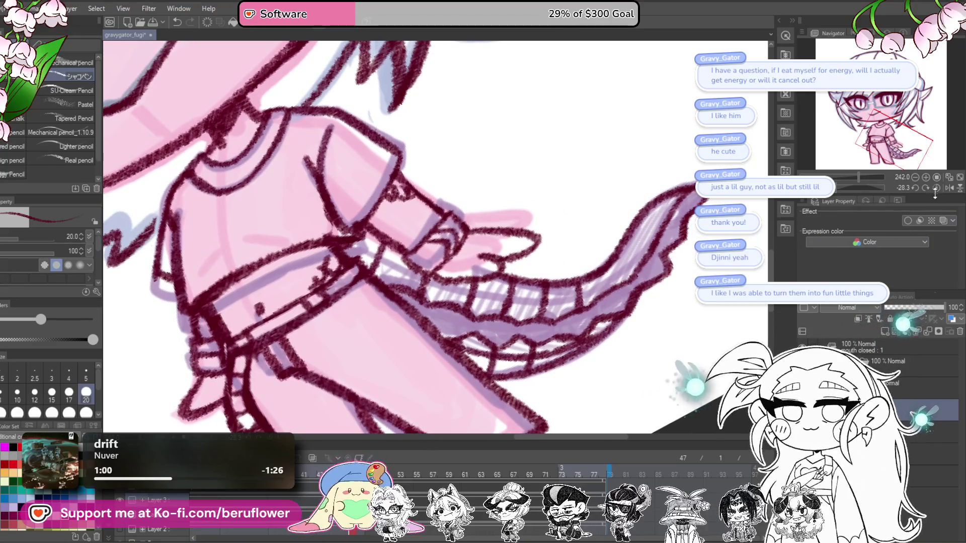
pyautogui.click(937, 188)
pyautogui.scroll(-4, 552, 308)
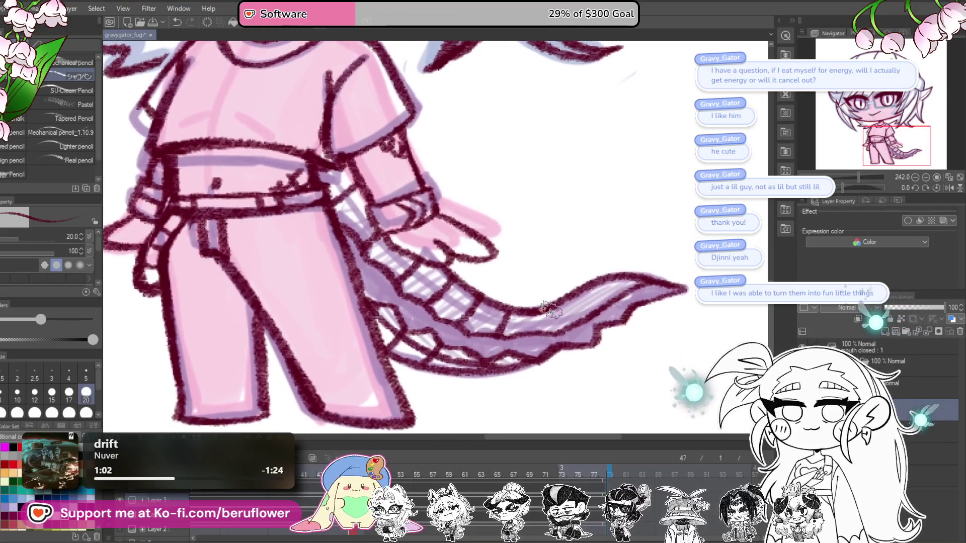
pyautogui.moveTo(536, 316); pyautogui.dragTo(541, 303)
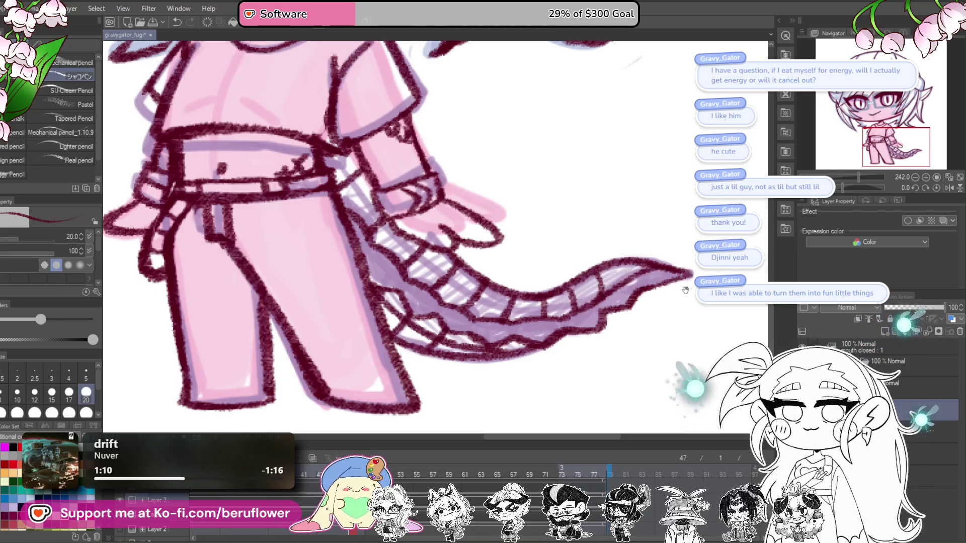
# Extend the dark red line down the tail's right edge toward the tip, then lower the brush size to 10
pyautogui.moveTo(684, 290)
pyautogui.mouseDown()
pyautogui.moveTo(420, 124)
pyautogui.moveTo(384, 286)
pyautogui.mouseUp()
pyautogui.moveTo(395, 345)
pyautogui.mouseDown()
pyautogui.moveTo(431, 375)
pyautogui.moveTo(400, 308)
pyautogui.mouseUp()
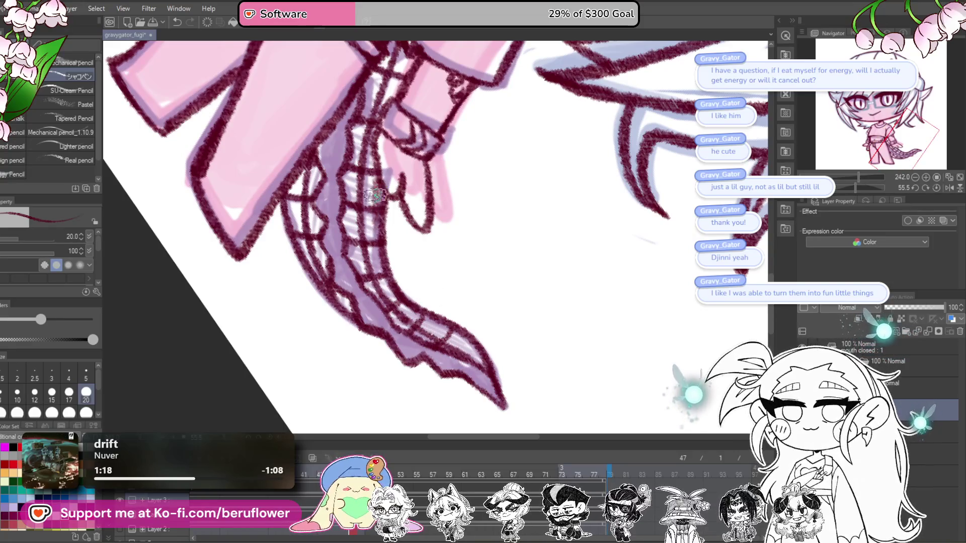
pyautogui.moveTo(375, 192); pyautogui.dragTo(397, 226)
pyautogui.press('[')
pyautogui.press('[')
pyautogui.press('[')
pyautogui.press('[')
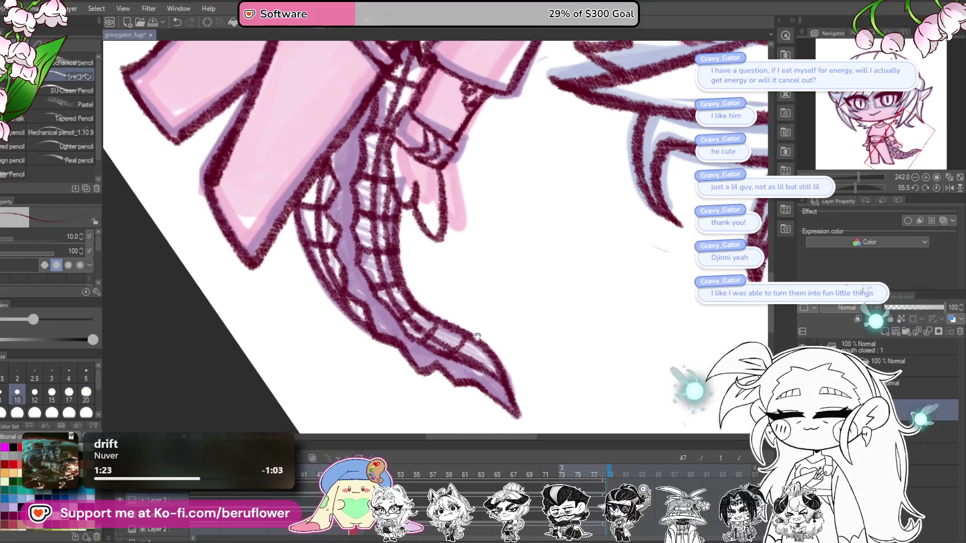